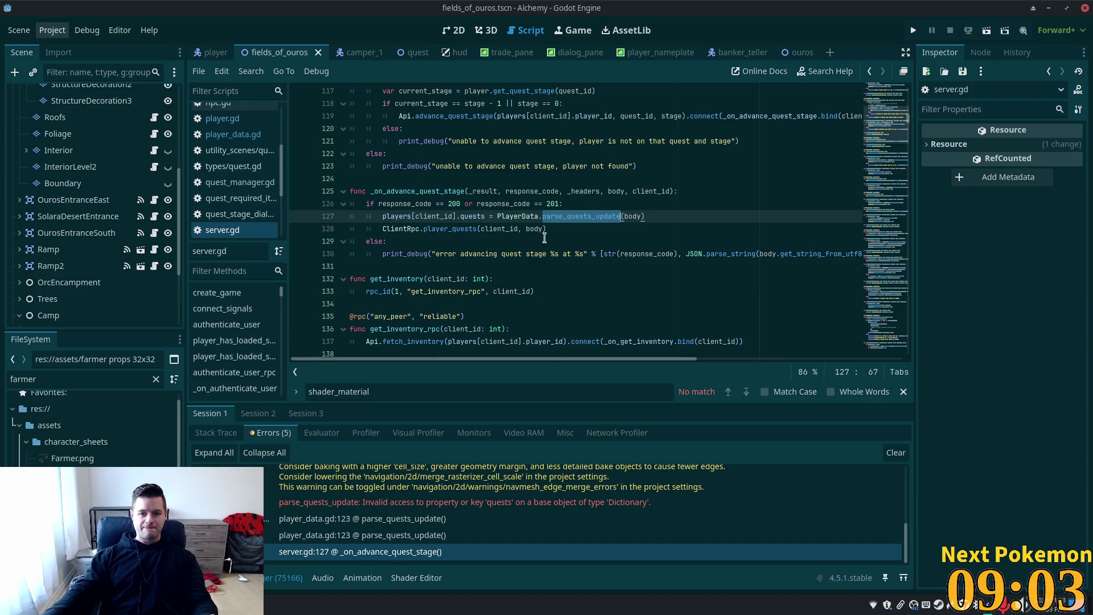
- Jump from the parse_quests_update call on server.gd line 127 to its definition in player_data.gd
{"action": "left_click", "coordinate": [595, 204]}
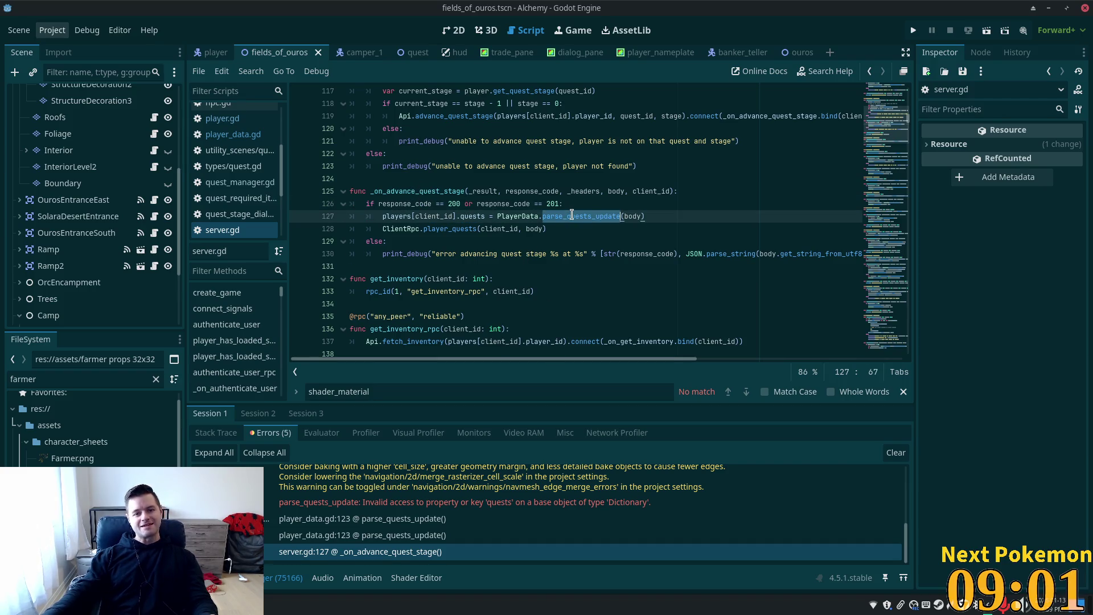
{"action": "left_click", "coordinate": [575, 217], "text": "ctrl"}
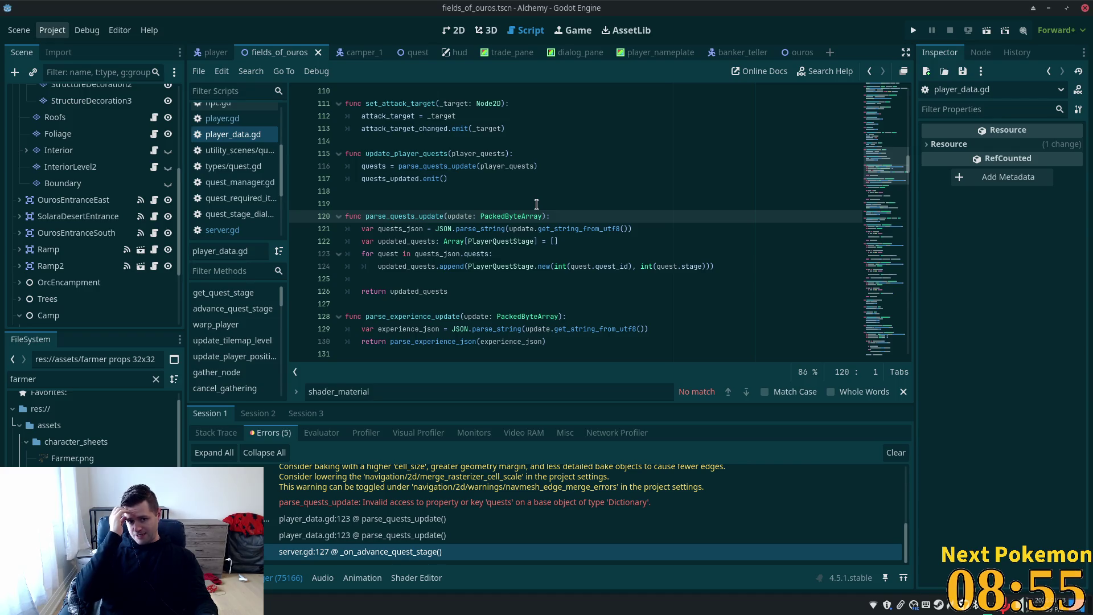
{"action": "mouse_move", "coordinate": [450, 291]}
{"action": "left_mouse_down"}
{"action": "mouse_move", "coordinate": [356, 254]}
{"action": "mouse_move", "coordinate": [329, 213]}
{"action": "left_mouse_up"}
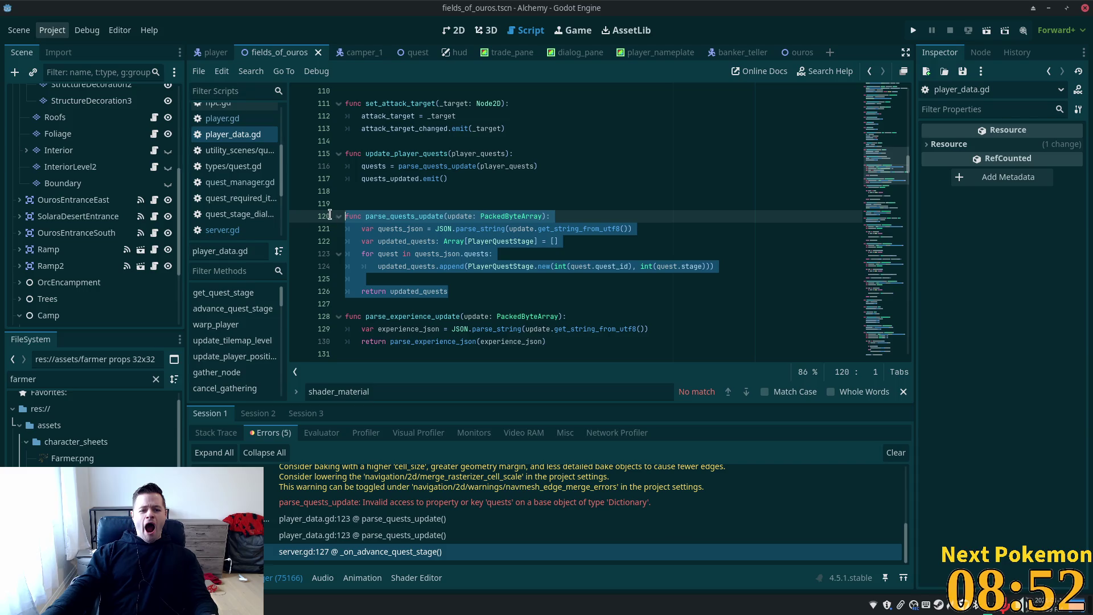
{"action": "left_click", "coordinate": [543, 241]}
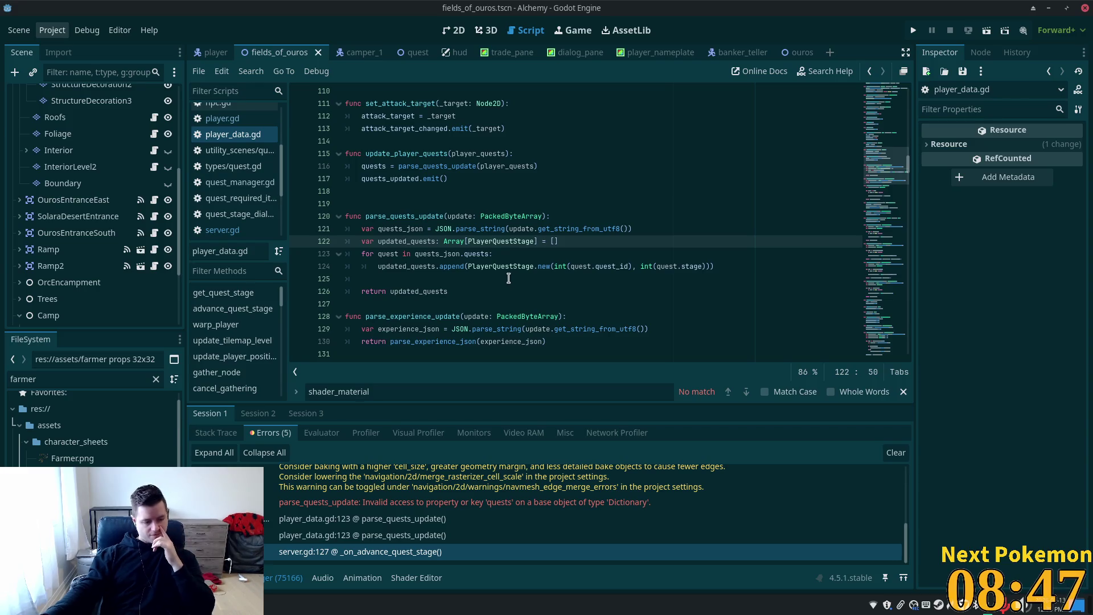
{"action": "mouse_move", "coordinate": [501, 271]}
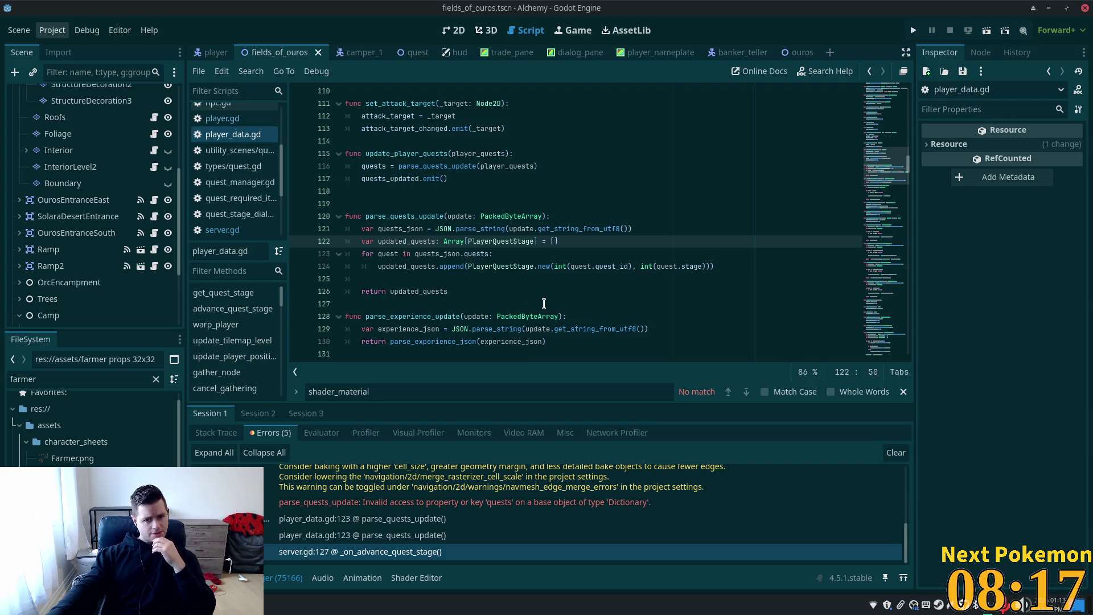
{"action": "double_click", "coordinate": [442, 254]}
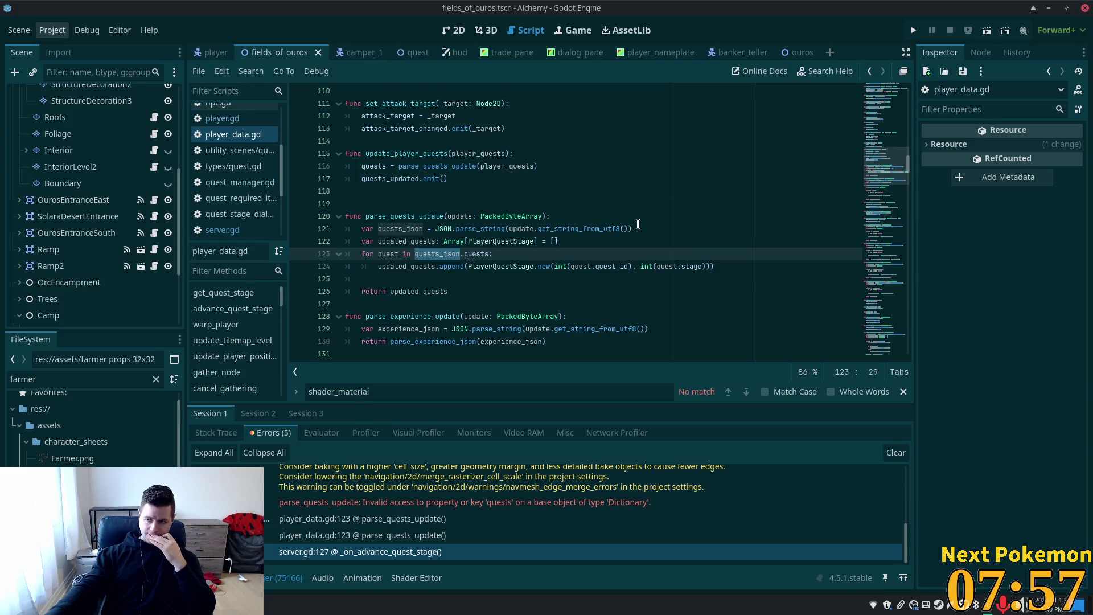
{"action": "left_click", "coordinate": [529, 212]}
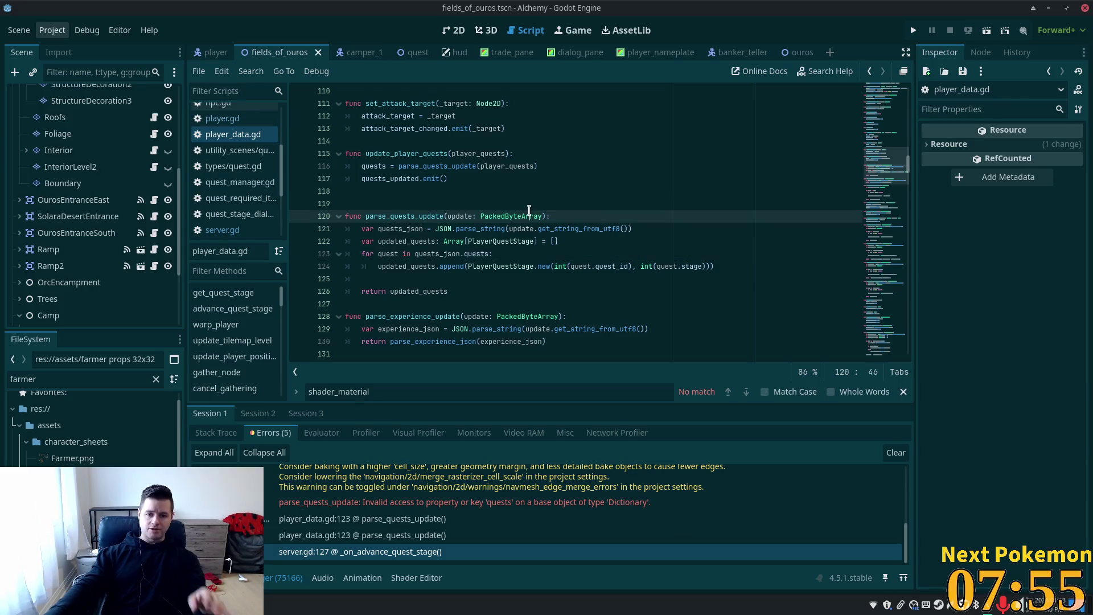
{"action": "left_click", "coordinate": [541, 215]}
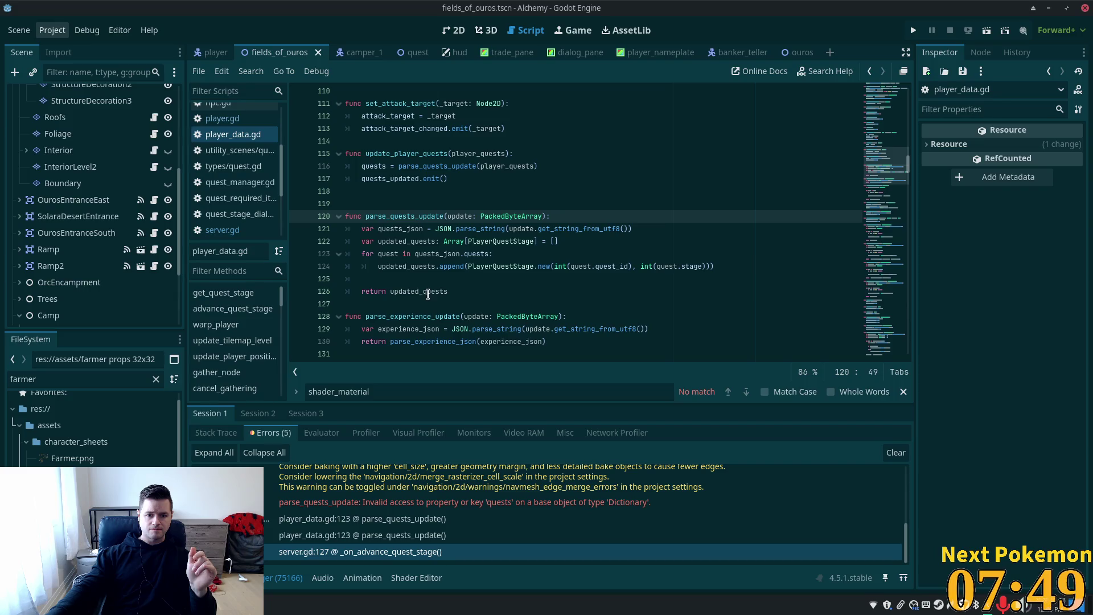
{"action": "double_click", "coordinate": [406, 240]}
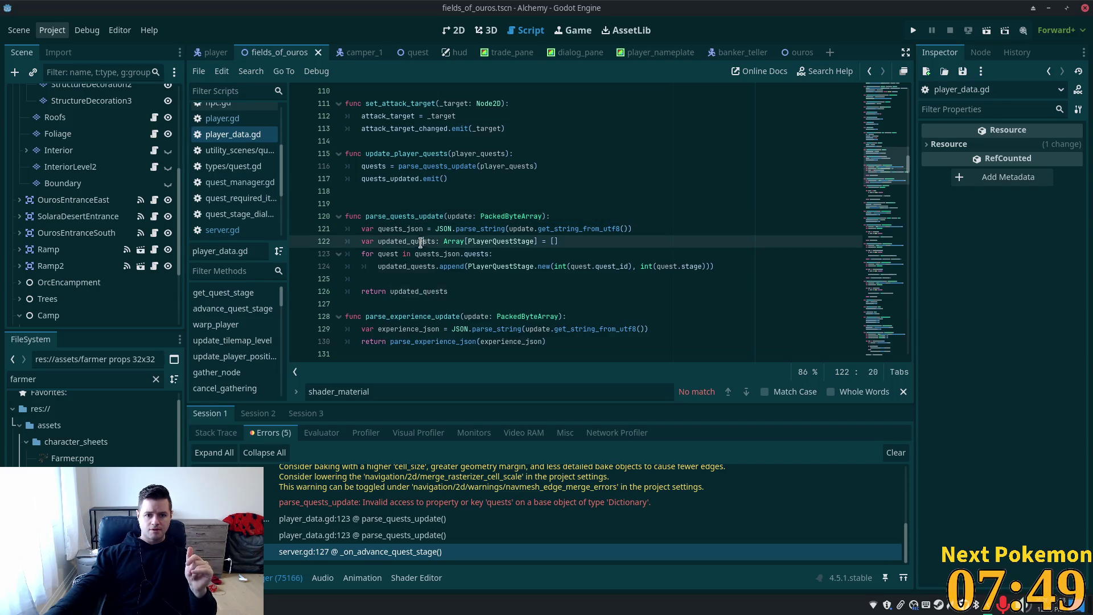
{"action": "left_click", "coordinate": [527, 230]}
{"action": "double_click", "coordinate": [528, 230]}
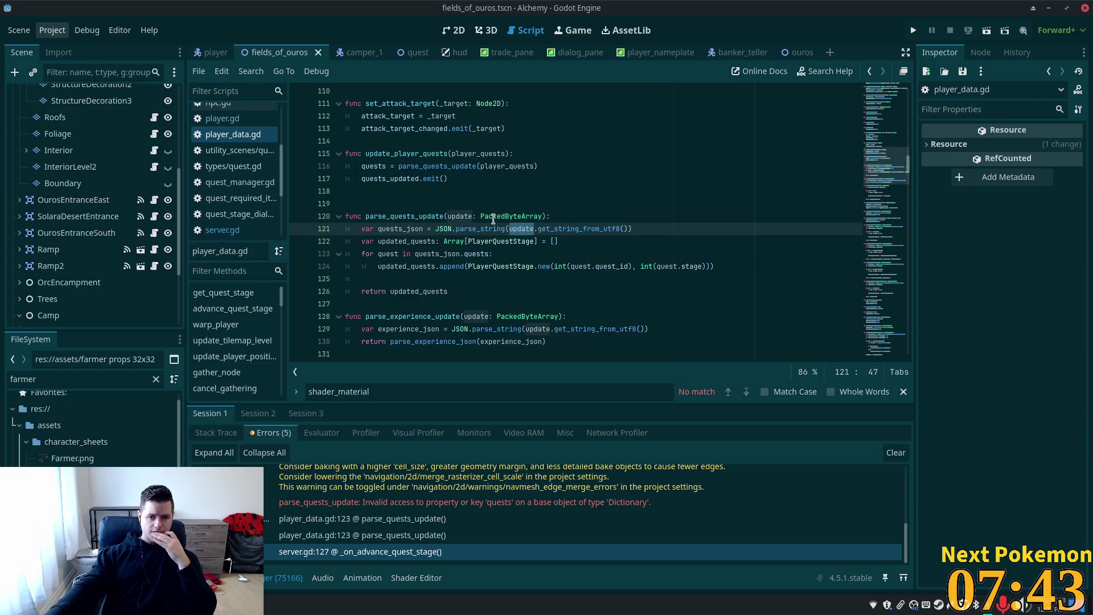
{"action": "left_click", "coordinate": [505, 239]}
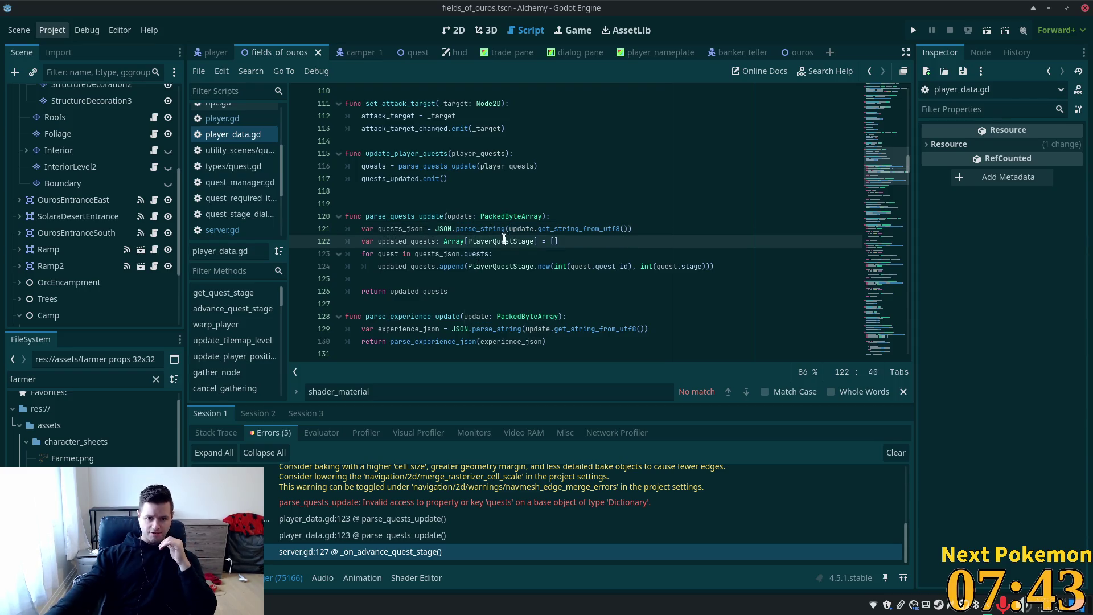
{"action": "left_click", "coordinate": [547, 216]}
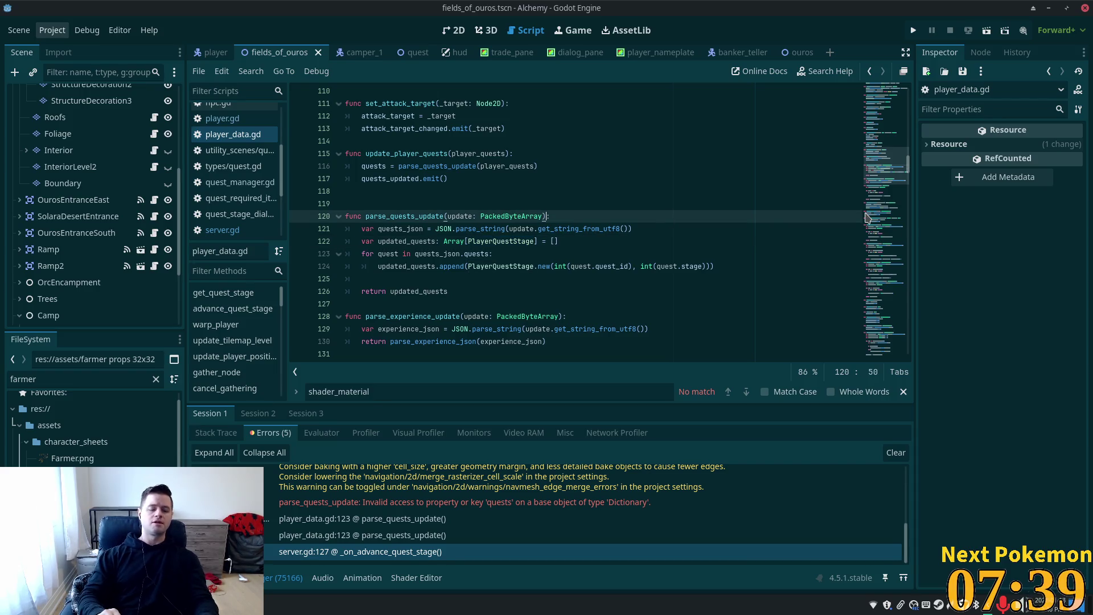
- Remove a stray comma and delete the extra blank line above parse_quests_update
{"action": "type", "text": ","}
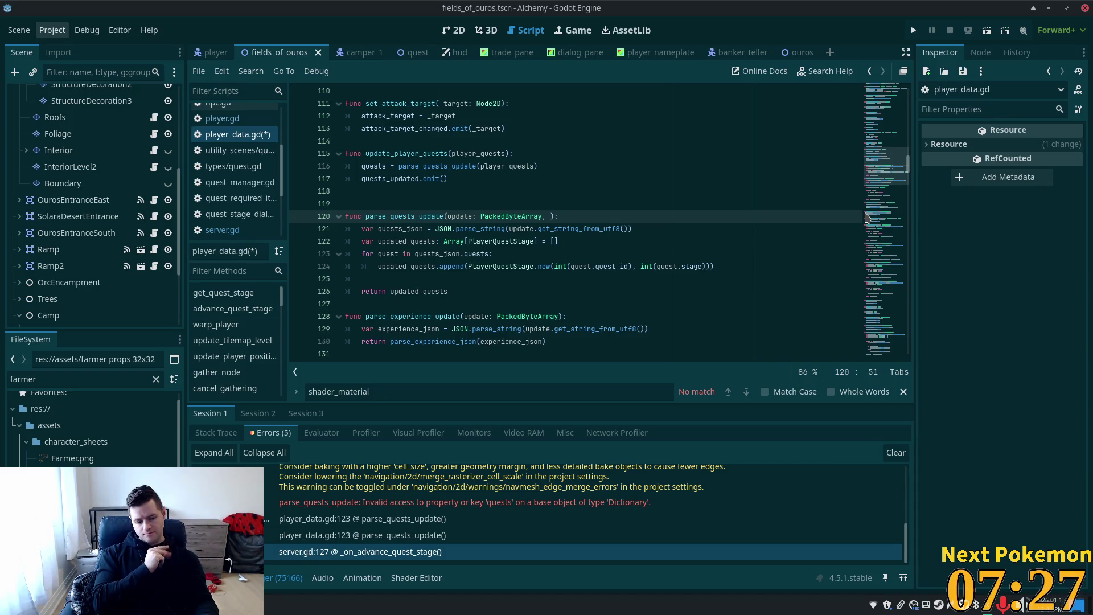
{"action": "key", "text": "BackSpace"}
{"action": "key", "text": "BackSpace"}
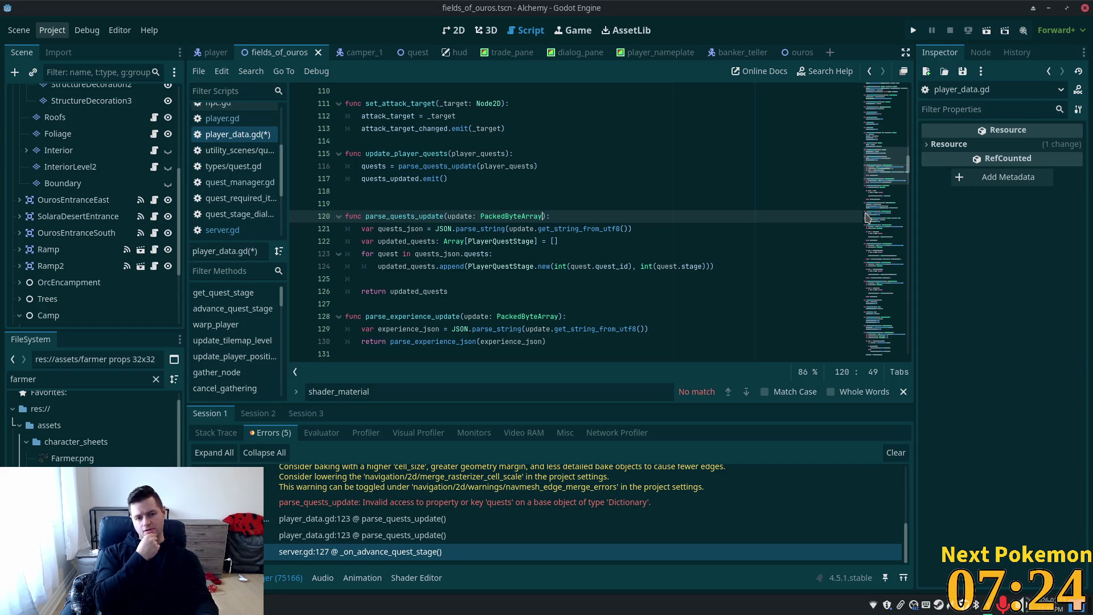
{"action": "left_click", "coordinate": [394, 203]}
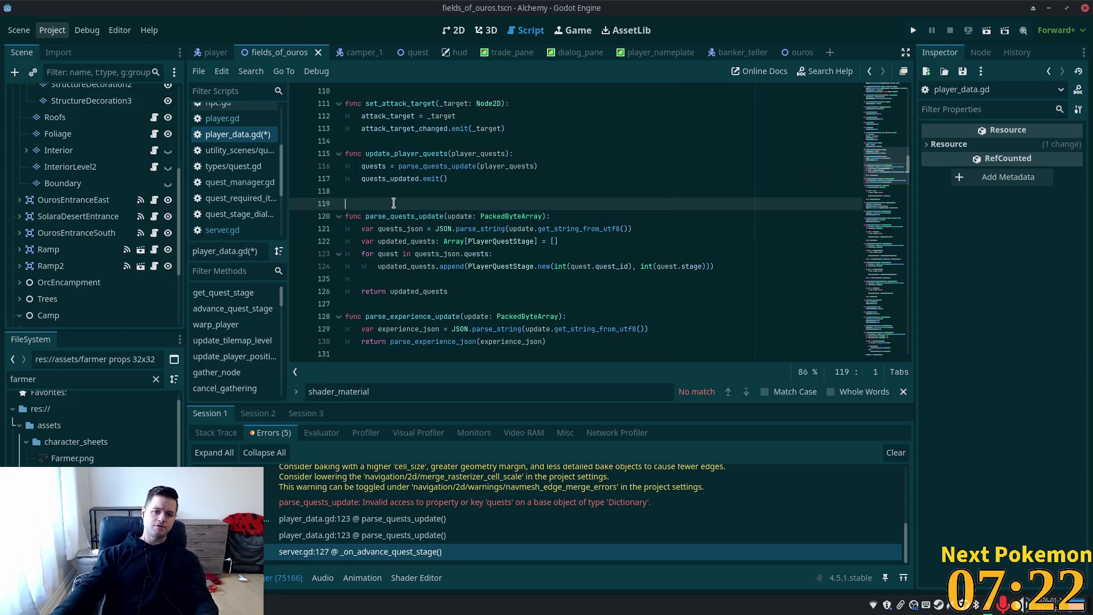
{"action": "left_click", "coordinate": [372, 192]}
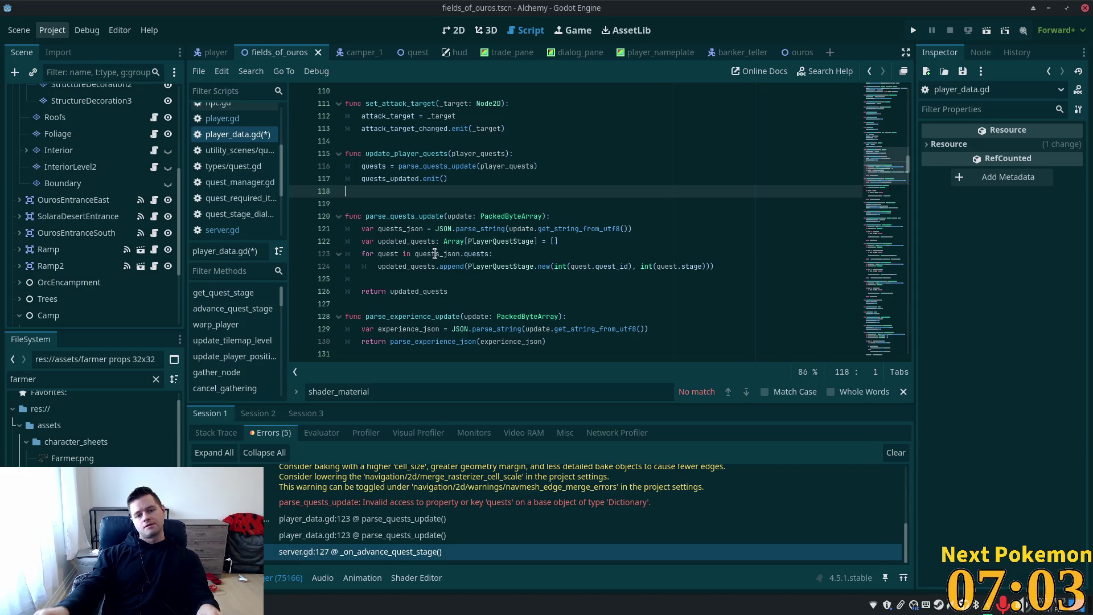
{"action": "key", "text": "BackSpace"}
- Start adding a current_quests parameter after PackedByteArray, remove it again, and save player_data.gd
{"action": "left_click", "coordinate": [505, 204]}
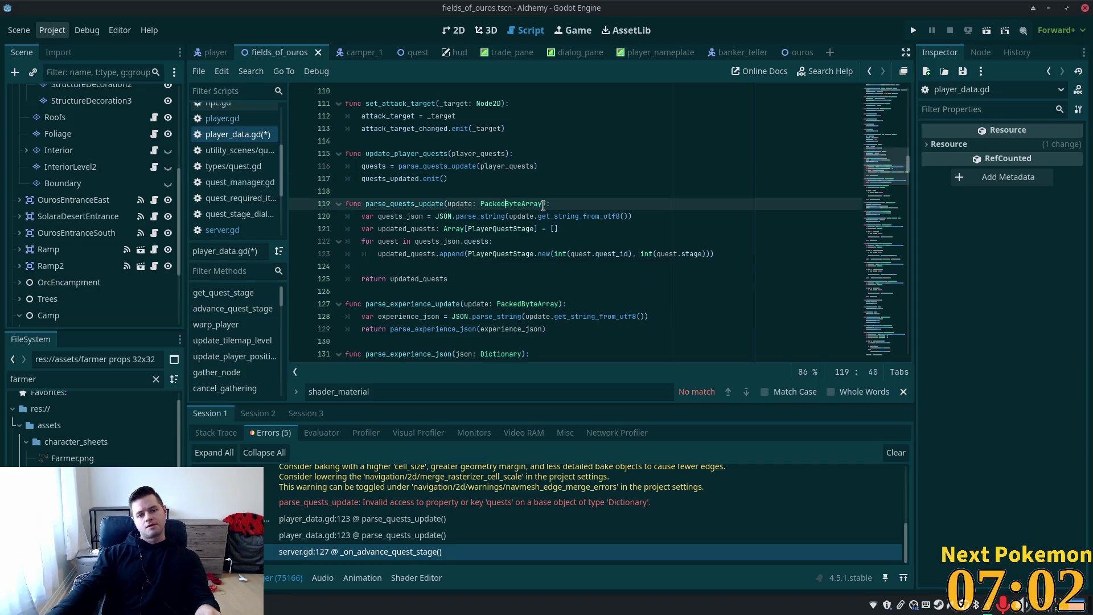
{"action": "left_click", "coordinate": [543, 204]}
{"action": "type", "text": ", cur"}
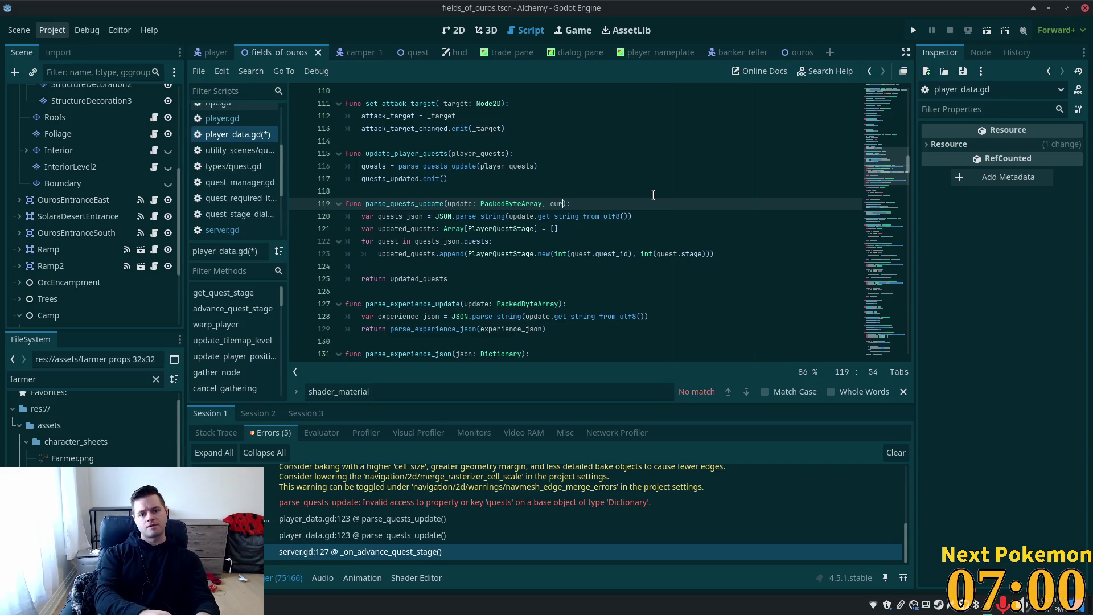
{"action": "type", "text": "rent_c"}
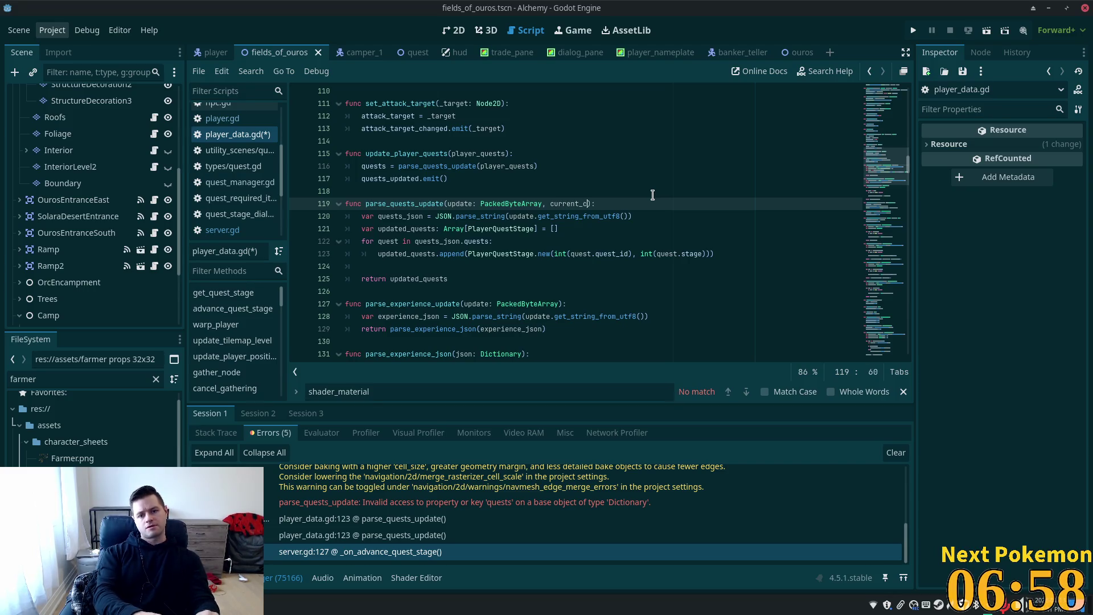
{"action": "key", "text": "BackSpace"}
{"action": "type", "text": "quests"}
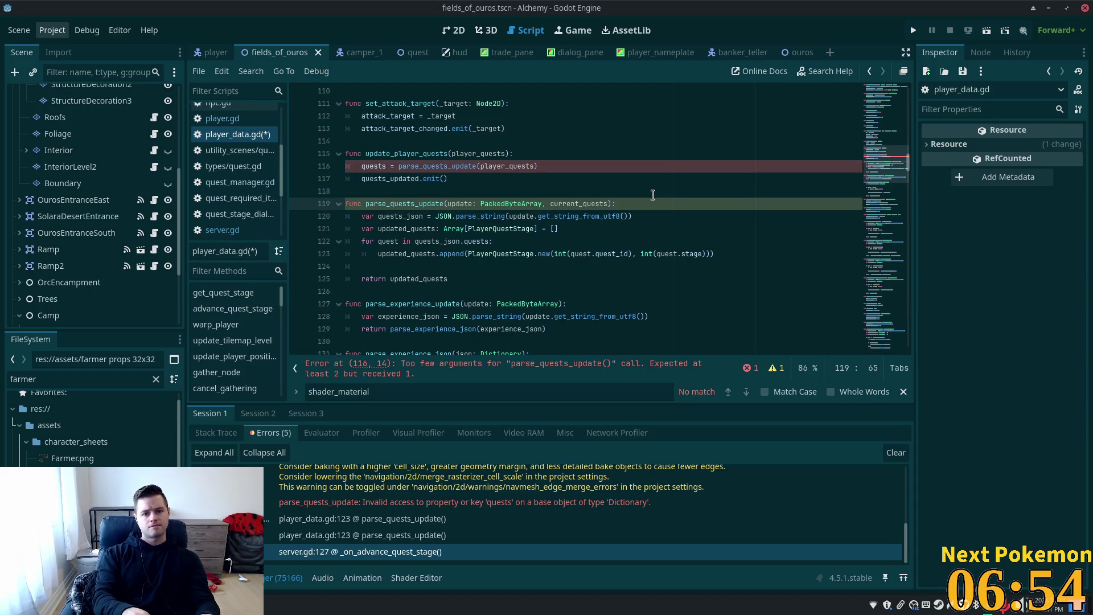
{"action": "key", "text": "BackSpace"}
{"action": "key", "text": "ctrl+shift+Left"}
{"action": "key", "text": "ctrl+shift+Left"}
{"action": "key", "text": "ctrl+shift+Left"}
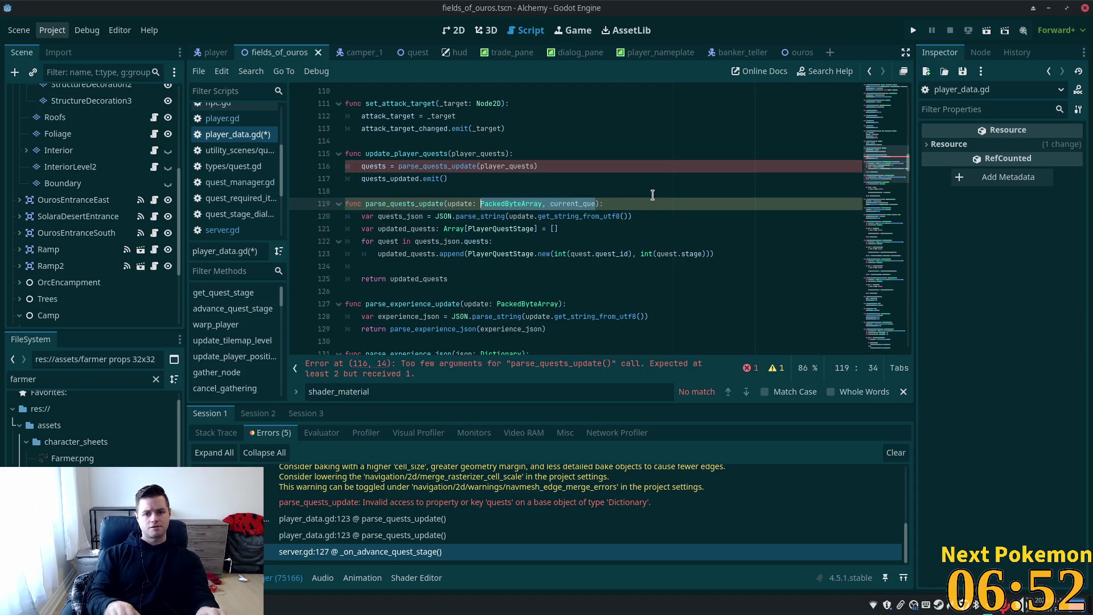
{"action": "key", "text": "ctrl+shift+Right"}
{"action": "key", "text": "BackSpace"}
{"action": "key", "text": "ctrl+s"}
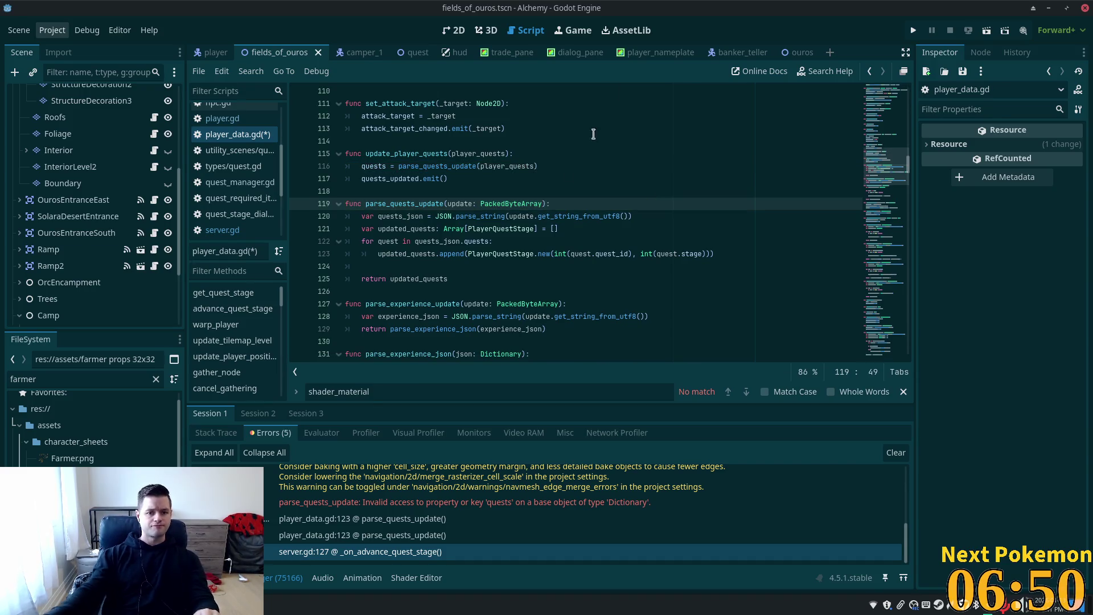
- Select the parse_quests_update name and switch over to the Cursor editor
{"action": "left_click", "coordinate": [455, 203]}
{"action": "double_click", "coordinate": [436, 204]}
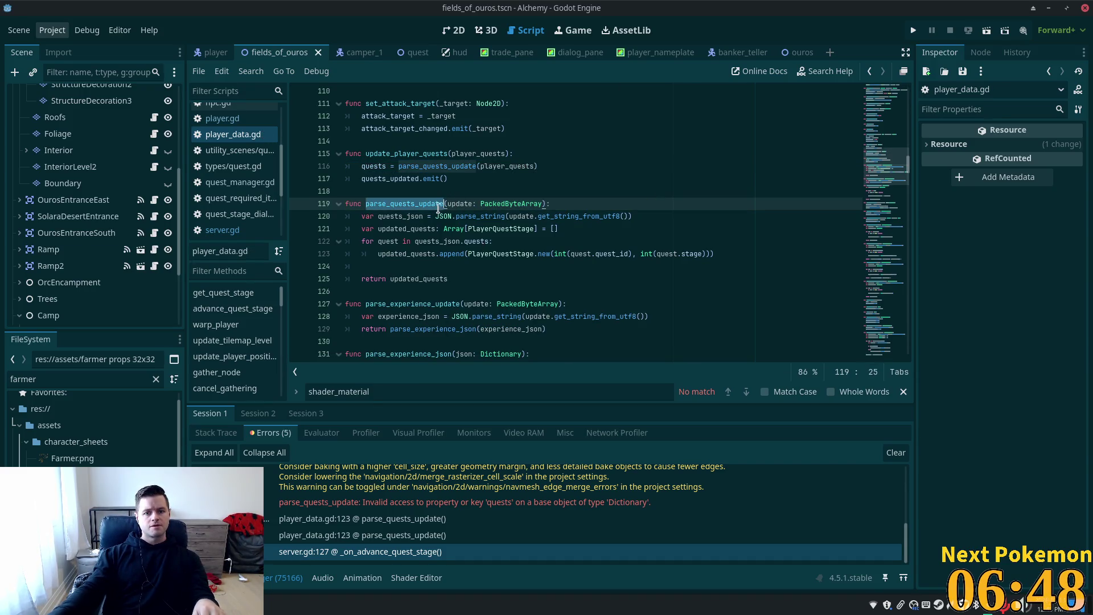
{"action": "key", "text": "alt+Tab"}
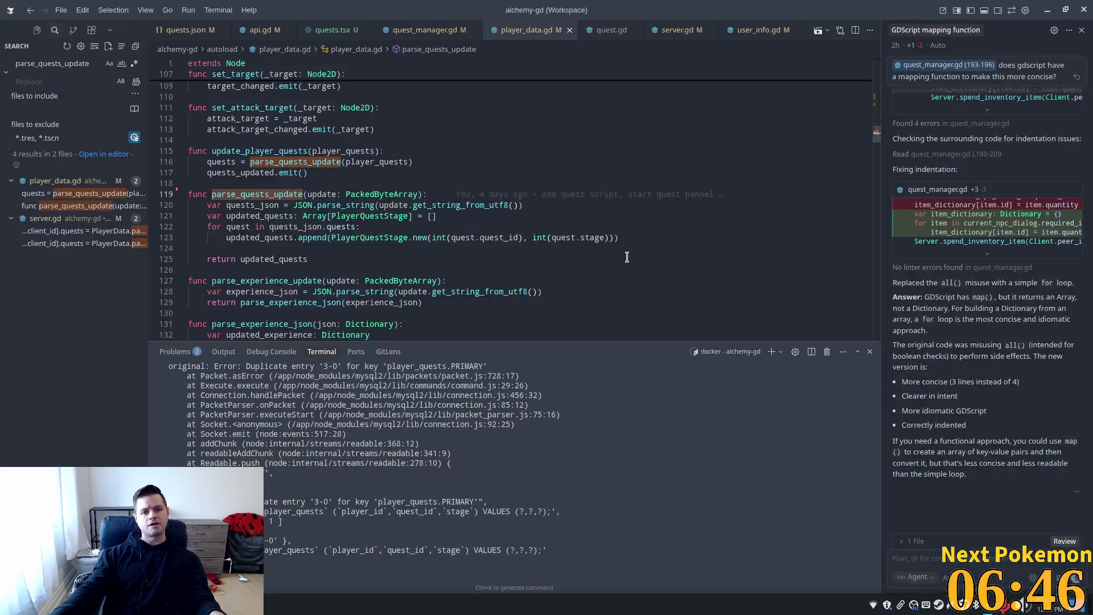
- Add current_quests: Array[PlayerQuestStage] = [] as a second parameter after PackedByteArray on line 119
{"action": "left_click", "coordinate": [378, 162]}
{"action": "left_click", "coordinate": [419, 195]}
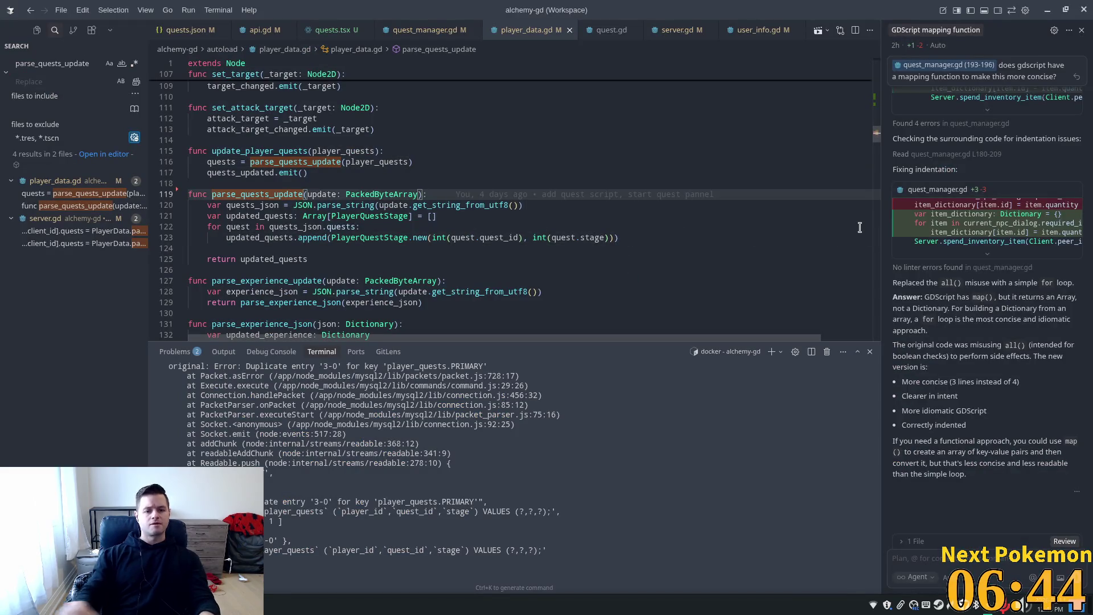
{"action": "type", "text": ", current_"}
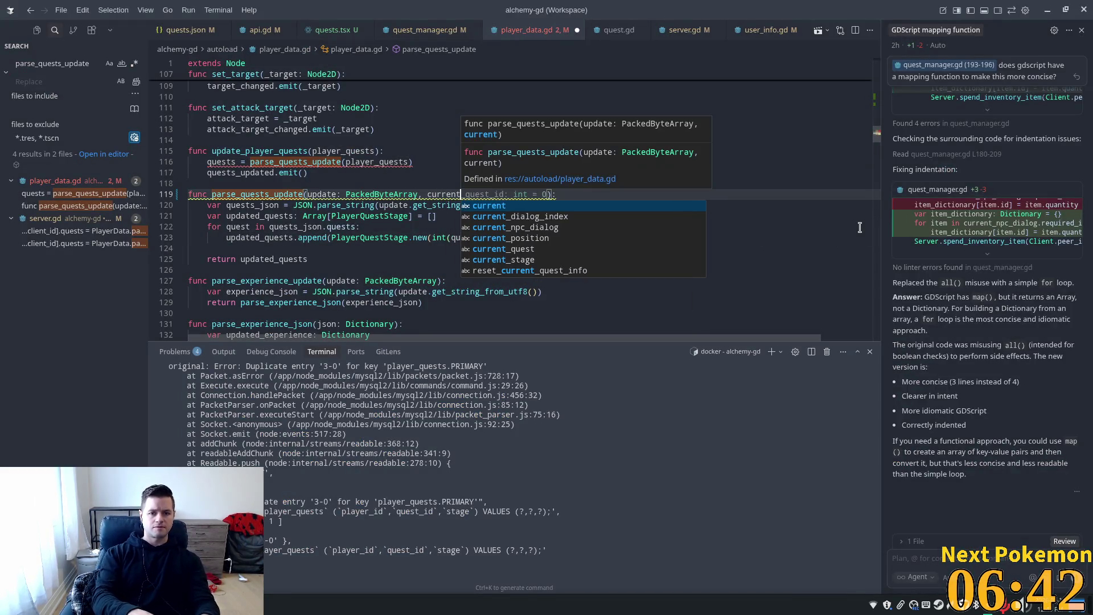
{"action": "type", "text": "quests"}
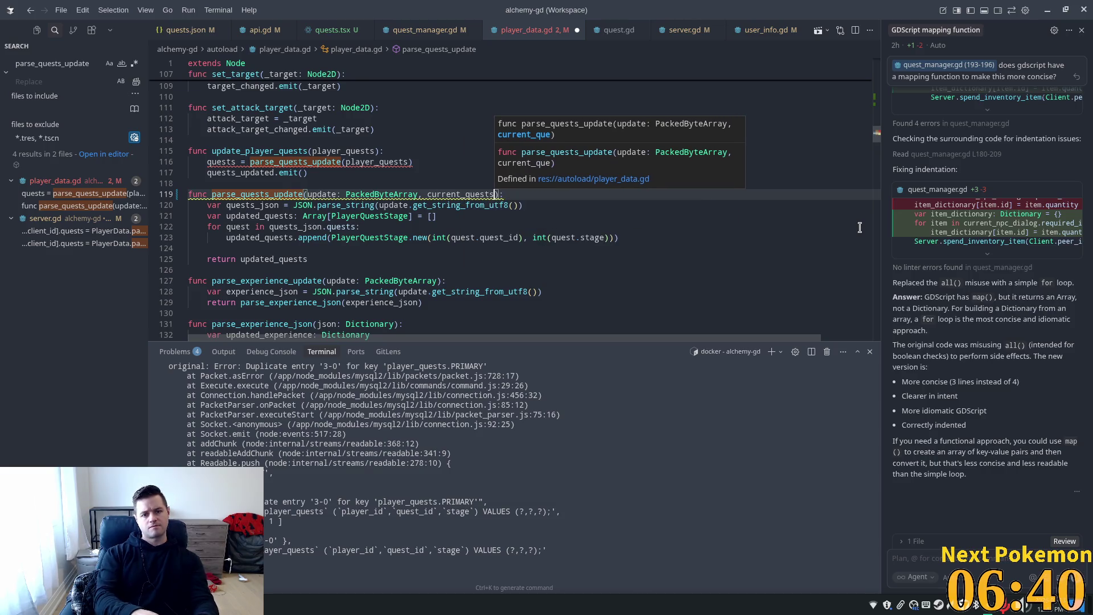
{"action": "key", "text": "Tab"}
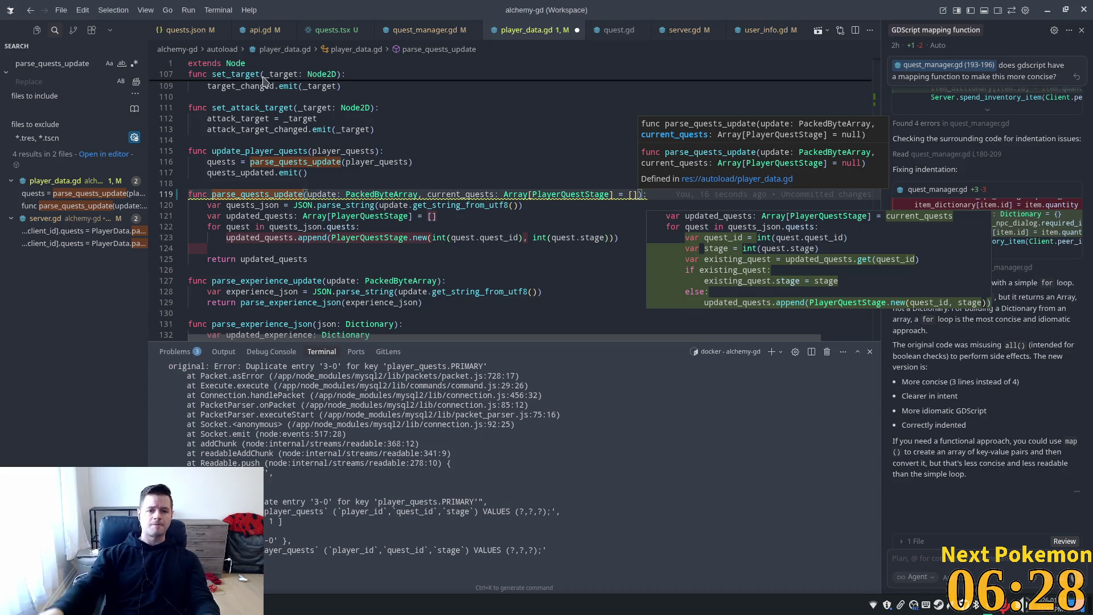
{"action": "left_click", "coordinate": [317, 206]}
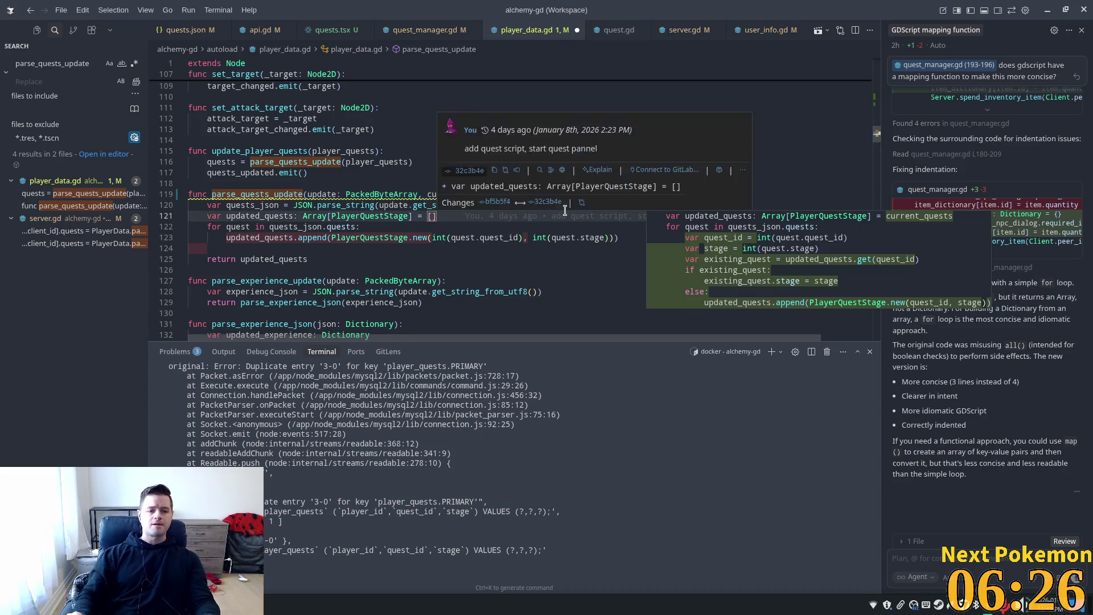
- Reject the suggested loop rewrite and wrap the quest loop in if quests_json.has("quests")
{"action": "key", "text": "ctrl+z"}
{"action": "key", "text": "ctrl+z"}
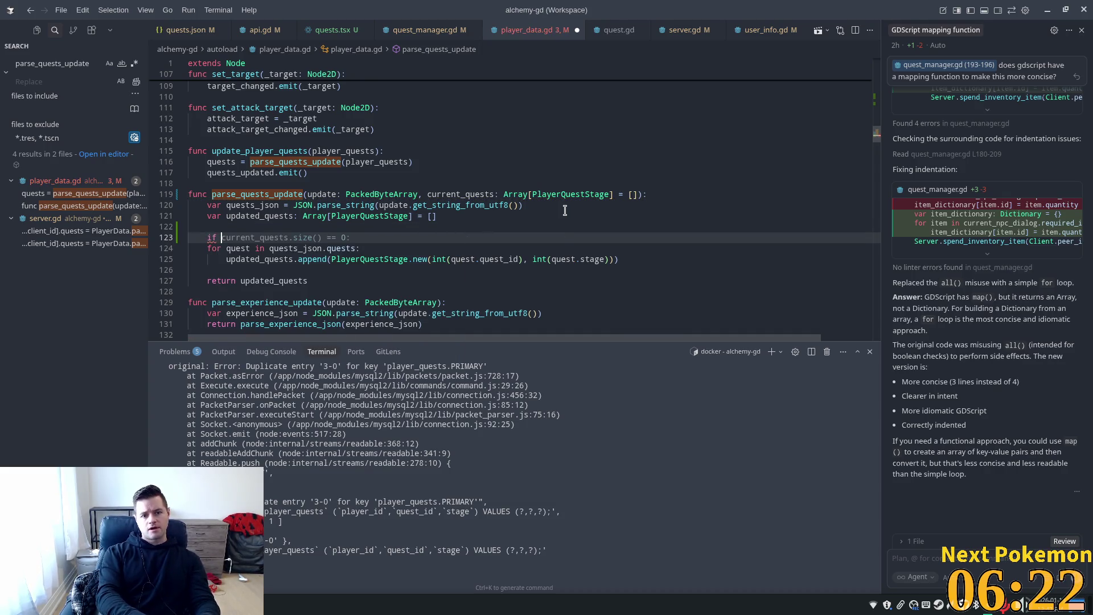
{"action": "type", "text": "ques"}
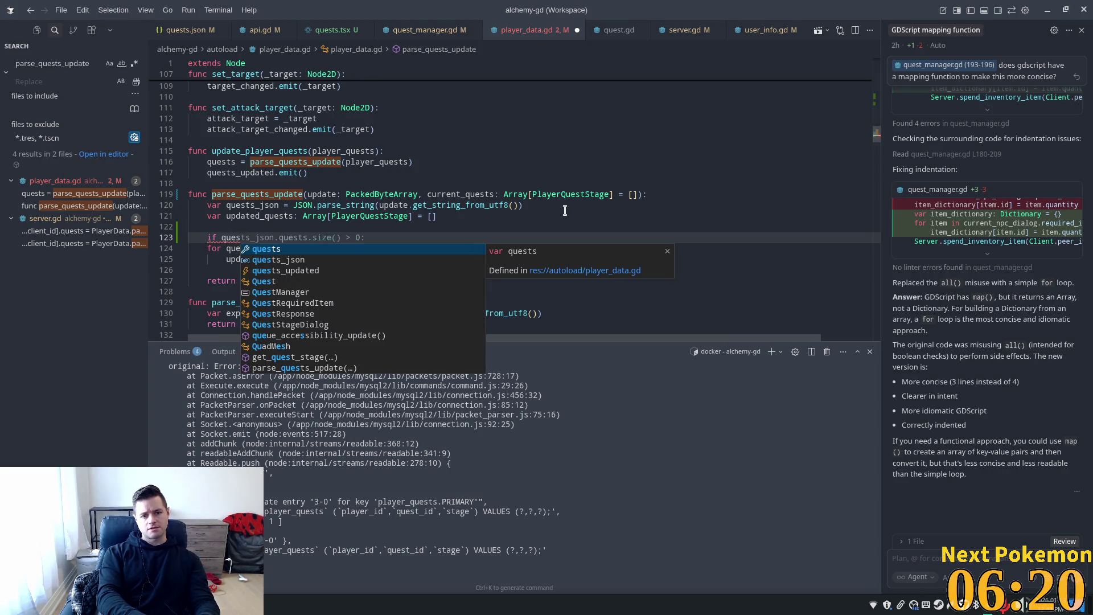
{"action": "type", "text": "ts"}
{"action": "type", "text": "_json"}
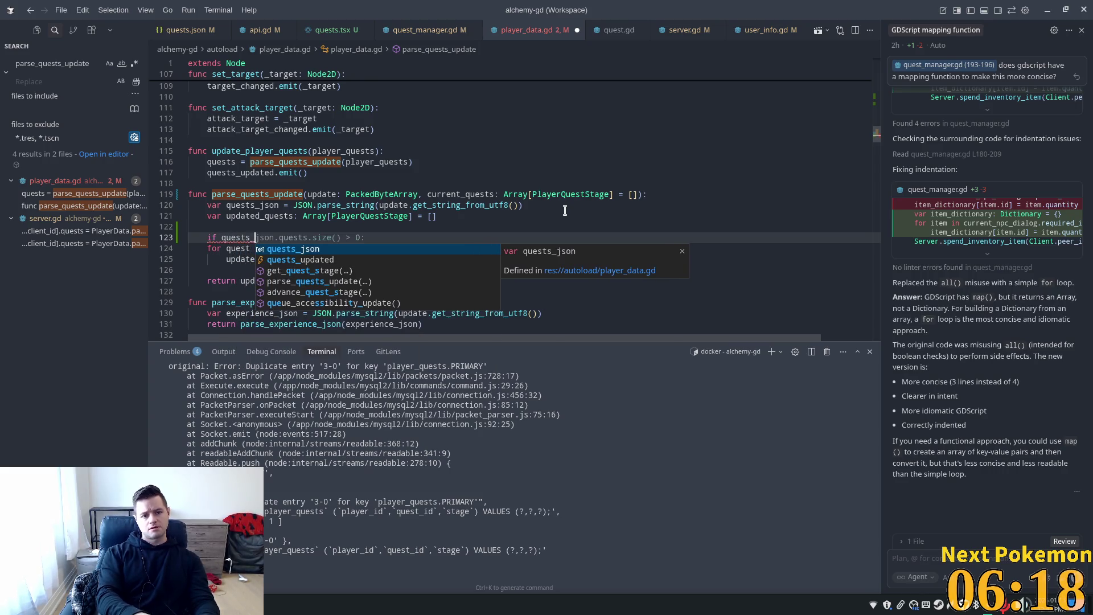
{"action": "key", "text": "Escape"}
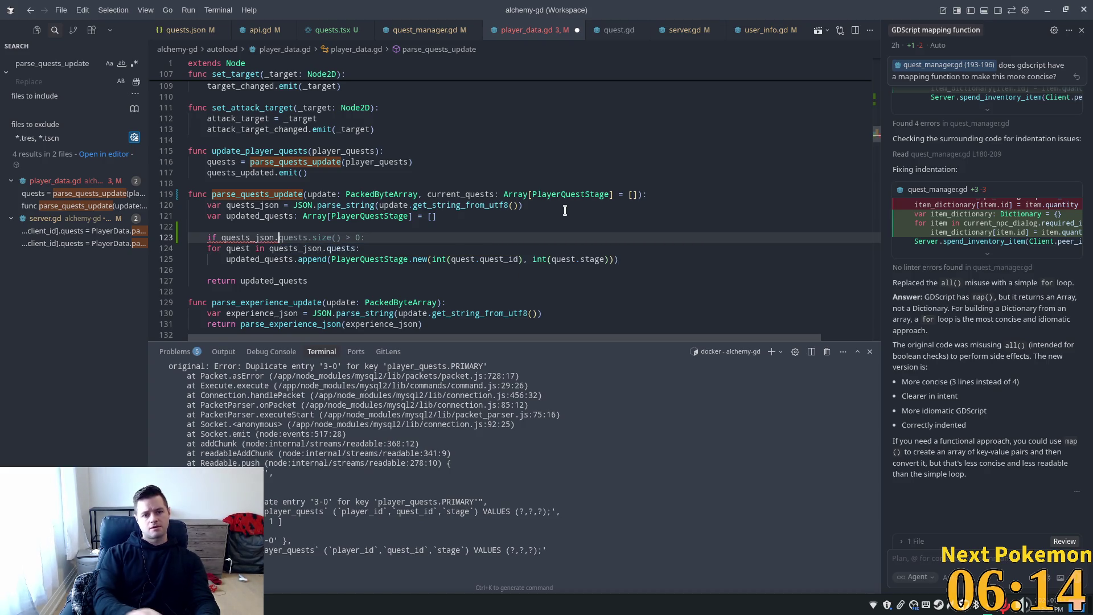
{"action": "mouse_move", "coordinate": [237, 205]}
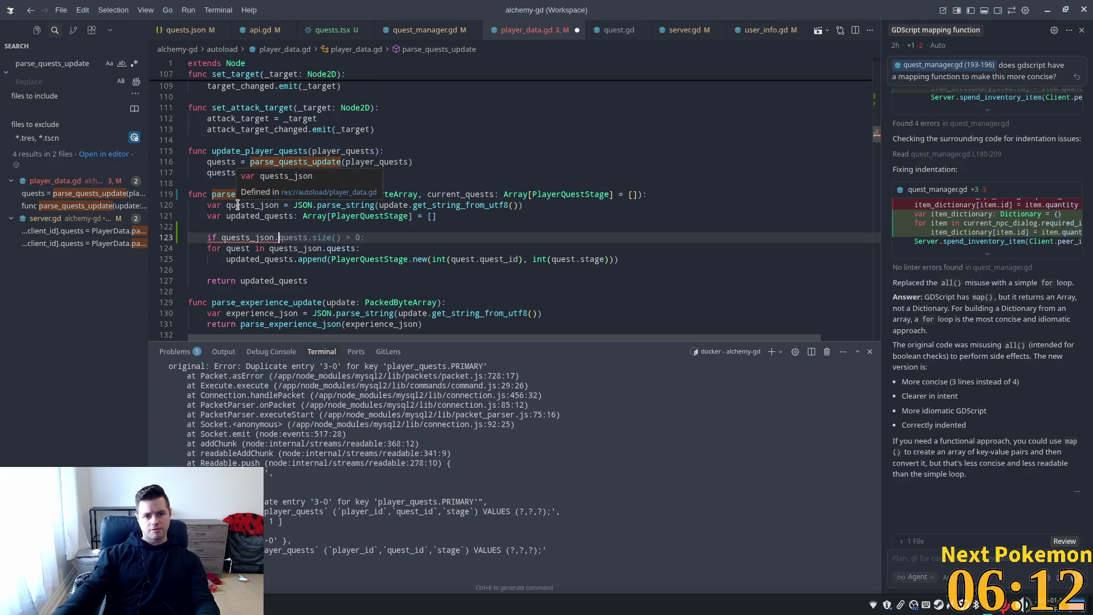
{"action": "key", "text": "Tab"}
{"action": "mouse_move", "coordinate": [350, 203]}
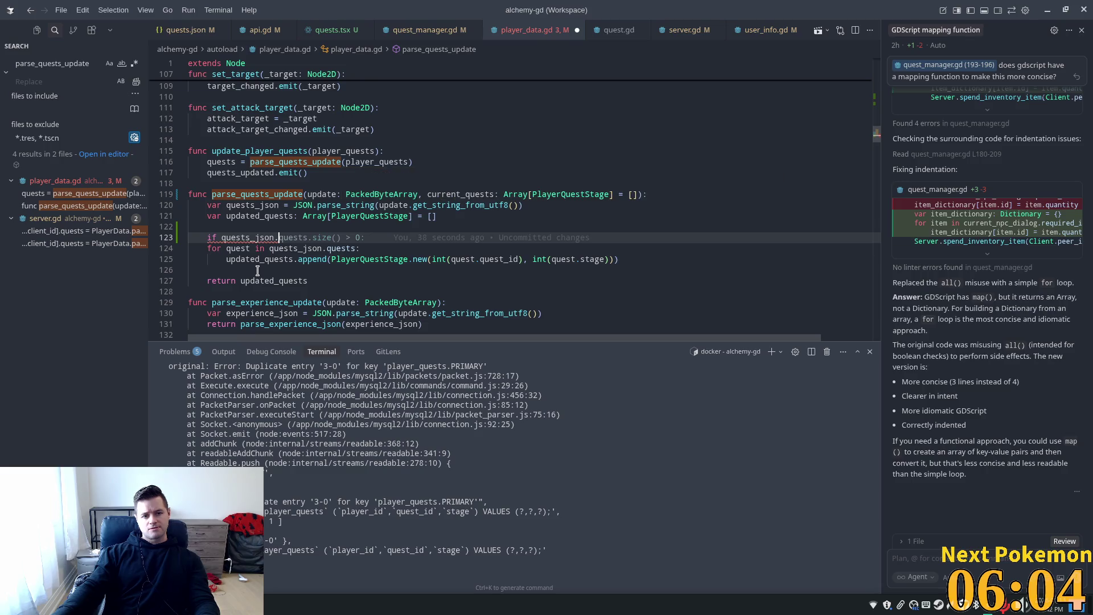
{"action": "type", "text": "has"}
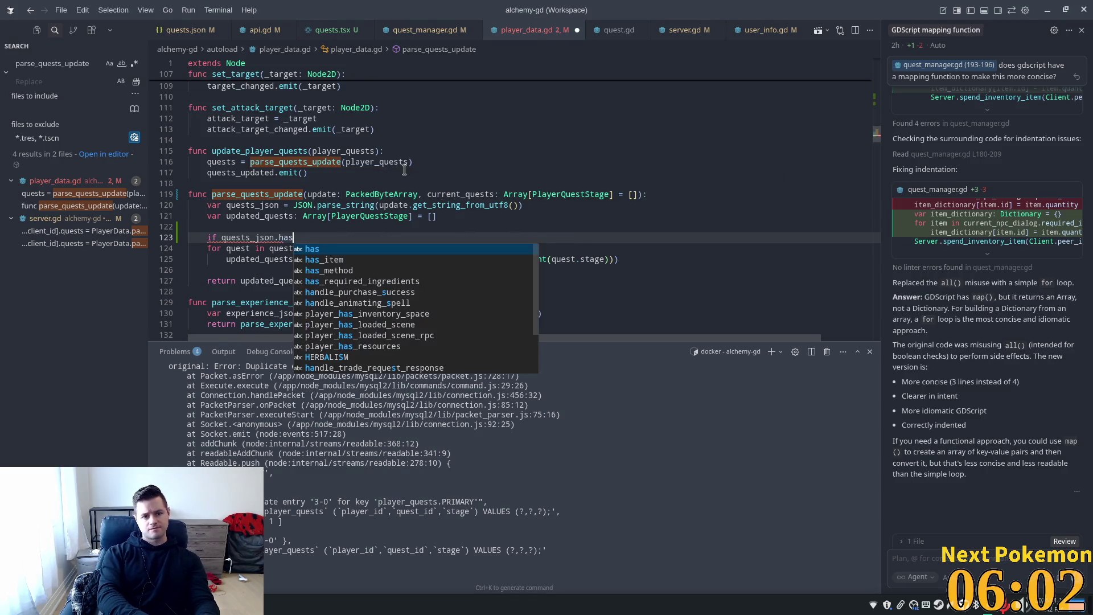
{"action": "key", "text": "Tab"}
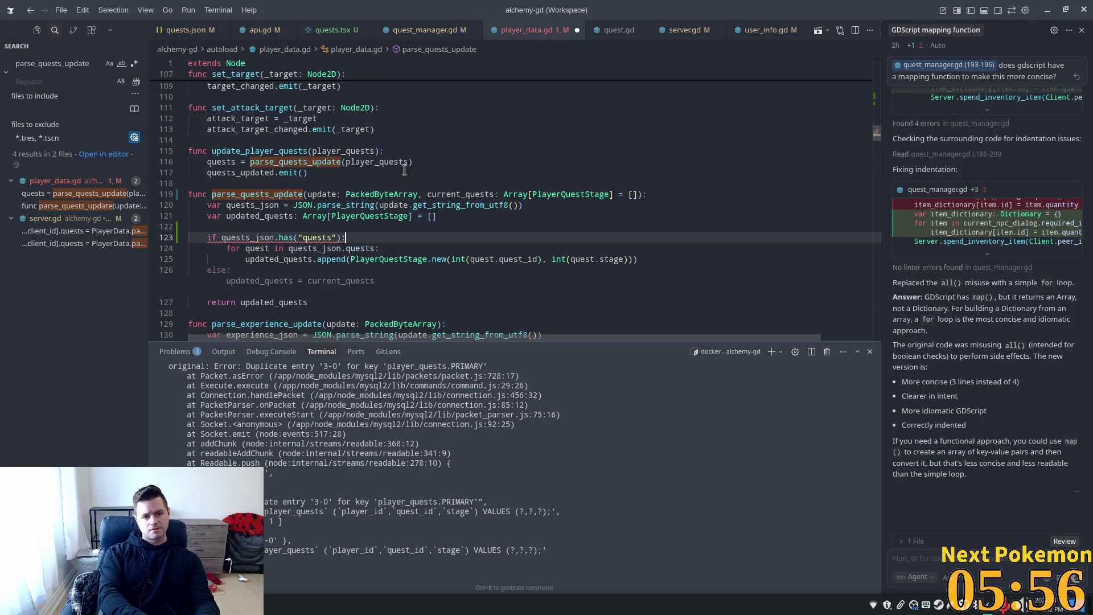
- Accept the else fallback to current_quests and turn it into elif quests_json.has("quest")
{"action": "key", "text": "Tab"}
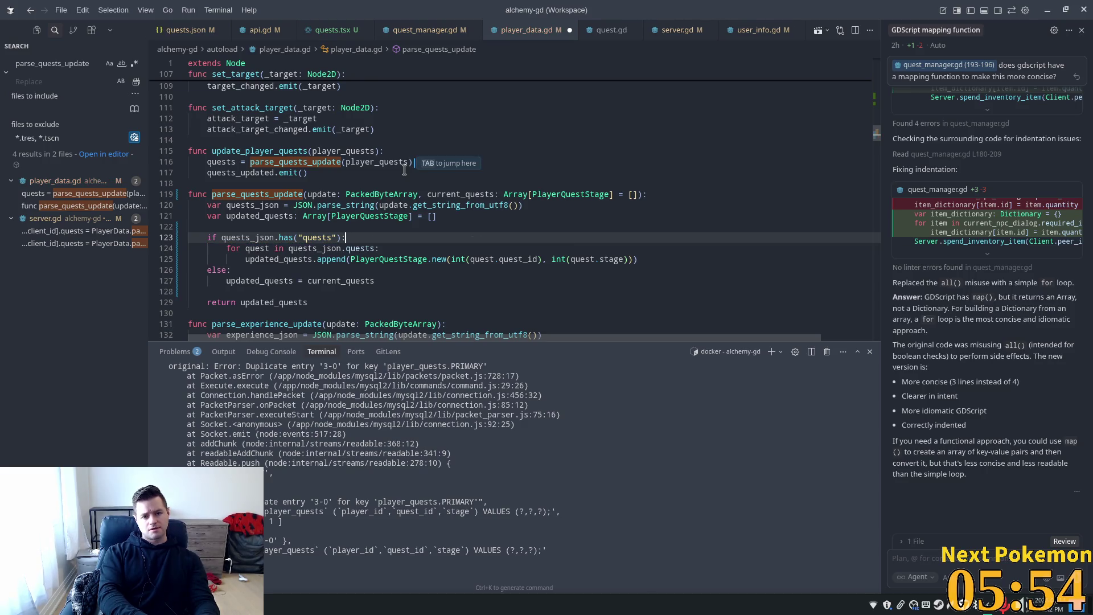
{"action": "left_click", "coordinate": [229, 270]}
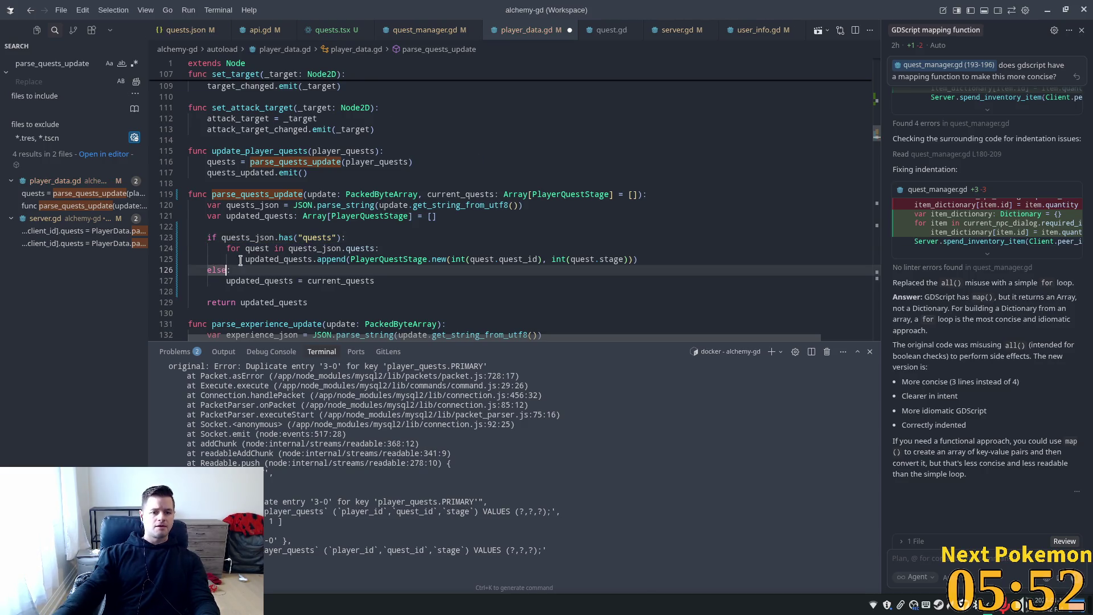
{"action": "key", "text": "BackSpace"}
{"action": "key", "text": "BackSpace"}
{"action": "type", "text": "if "}
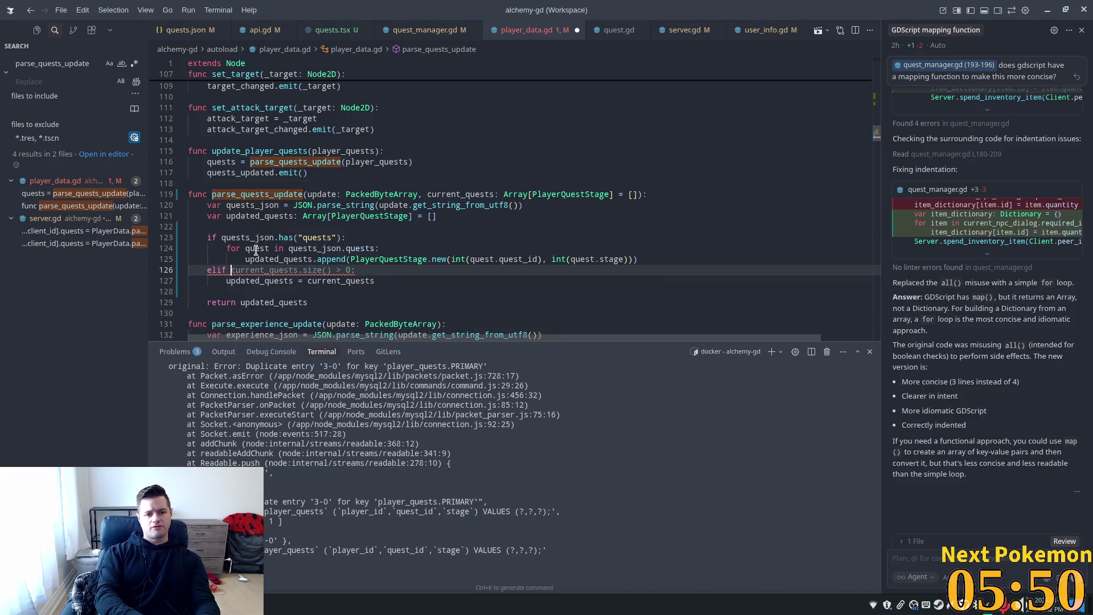
{"action": "type", "text": "quests_json.has(\"quest\"):"}
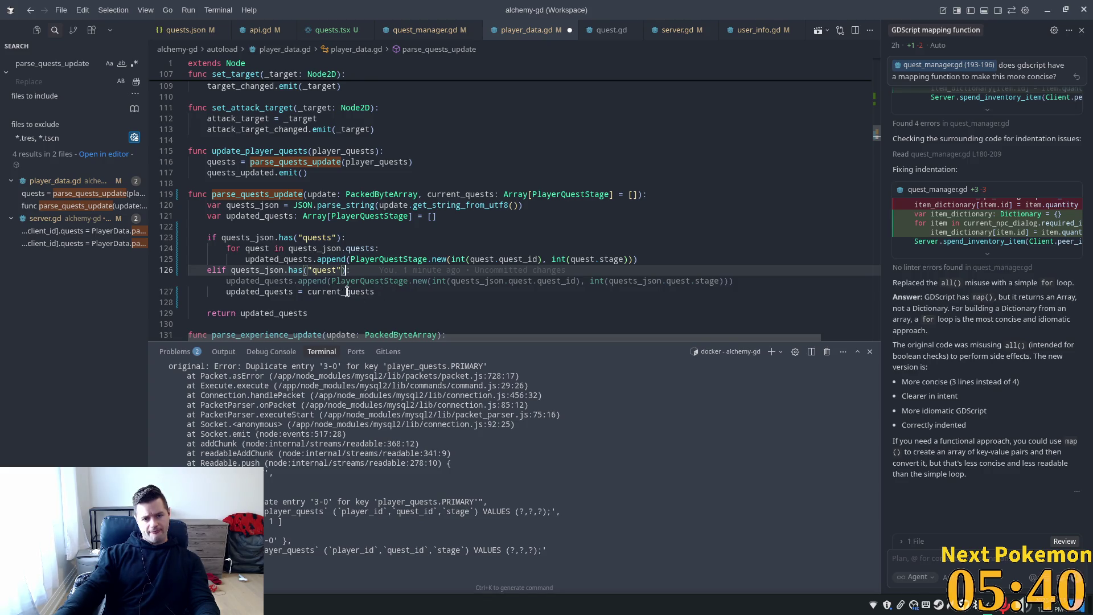
- Accept and review the single-quest append suggestion, then replace the append and fallback lines with a # comment
{"action": "key", "text": "Tab"}
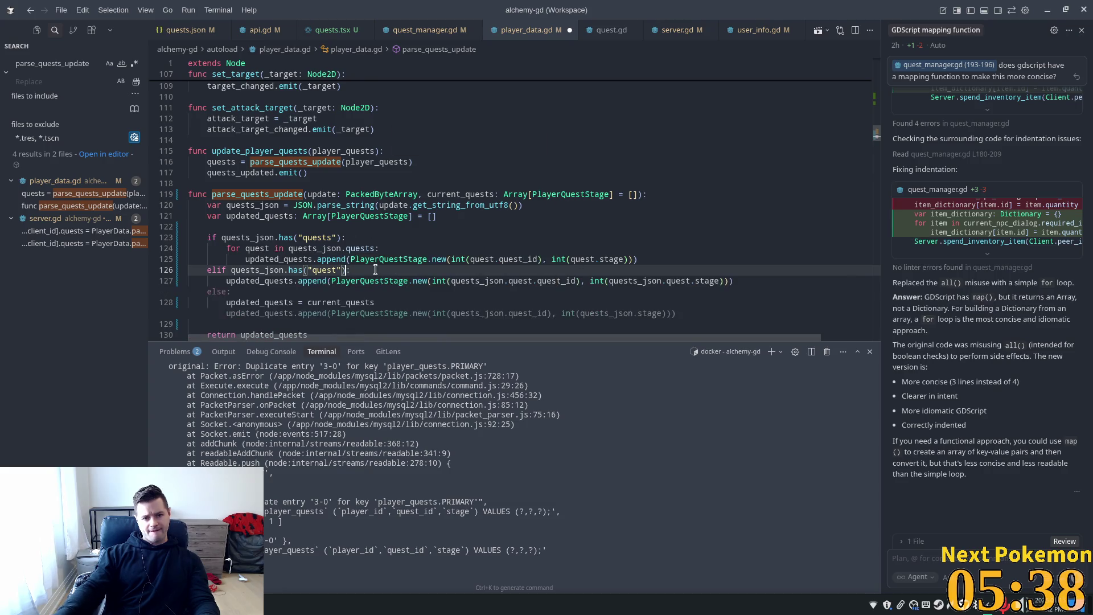
{"action": "left_click", "coordinate": [444, 234]}
{"action": "left_click", "coordinate": [334, 281]}
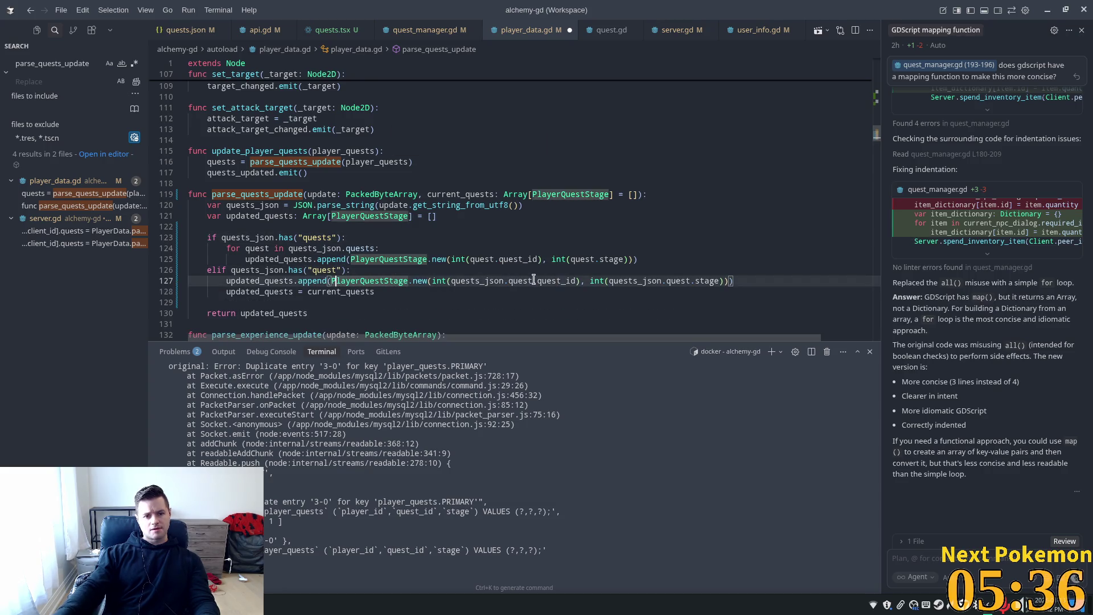
{"action": "key", "text": "Left"}
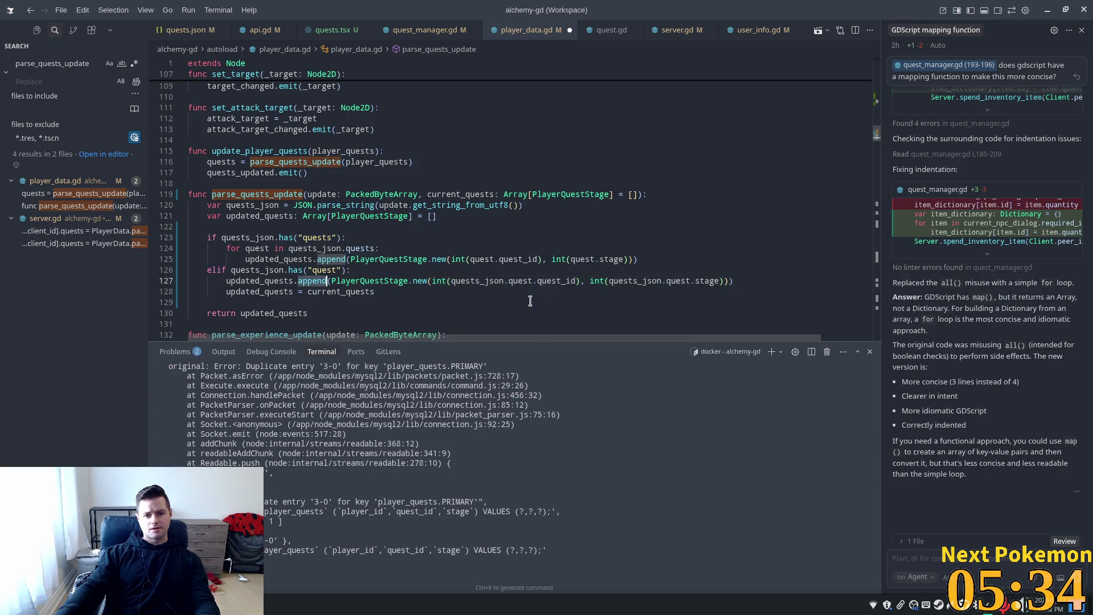
{"action": "left_click", "coordinate": [353, 270]}
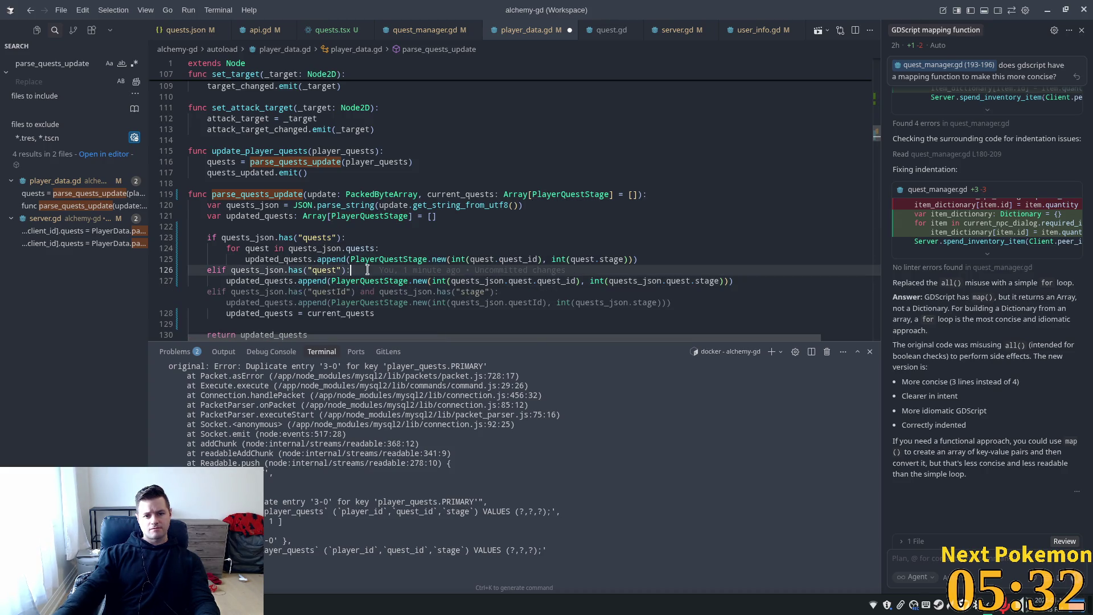
{"action": "key", "text": "Escape"}
{"action": "key", "text": "Up"}
{"action": "key", "text": "End"}
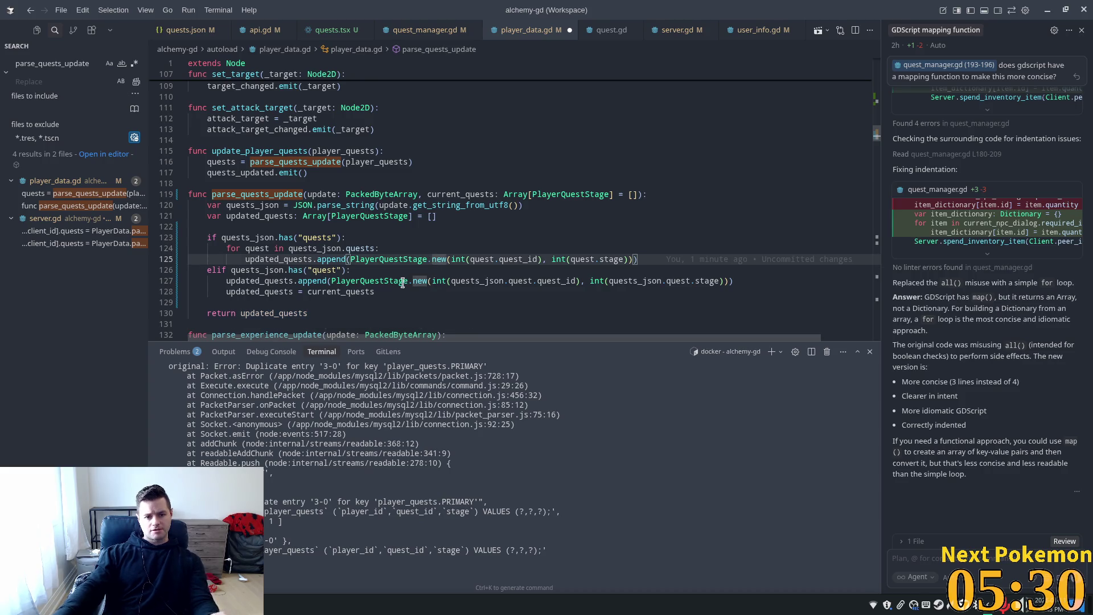
{"action": "left_click", "coordinate": [402, 282]}
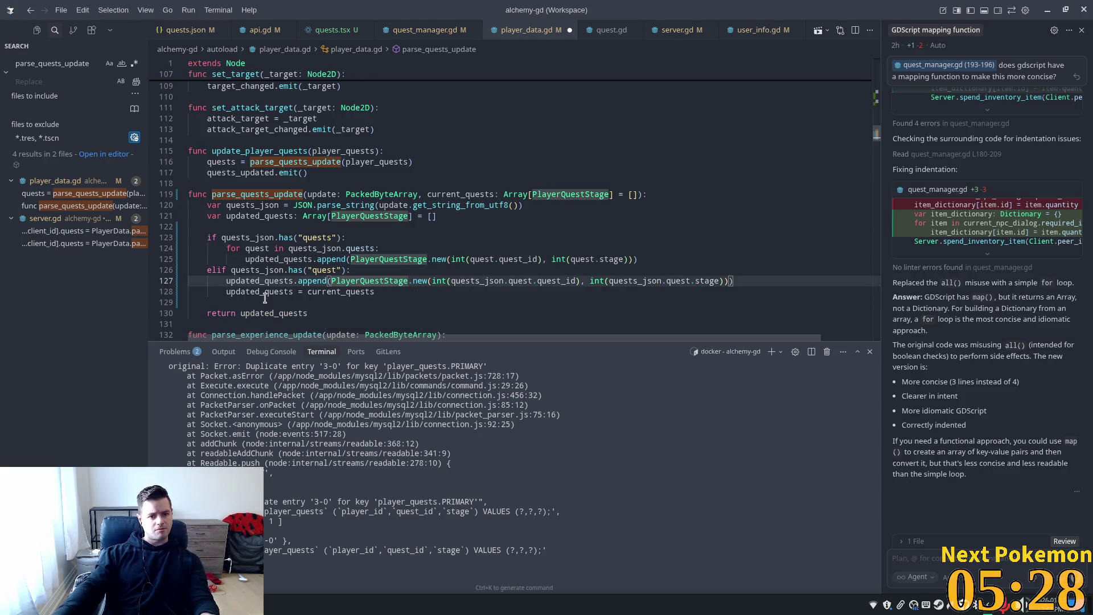
{"action": "left_click", "coordinate": [341, 291]}
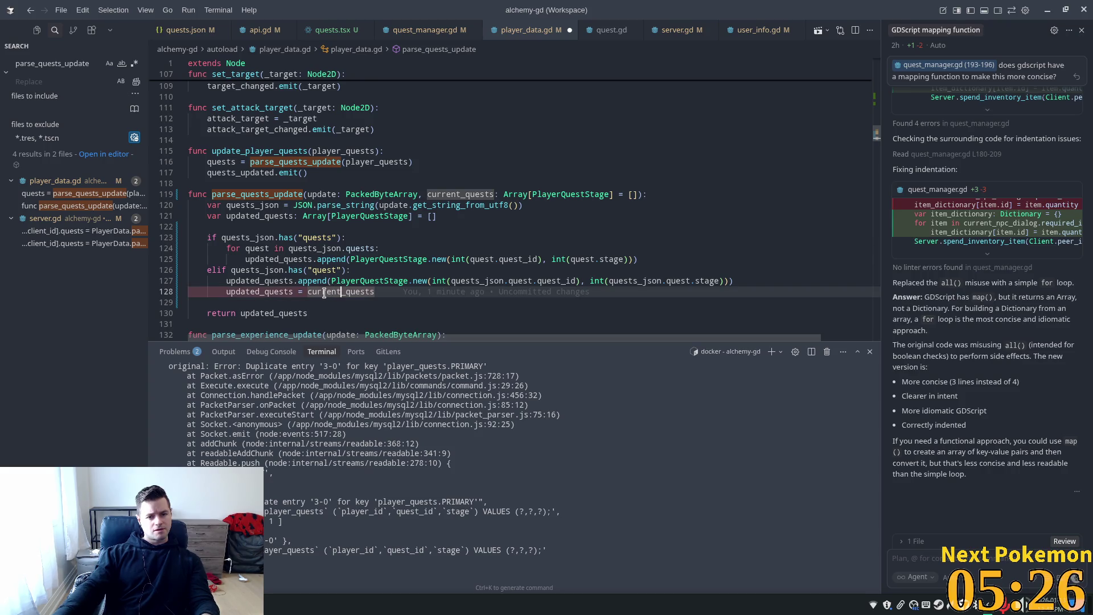
{"action": "left_click_drag", "start_coordinate": [375, 291], "coordinate": [226, 283]}
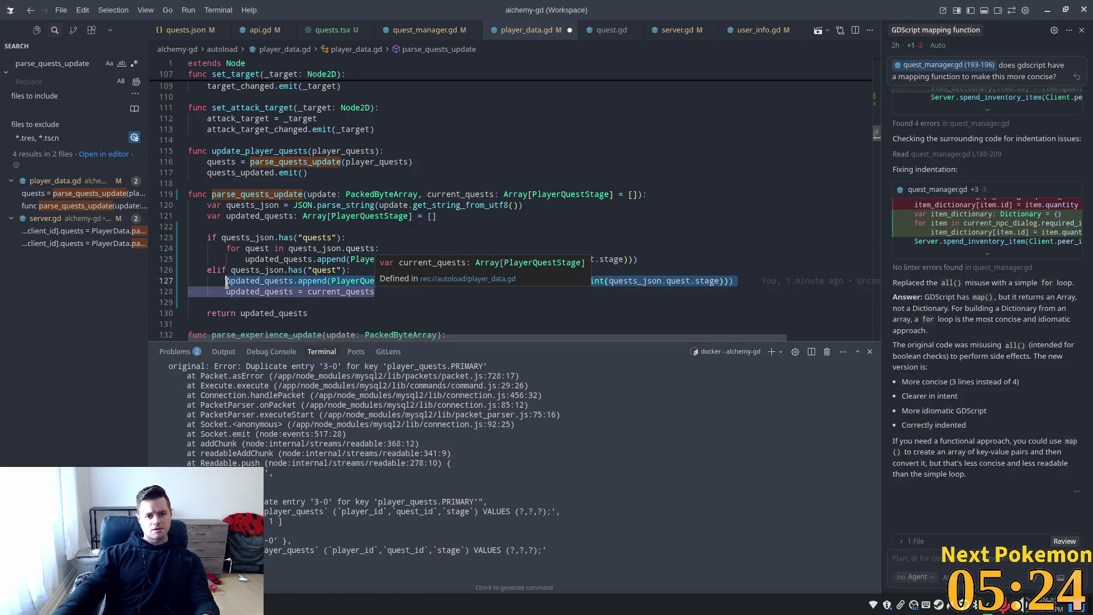
{"action": "type", "text": "#"}
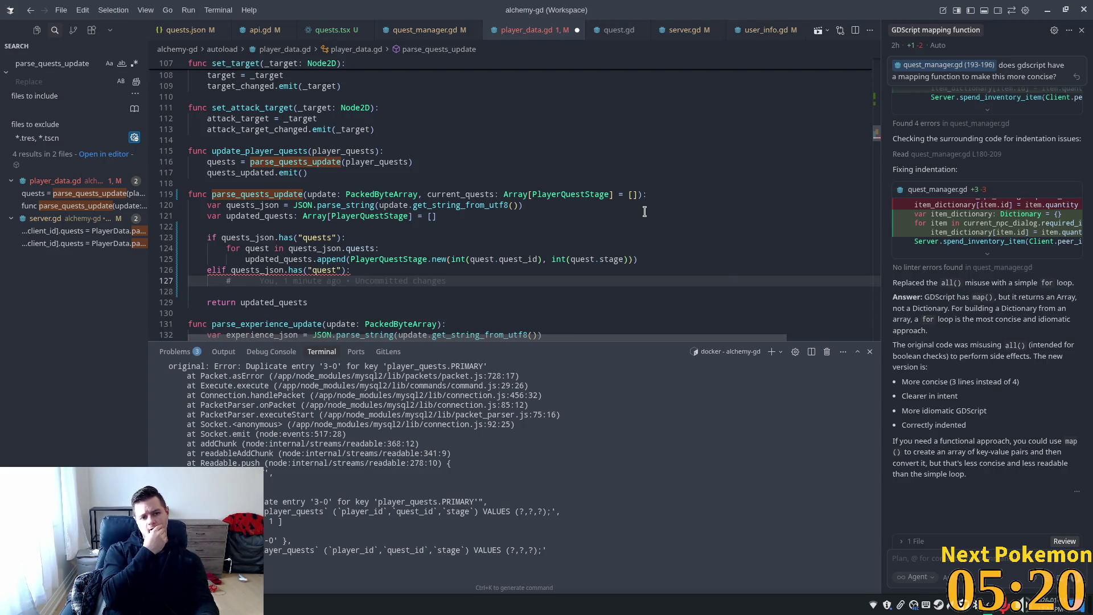
- Fill the elif branch with '# find the quest in the current quests' followed by return updated_quests
{"action": "key", "text": "Return"}
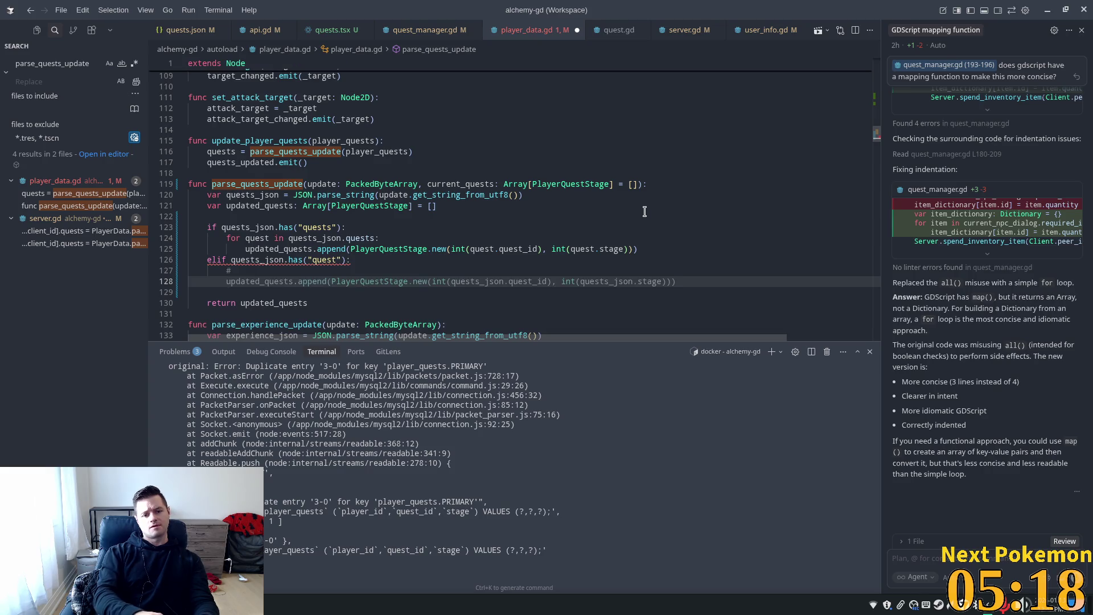
{"action": "type", "text": "re"}
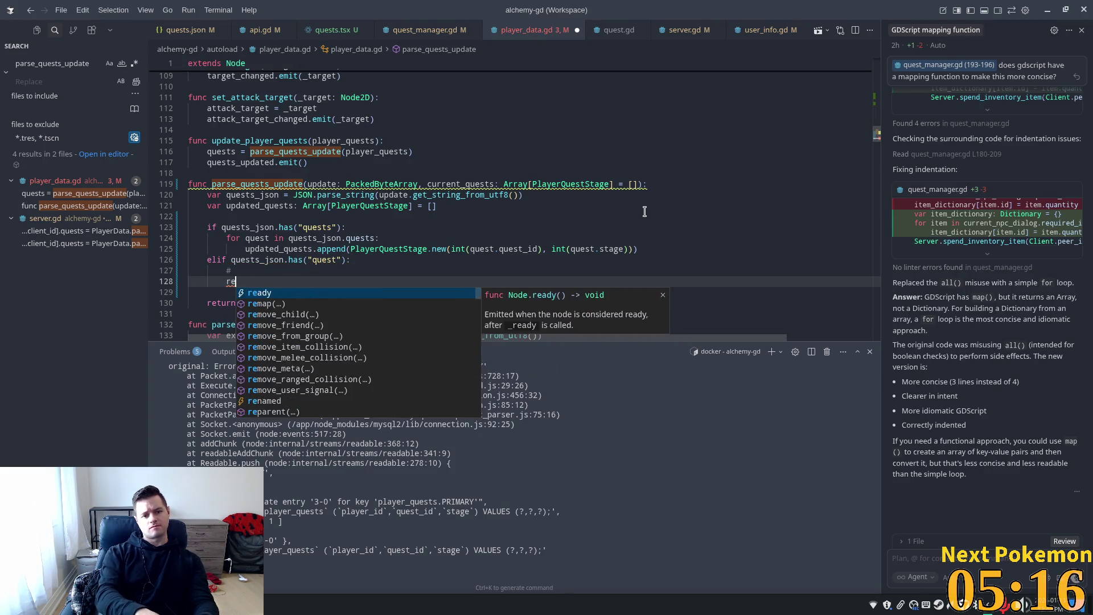
{"action": "type", "text": "turn updated_quests"}
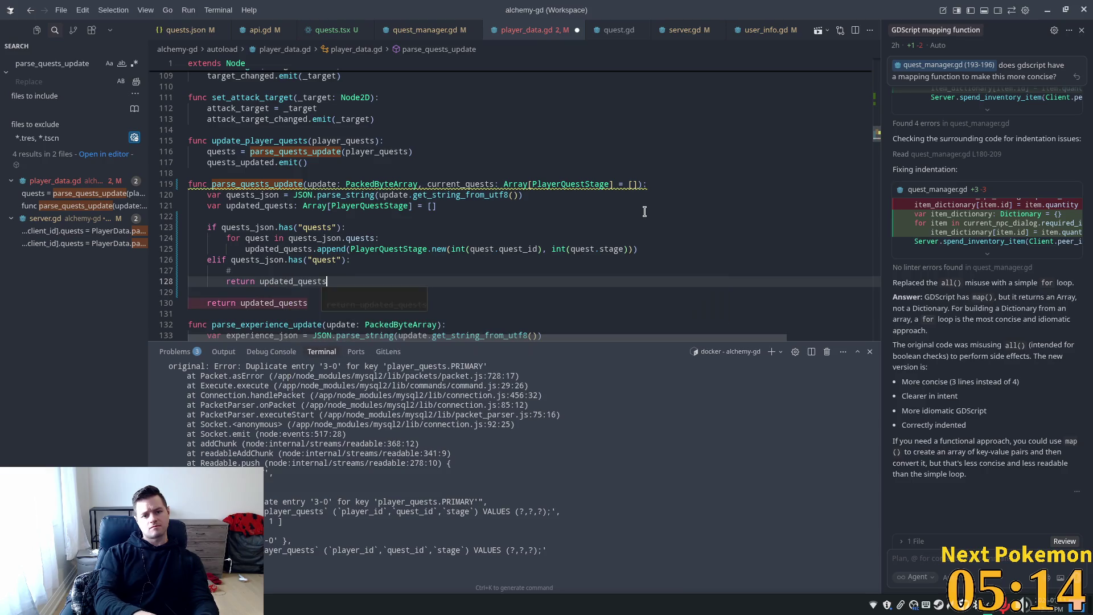
{"action": "key", "text": "Up"}
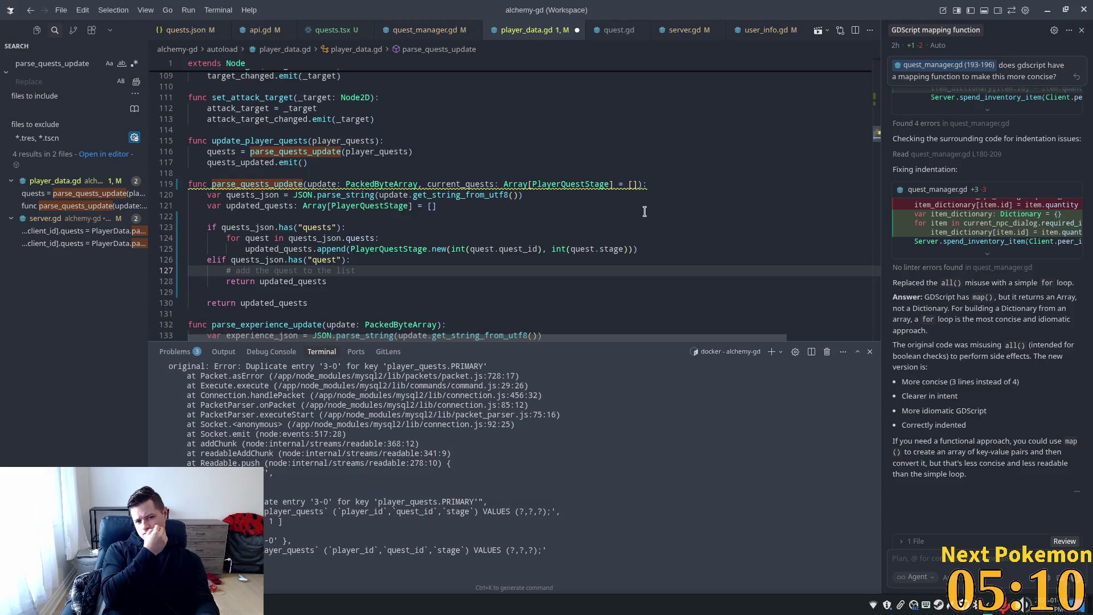
{"action": "type", "text": "find"}
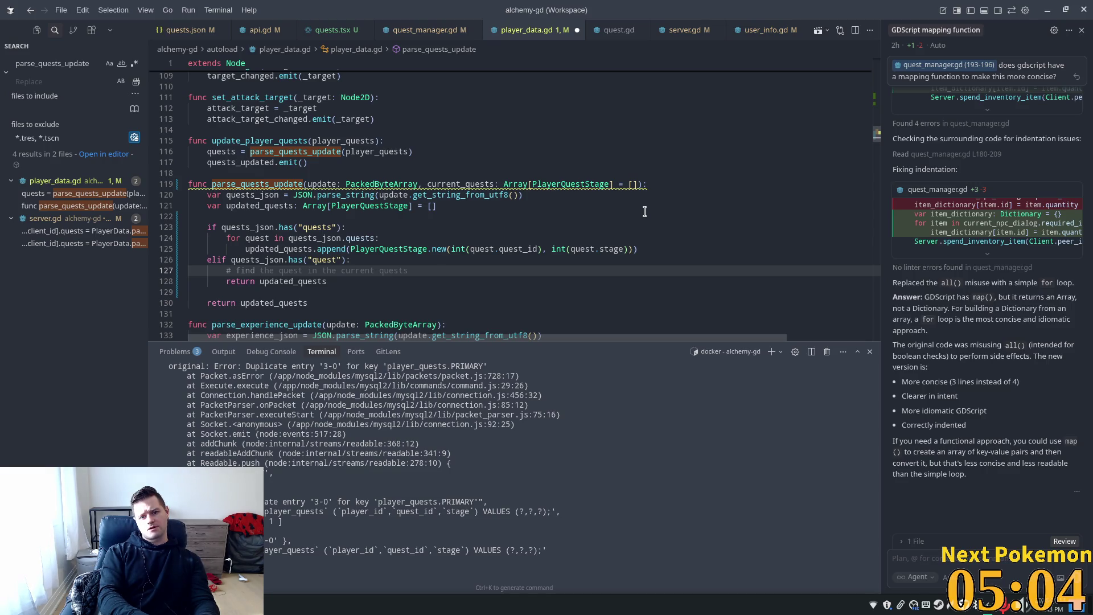
{"action": "key", "text": "Tab"}
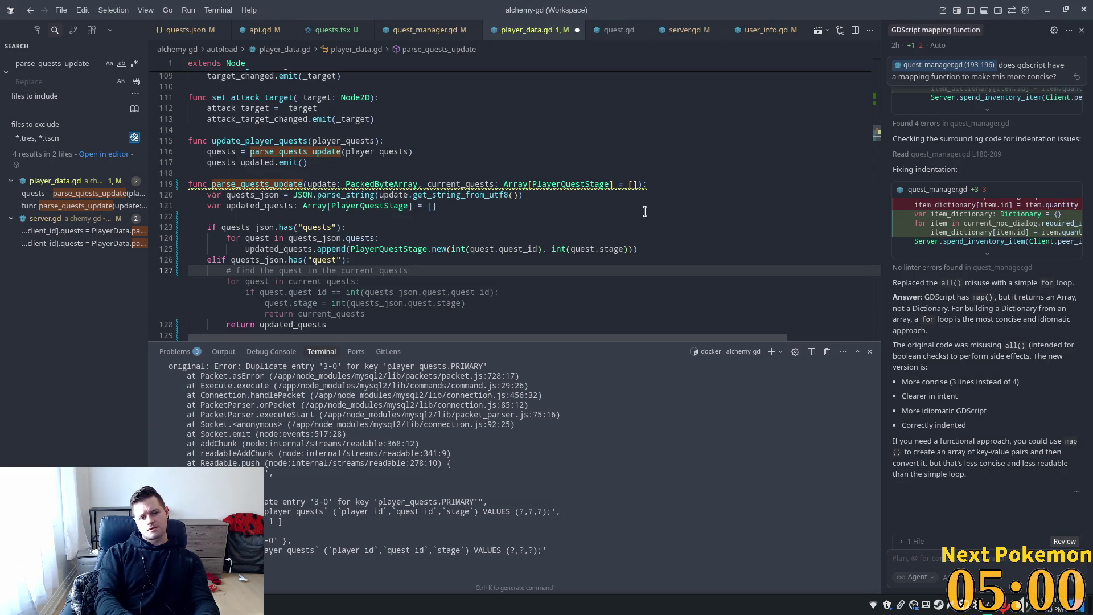
{"action": "key", "text": "Return"}
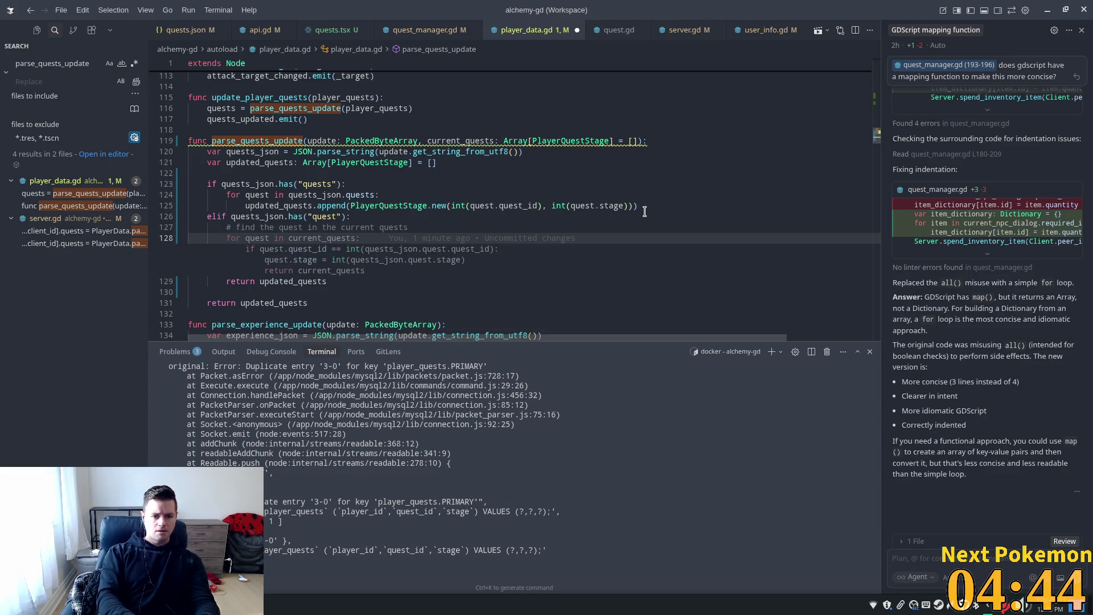
{"action": "key", "text": "BackSpace"}
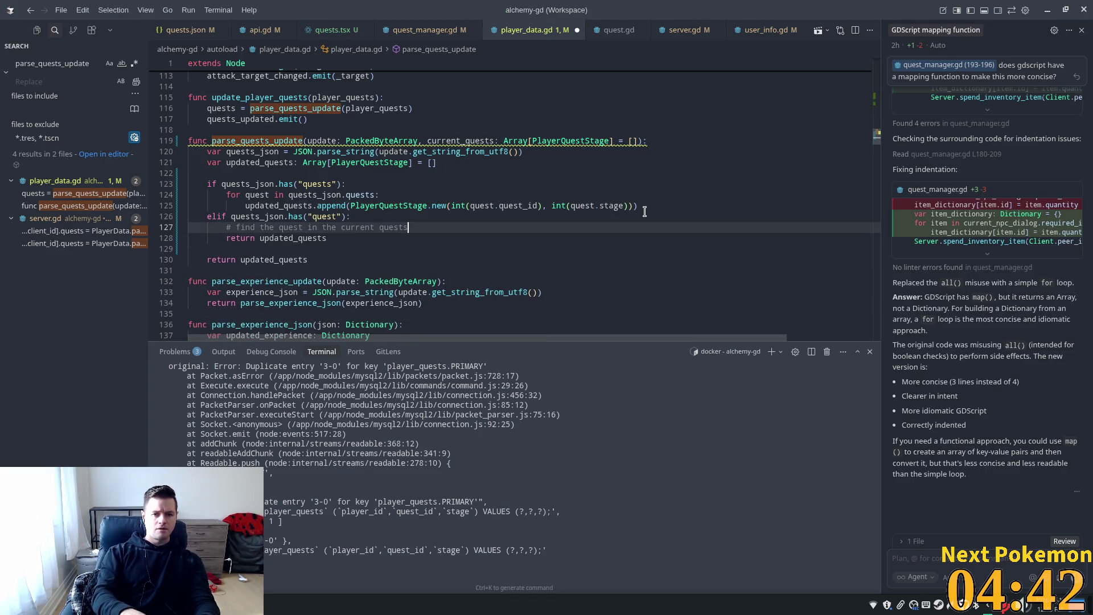
{"action": "type", "text": ","}
{"action": "left_click", "coordinate": [81, 244]}
{"action": "type", "text": "."}
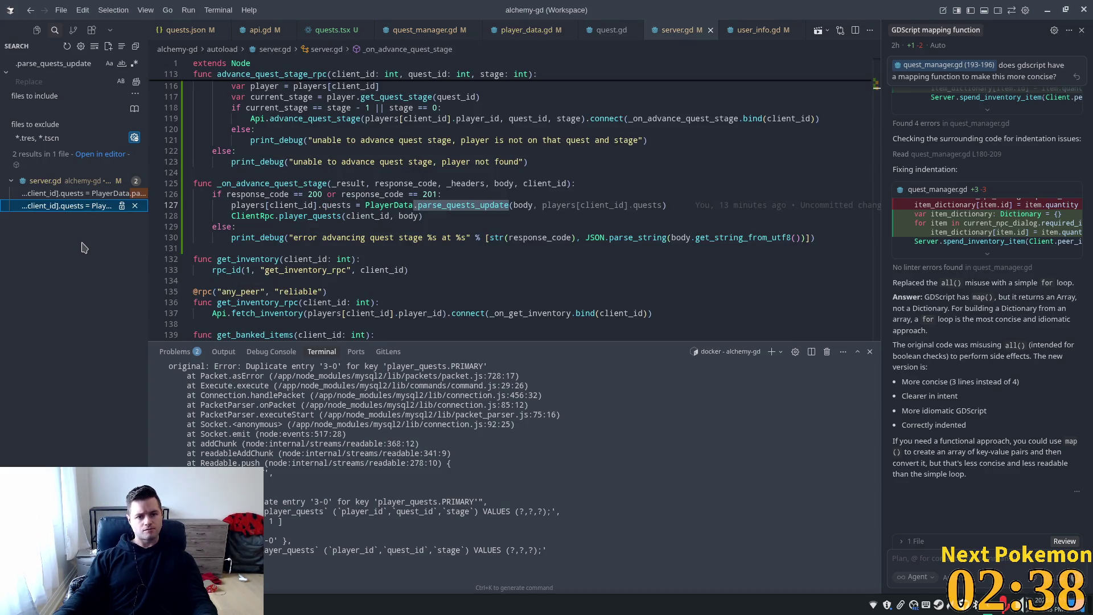
- Pass players[client_id].quests after body in the line 127 parse_quests_update call and save server.gd
{"action": "left_click", "coordinate": [302, 215]}
{"action": "double_click", "coordinate": [301, 215]}
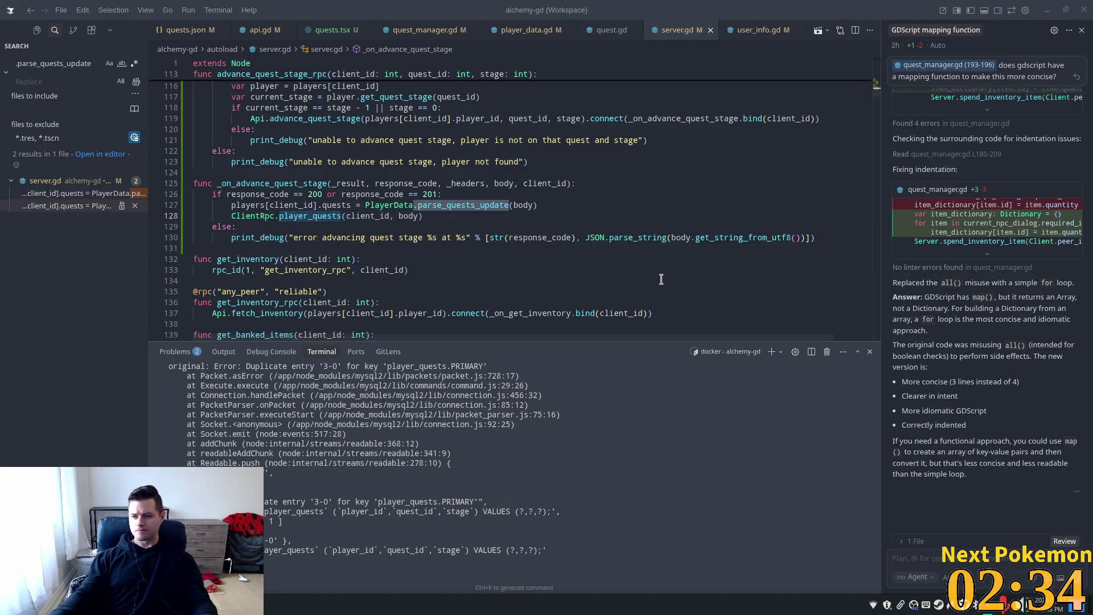
{"action": "mouse_move", "coordinate": [513, 182]}
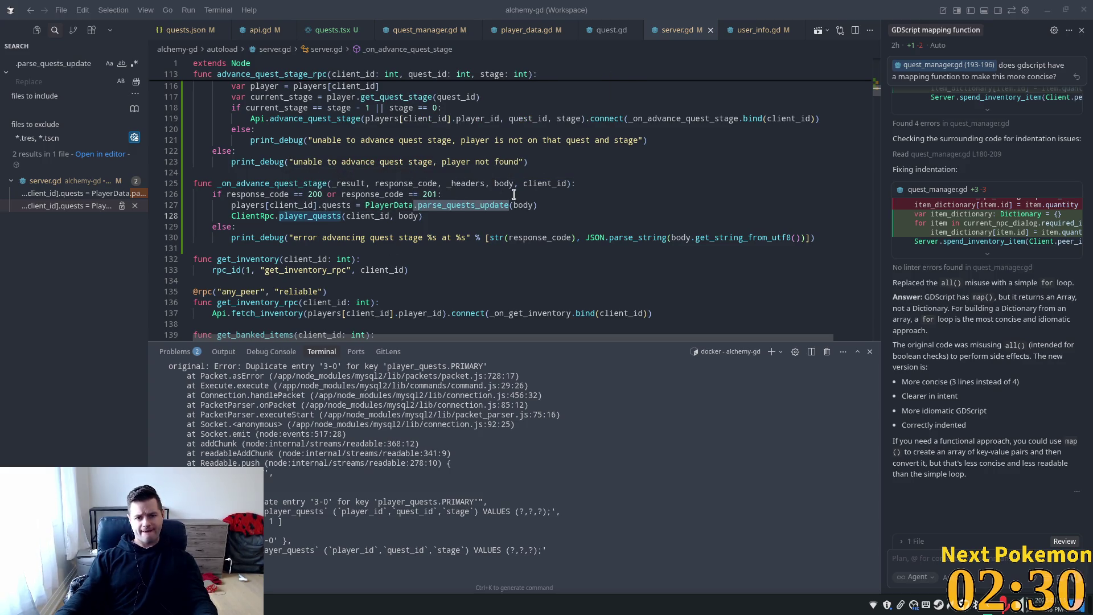
{"action": "left_click", "coordinate": [516, 205]}
{"action": "left_click", "coordinate": [412, 206]}
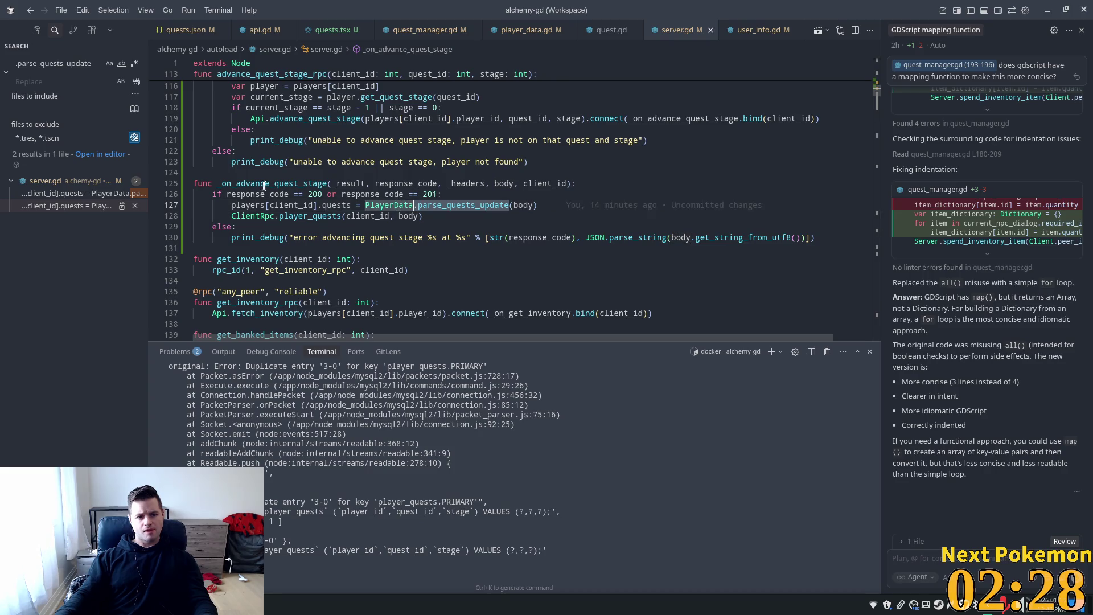
{"action": "left_click", "coordinate": [349, 206]}
{"action": "left_click_drag", "start_coordinate": [351, 205], "coordinate": [245, 204]}
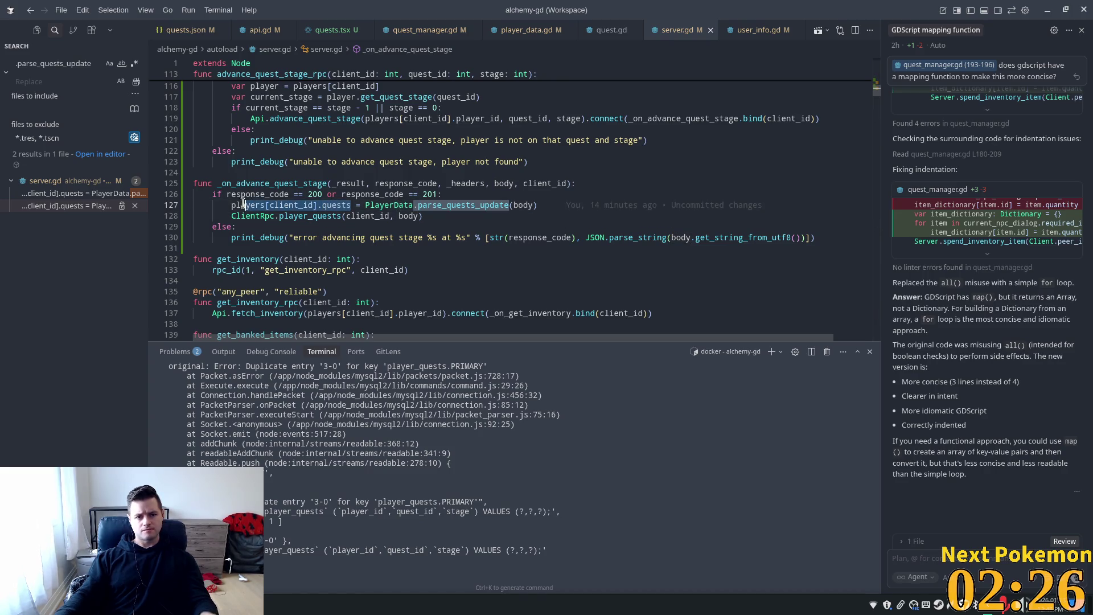
{"action": "left_click", "coordinate": [534, 205]}
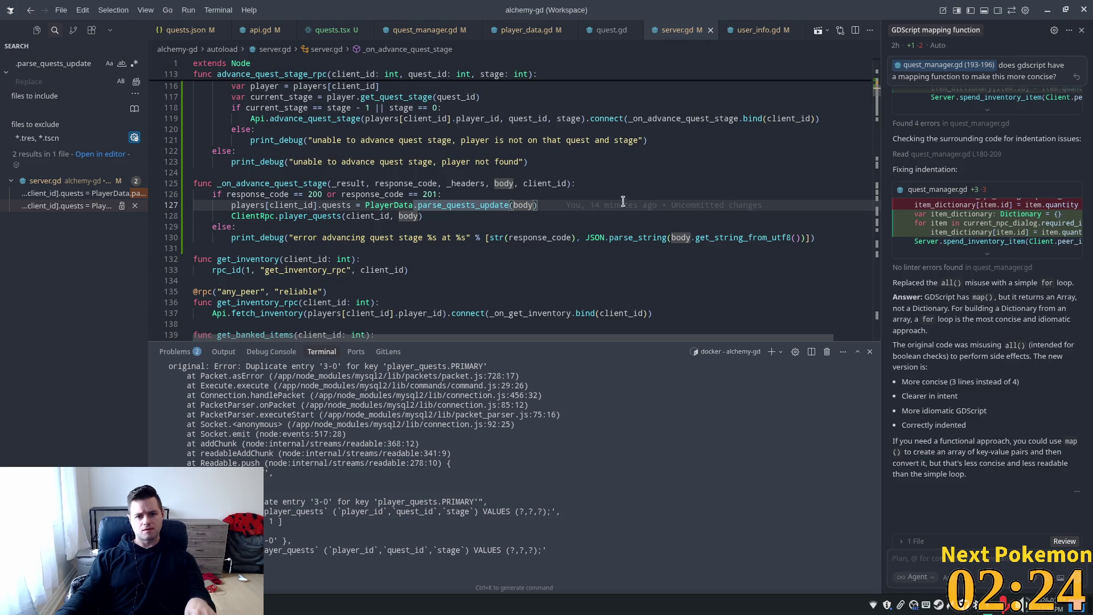
{"action": "type", "text": ", players[client_id].quests"}
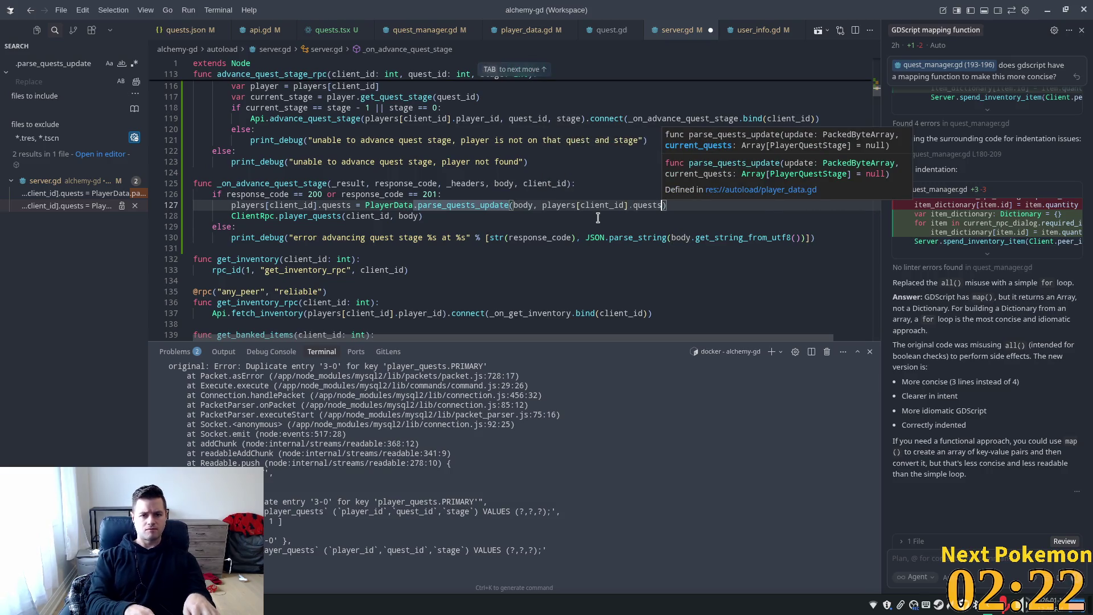
{"action": "key", "text": "Tab"}
{"action": "key", "text": "ctrl+s"}
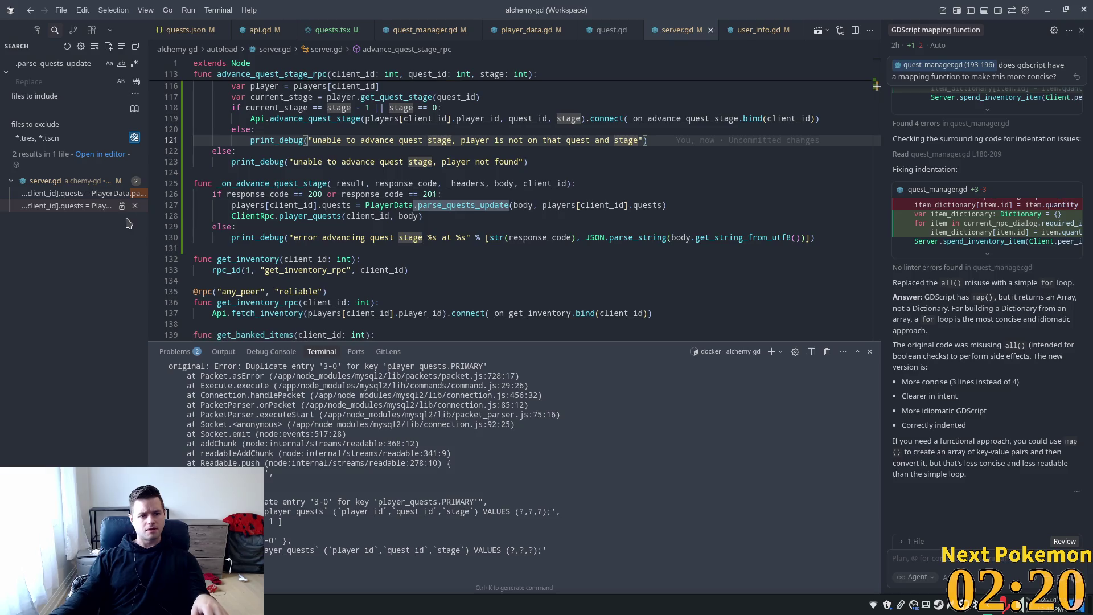
{"action": "left_click", "coordinate": [108, 193]}
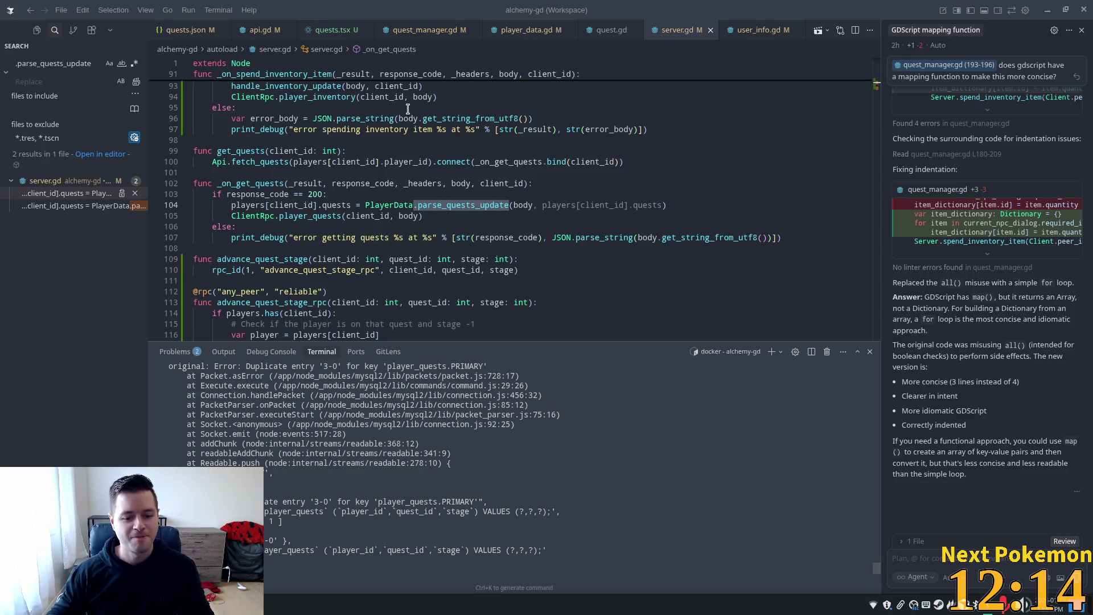
- Undo the earlier line 104 edit and select players[client_id].quests to copy
{"action": "key", "text": "ctrl+z"}
{"action": "left_click", "coordinate": [407, 201]}
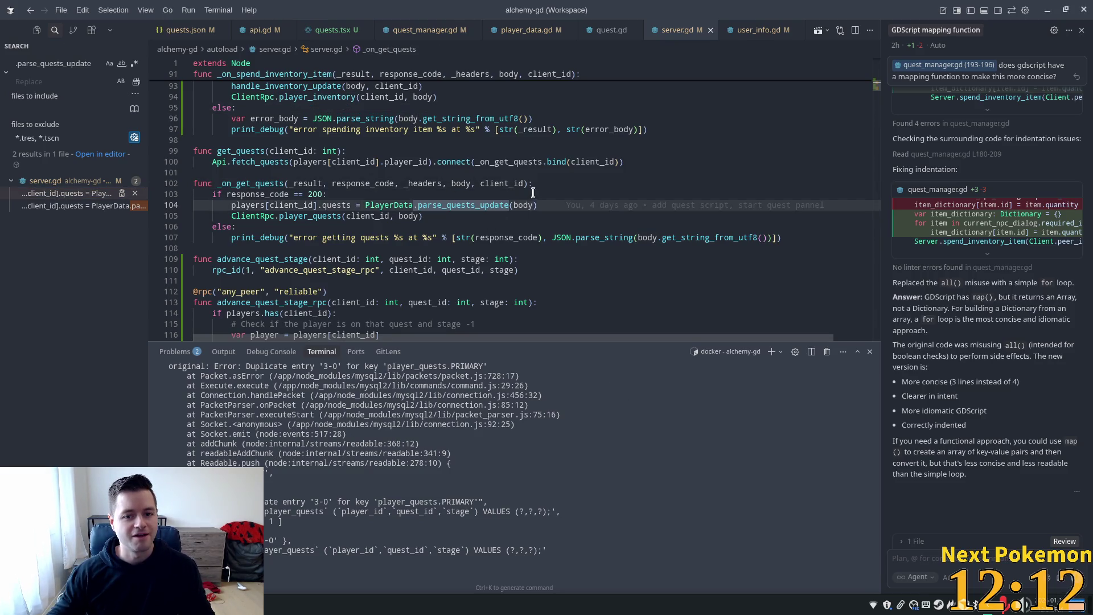
{"action": "left_click", "coordinate": [264, 179]}
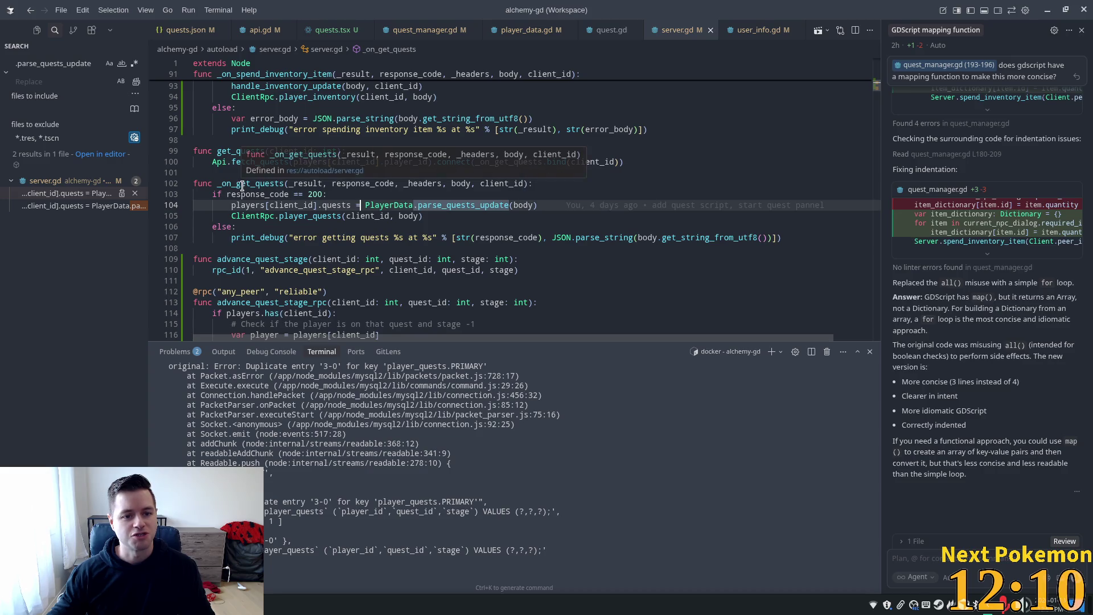
{"action": "left_click", "coordinate": [534, 205]}
{"action": "mouse_move", "coordinate": [593, 208]}
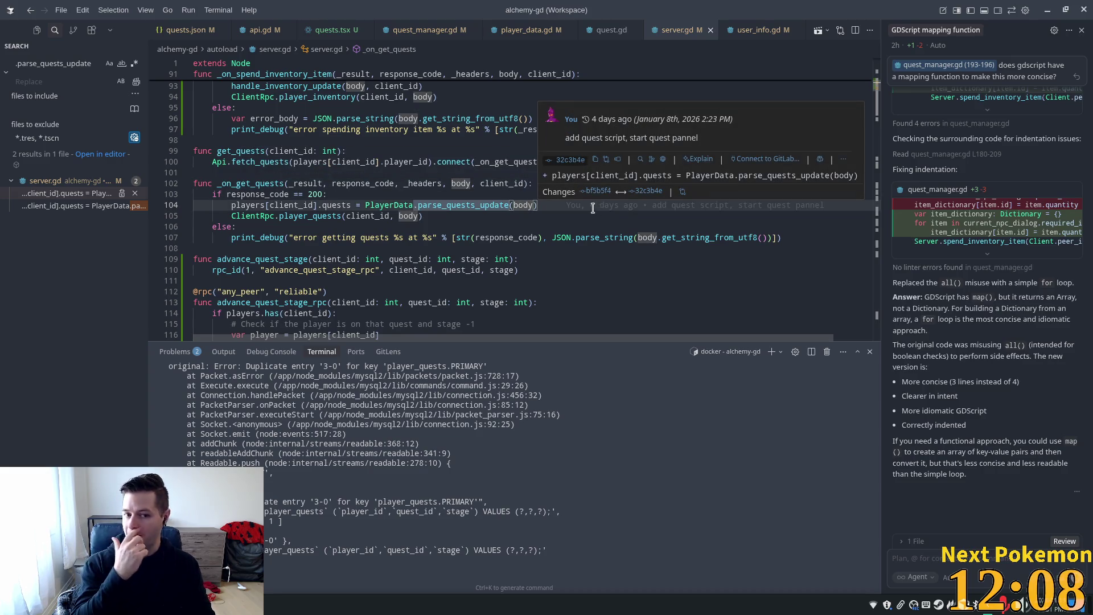
{"action": "left_click_drag", "start_coordinate": [351, 205], "coordinate": [226, 203]}
{"action": "key", "text": "ctrl+c"}
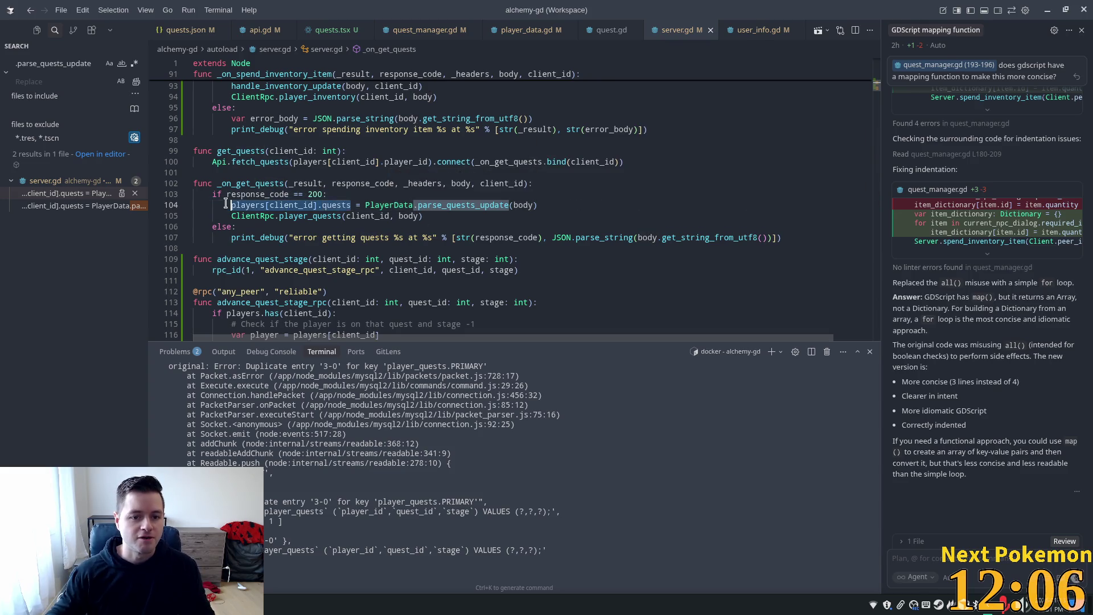
- Paste players[client_id].quests as the second argument after body, save server.gd, and open player_quests
{"action": "left_click", "coordinate": [529, 205]}
{"action": "type", "text": ","}
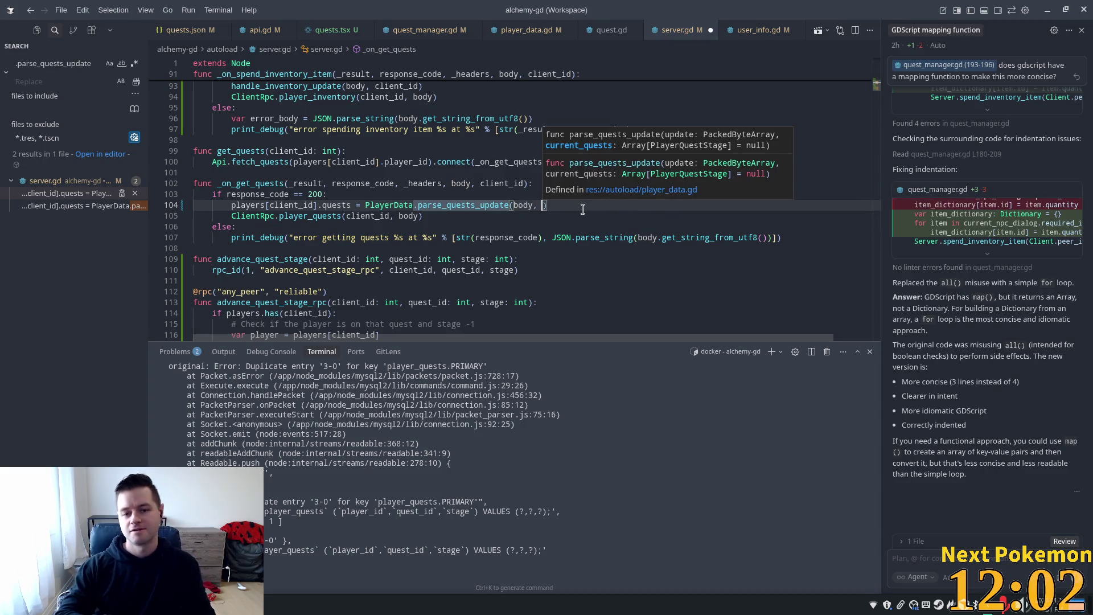
{"action": "key", "text": "ctrl+v"}
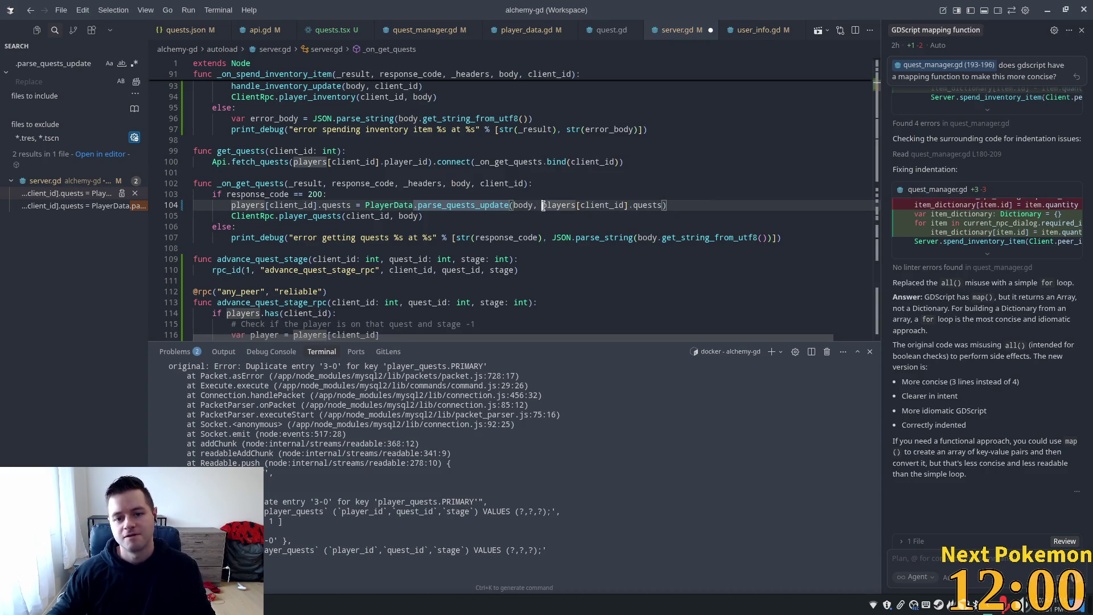
{"action": "left_click", "coordinate": [565, 183]}
{"action": "key", "text": "ctrl+s"}
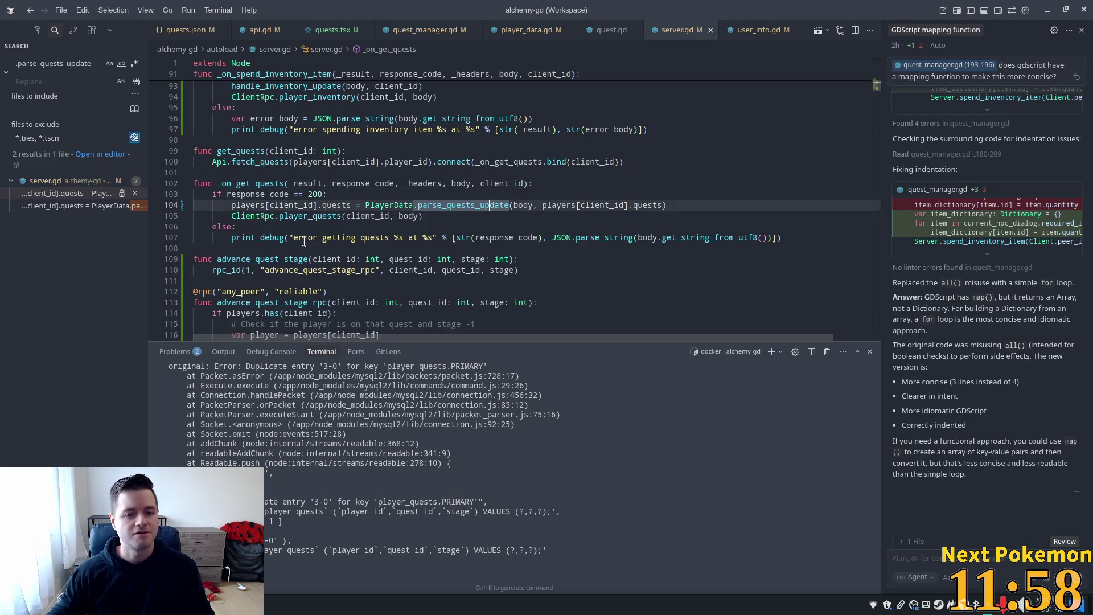
{"action": "left_click", "coordinate": [308, 216]}
{"action": "left_click", "coordinate": [310, 216], "text": "ctrl"}
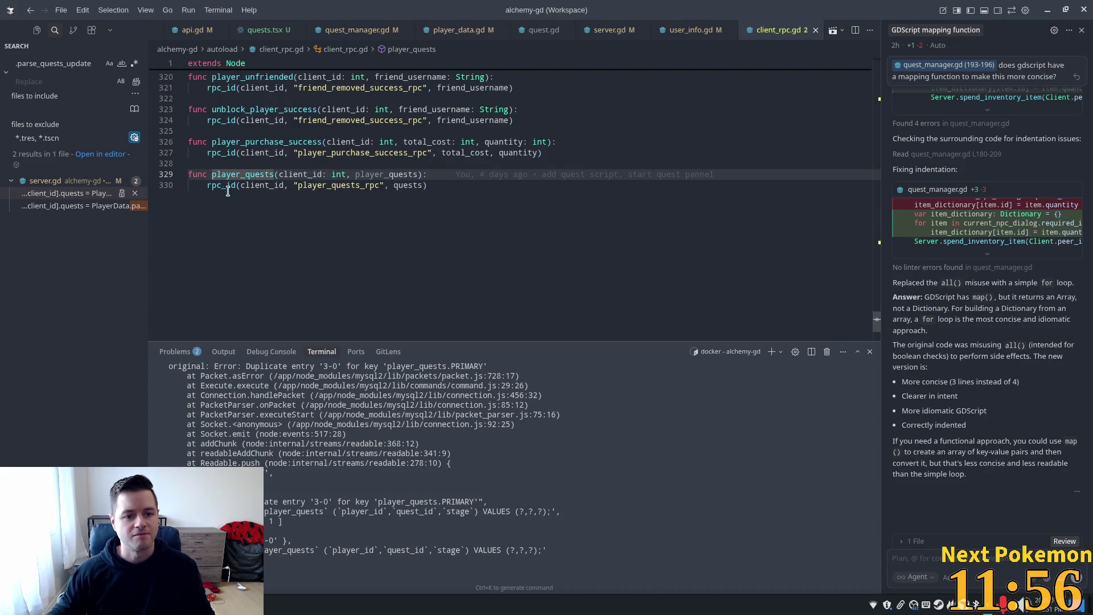
- In player_quests_rpc, undo recent edits and add PlayerData.quests as a second argument on line 202
{"action": "left_click", "coordinate": [323, 188], "text": "ctrl"}
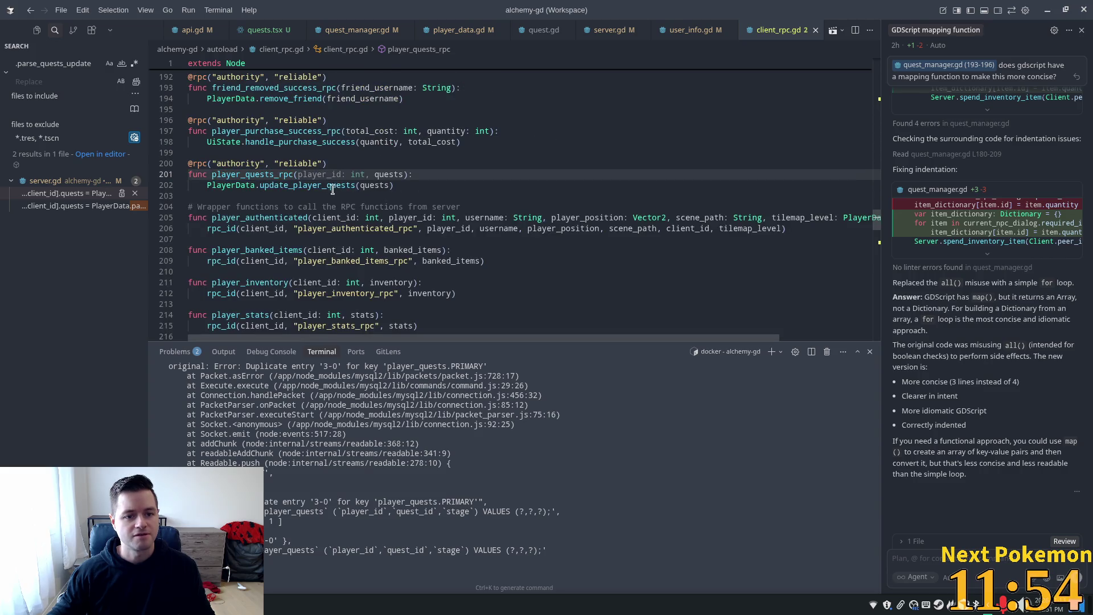
{"action": "key", "text": "ctrl+z"}
{"action": "key", "text": "ctrl+z"}
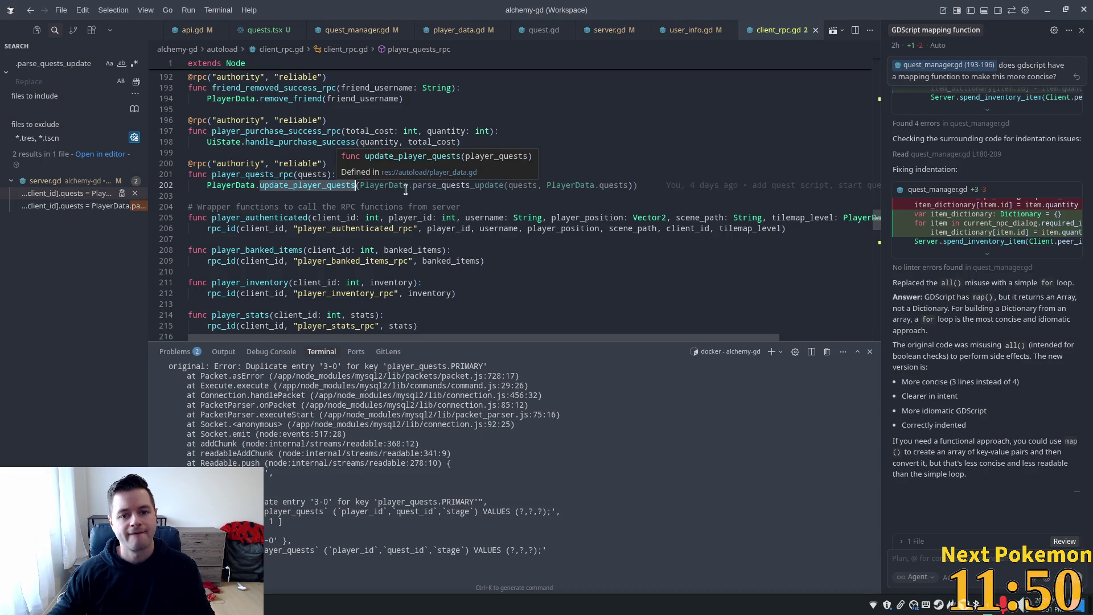
{"action": "key", "text": "ctrl+z"}
{"action": "key", "text": "ctrl+z"}
{"action": "key", "text": "ctrl+z"}
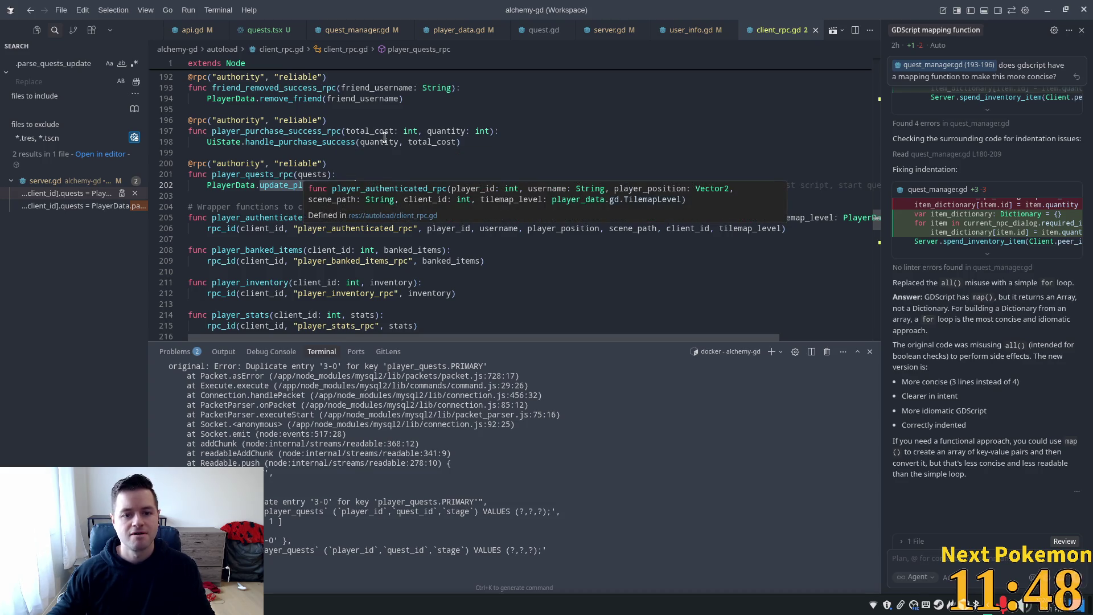
{"action": "left_click", "coordinate": [386, 184]}
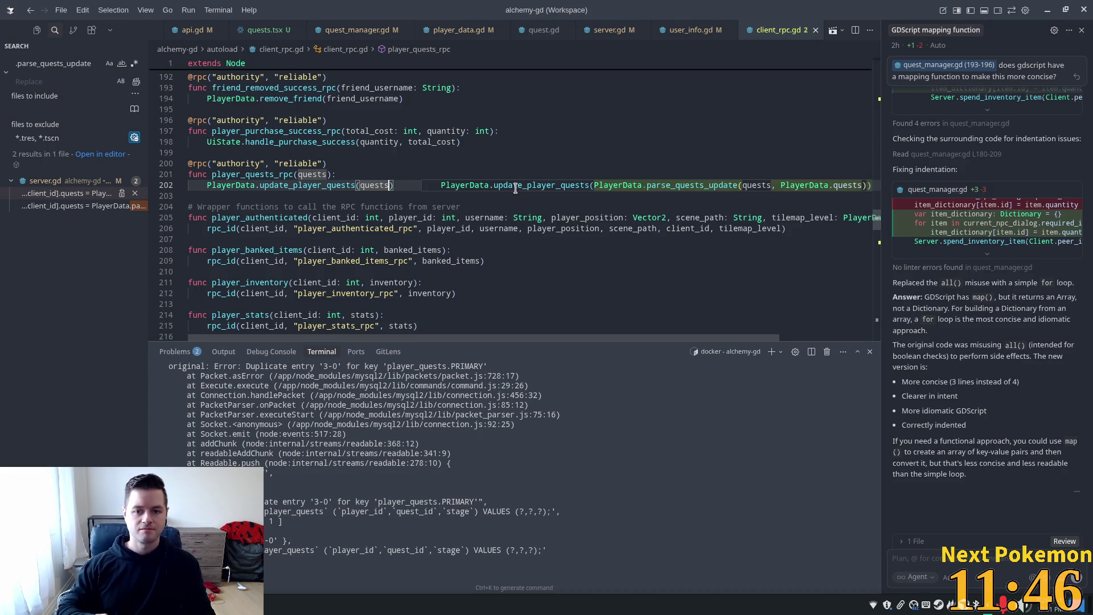
{"action": "type", "text": ","}
{"action": "key", "text": "Tab"}
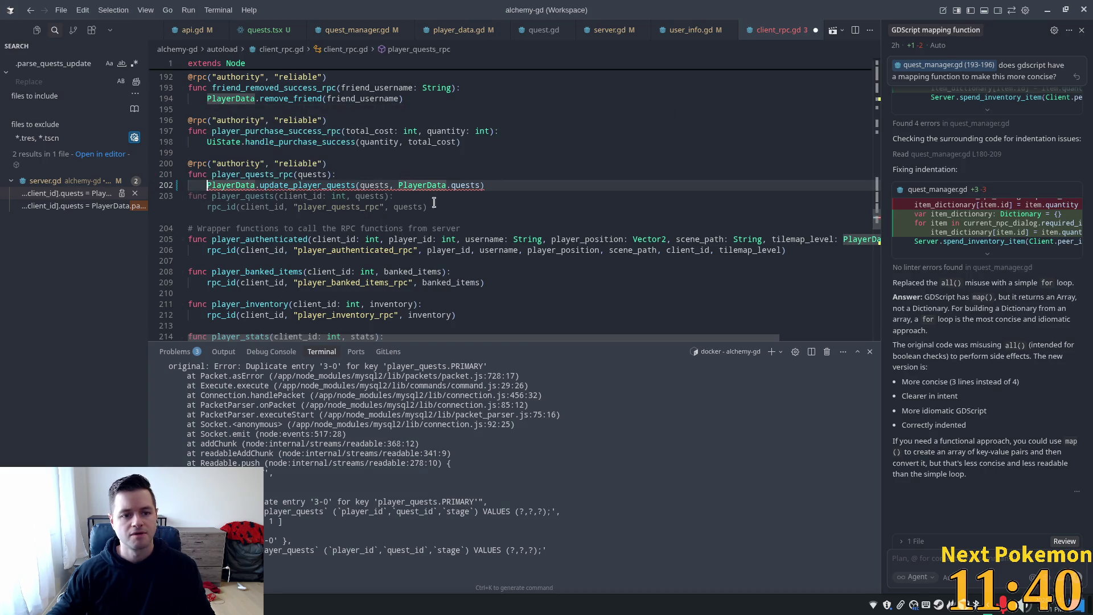
- Inspect the player_quests parameter of update_player_quests in player_data.gd
{"action": "left_click", "coordinate": [289, 187]}
{"action": "left_click", "coordinate": [289, 187], "text": "ctrl"}
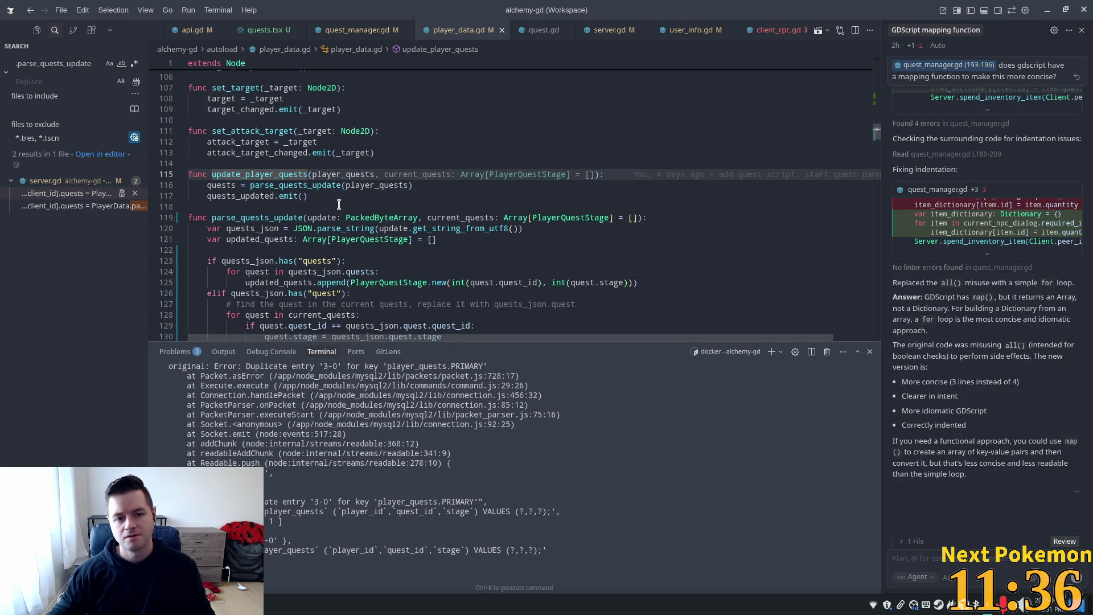
{"action": "left_click", "coordinate": [361, 110]}
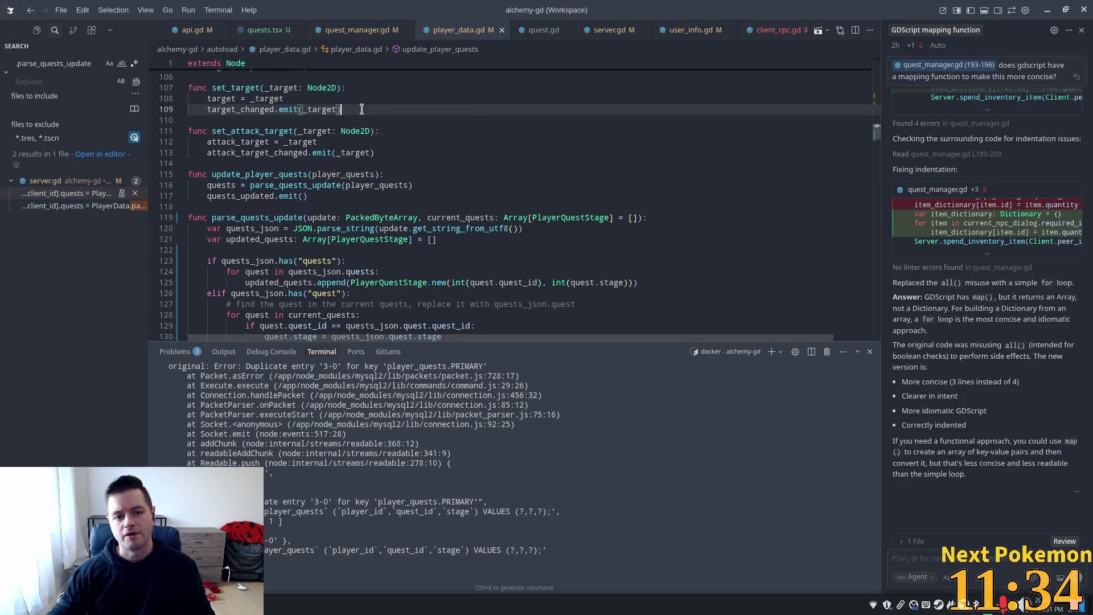
{"action": "left_click", "coordinate": [331, 174]}
{"action": "double_click", "coordinate": [330, 174]}
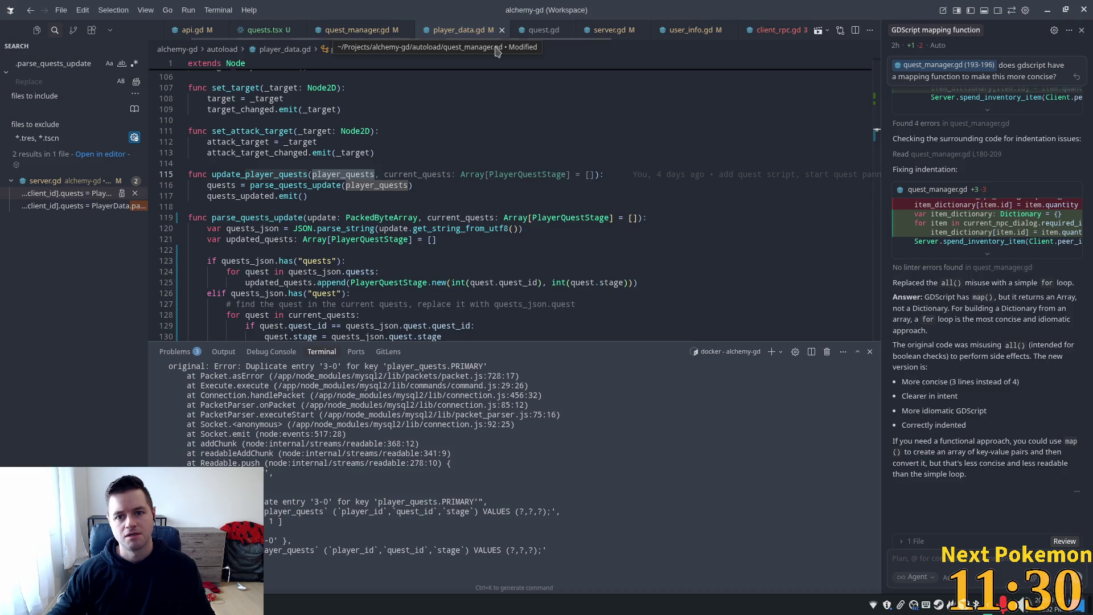
- Back in client_rpc.gd, remove a stray comma from the line 202 call
{"action": "left_click", "coordinate": [779, 29]}
{"action": "type", "text": ","}
{"action": "left_click", "coordinate": [333, 165]}
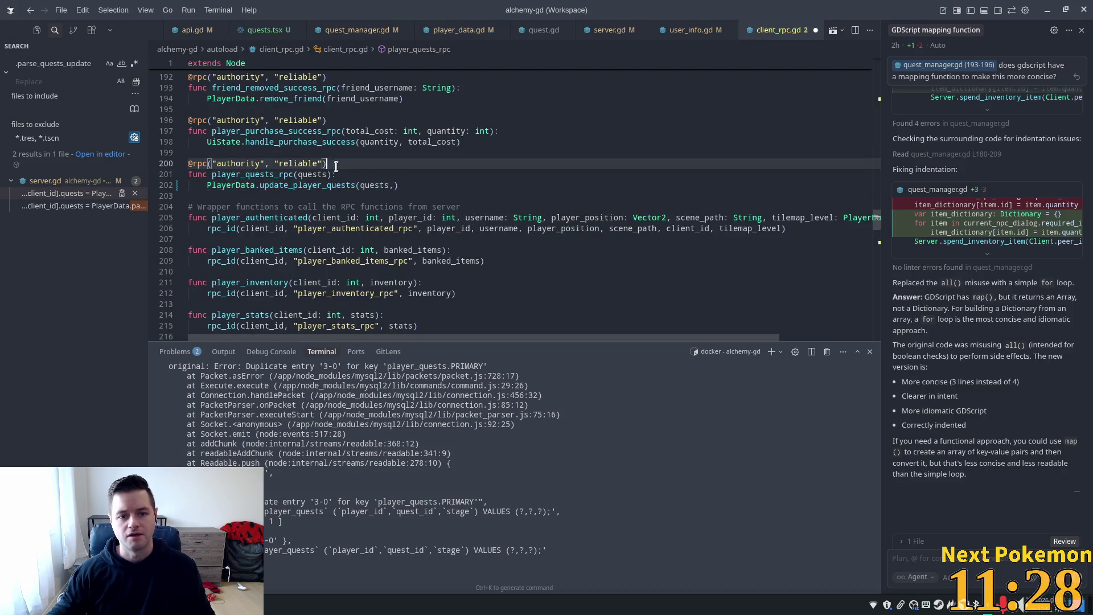
{"action": "left_click", "coordinate": [409, 185]}
{"action": "key", "text": "Left"}
{"action": "key", "text": "BackSpace"}
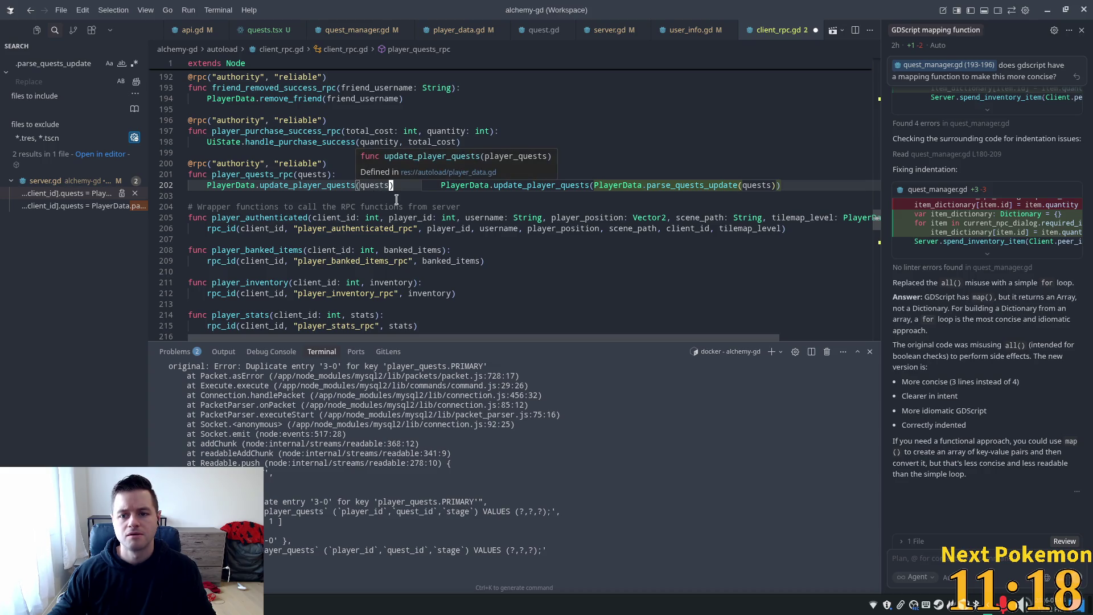
- Wrap quests in PlayerData.parse_quests_update with PlayerData.quests, dropping the extra emit line, then open update_player_quests
{"action": "key", "text": "Tab"}
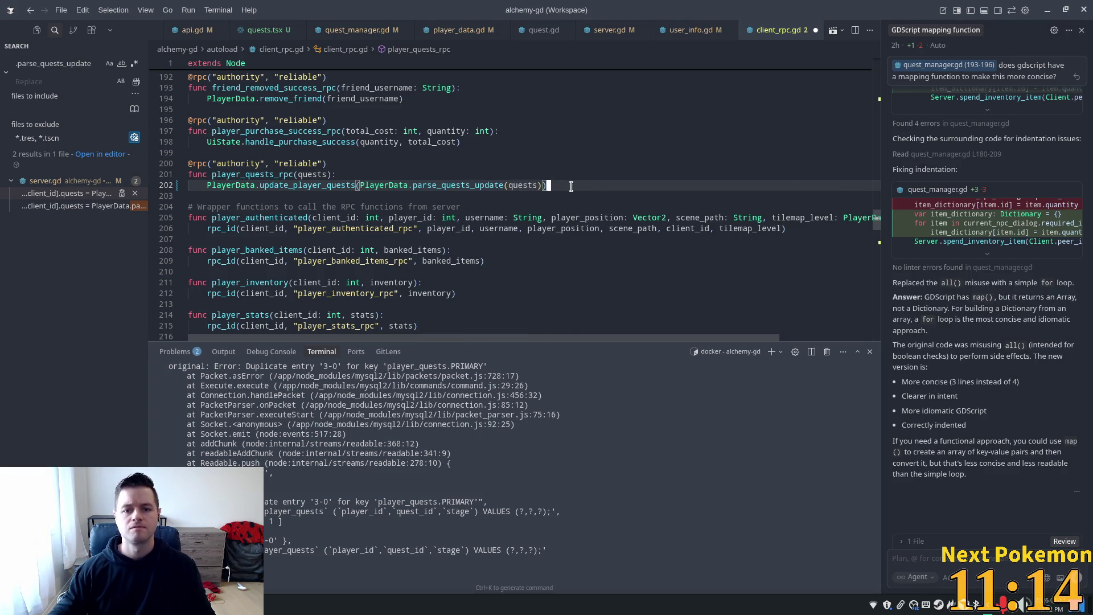
{"action": "key", "text": "Left"}
{"action": "key", "text": "Left"}
{"action": "key", "text": "Right"}
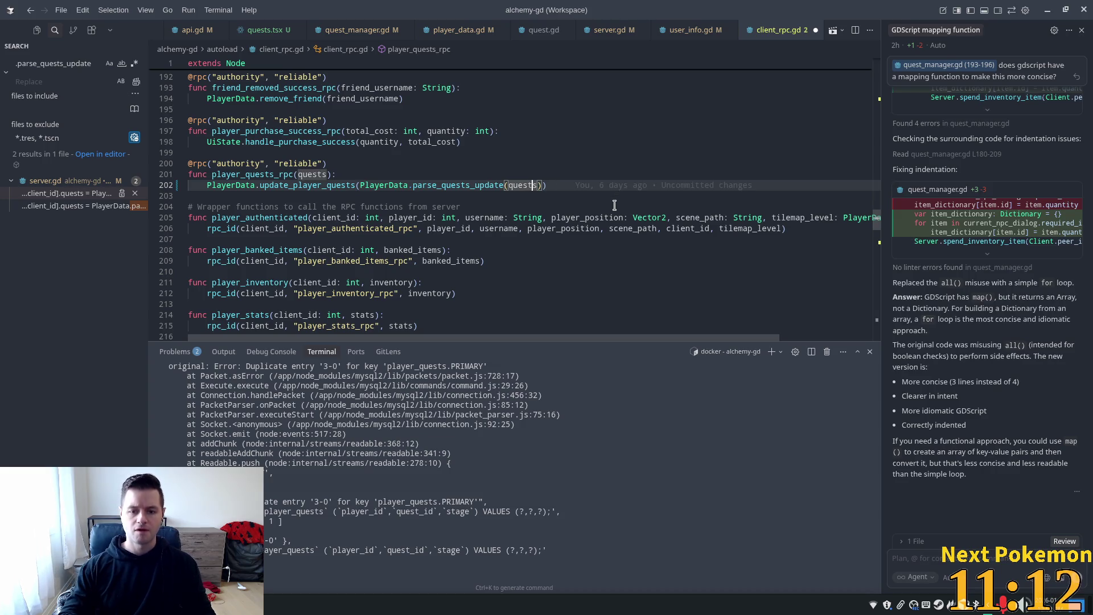
{"action": "key", "text": "Tab"}
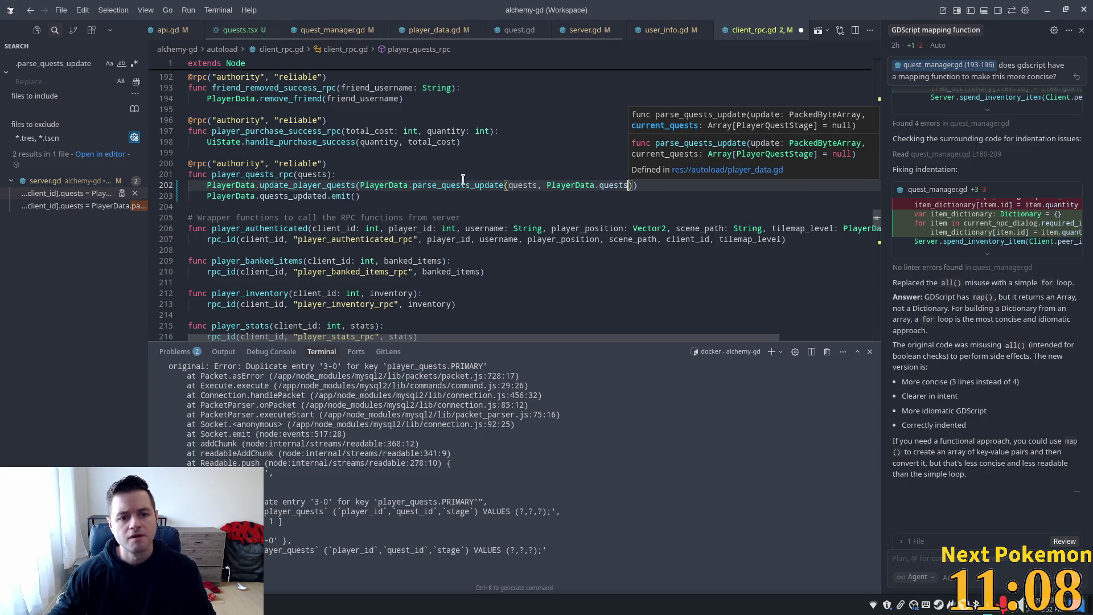
{"action": "key", "text": "Tab"}
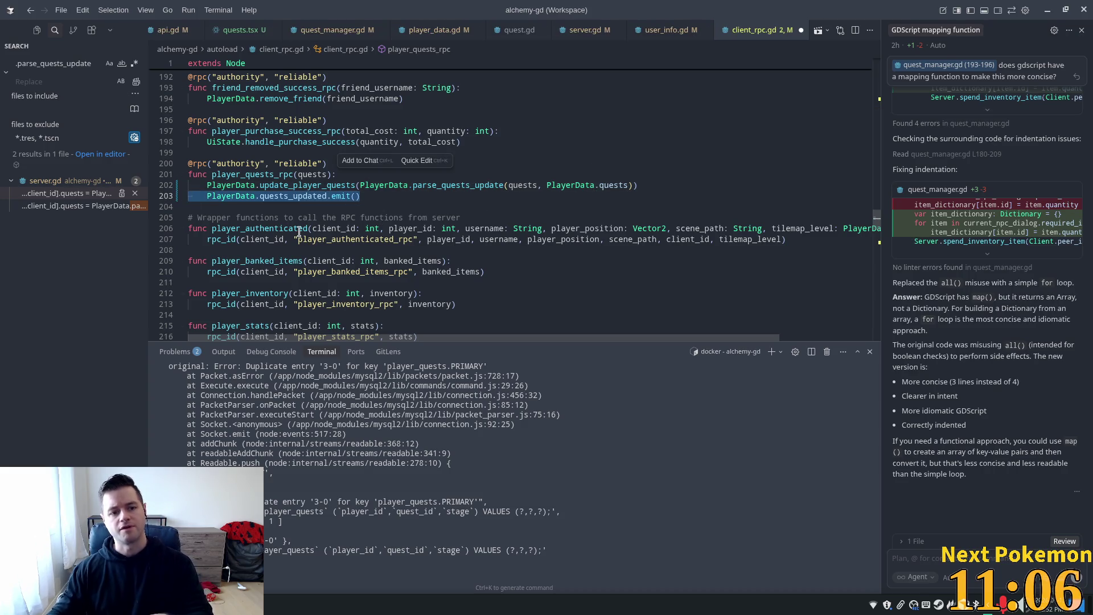
{"action": "key", "text": "ctrl+z"}
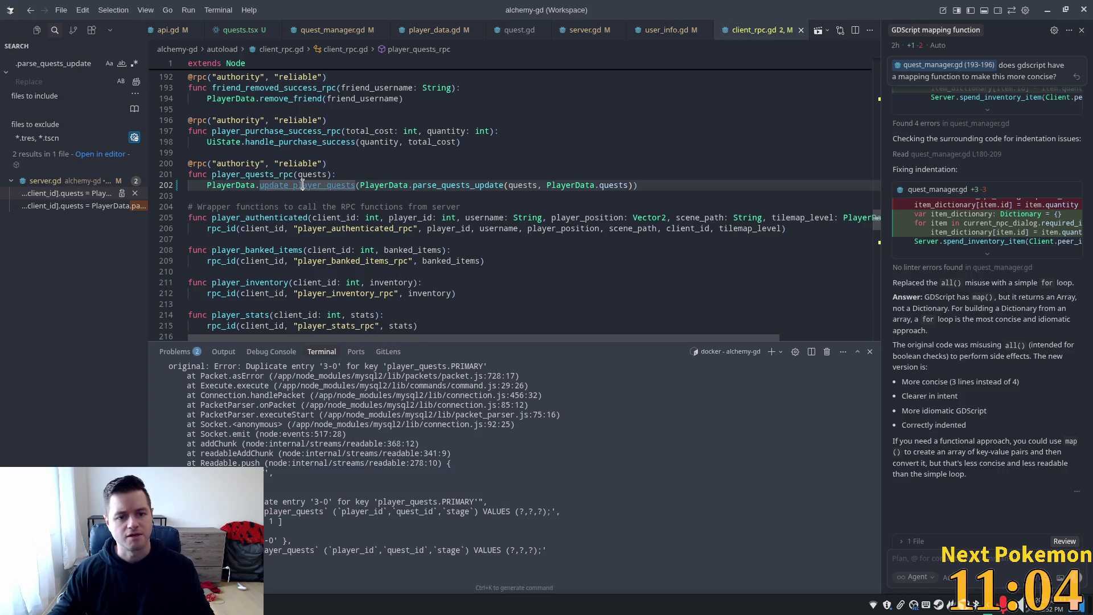
{"action": "left_click", "coordinate": [311, 188], "text": "ctrl"}
{"action": "double_click", "coordinate": [267, 196]}
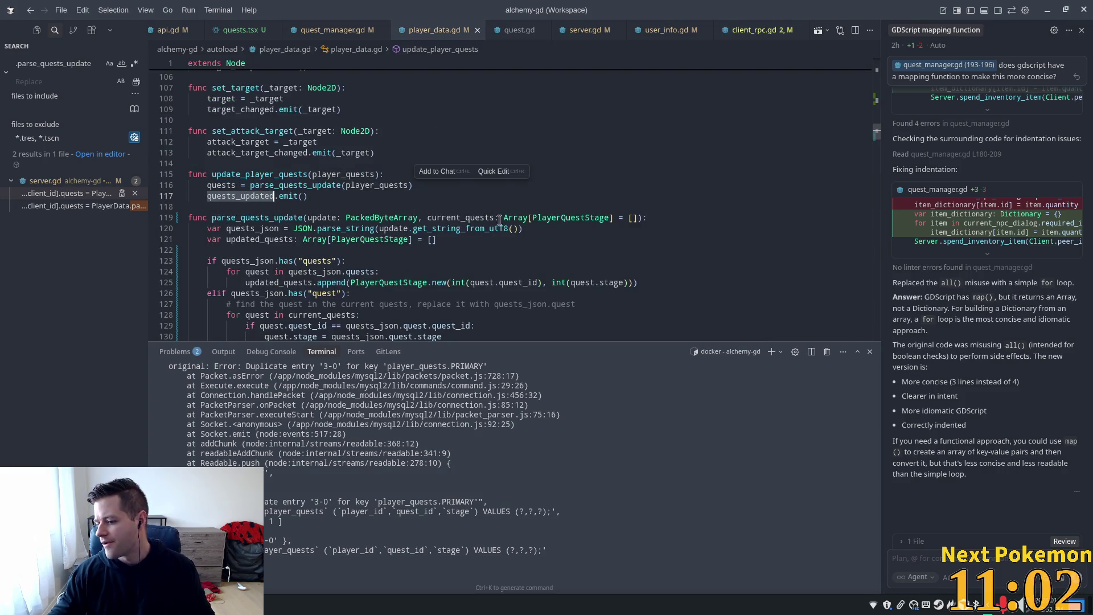
{"action": "mouse_move", "coordinate": [498, 219]}
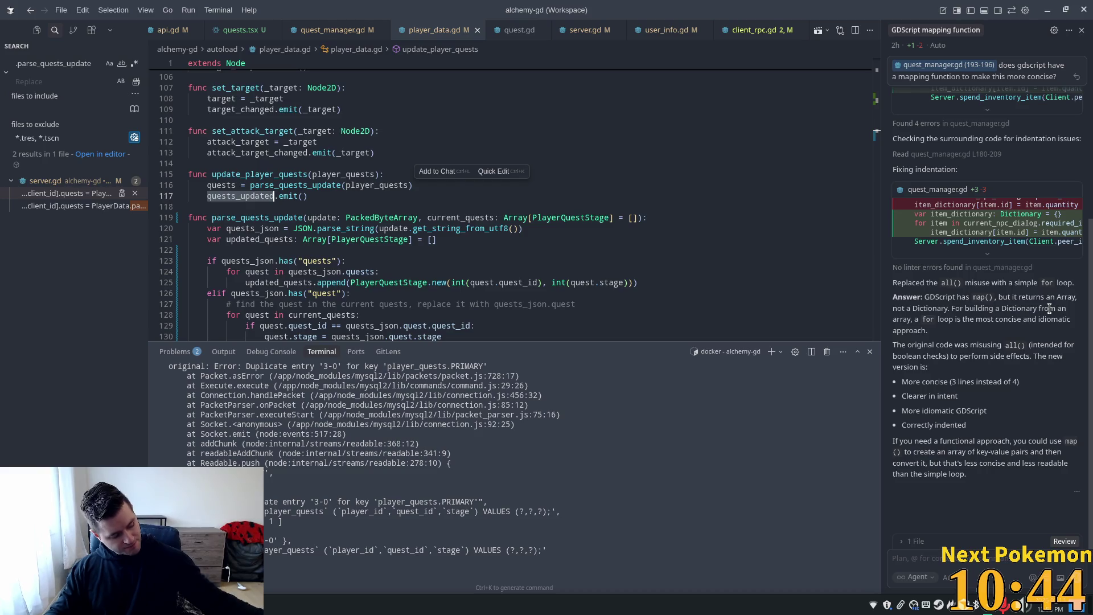
{"action": "key", "text": "ctrl+alt+apostrophe"}
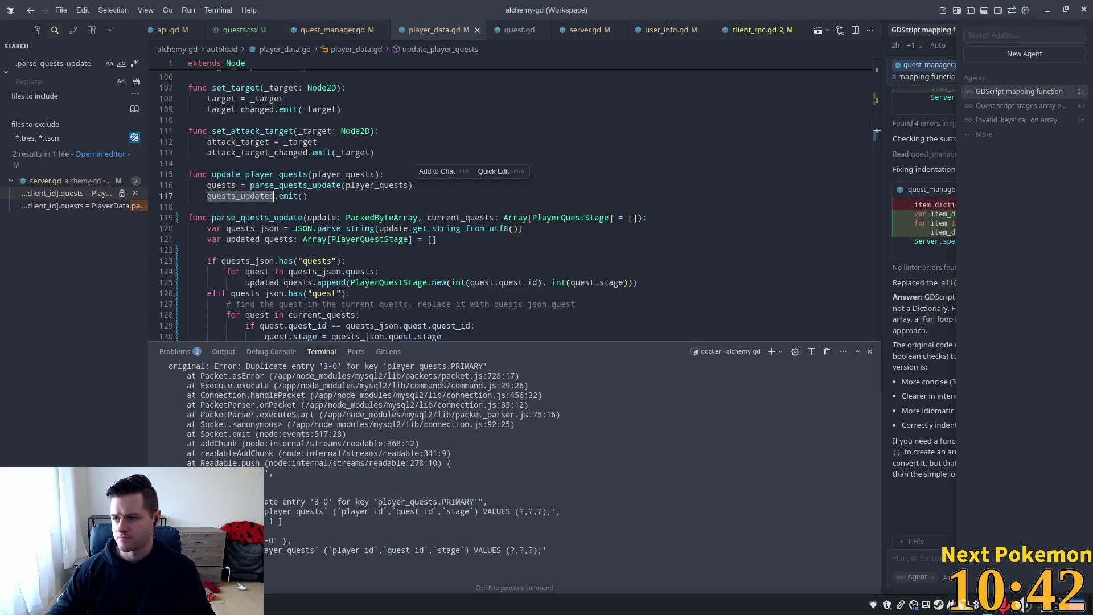
{"action": "key", "text": "Escape"}
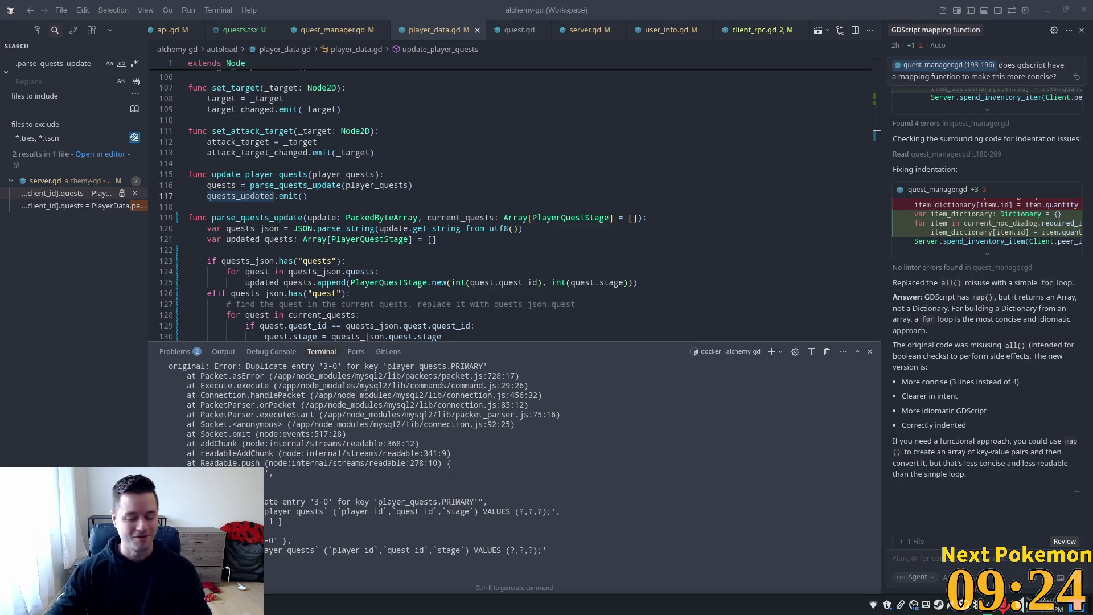
{"action": "key", "text": "ctrl+alt+apostrophe"}
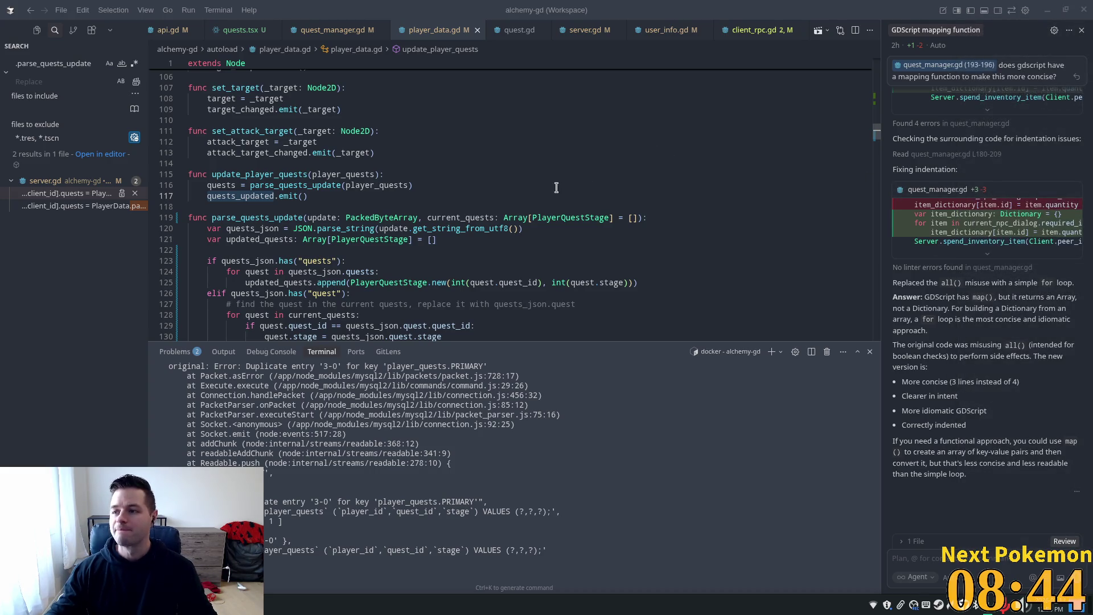
{"action": "left_click", "coordinate": [411, 177]}
{"action": "left_click", "coordinate": [418, 194]}
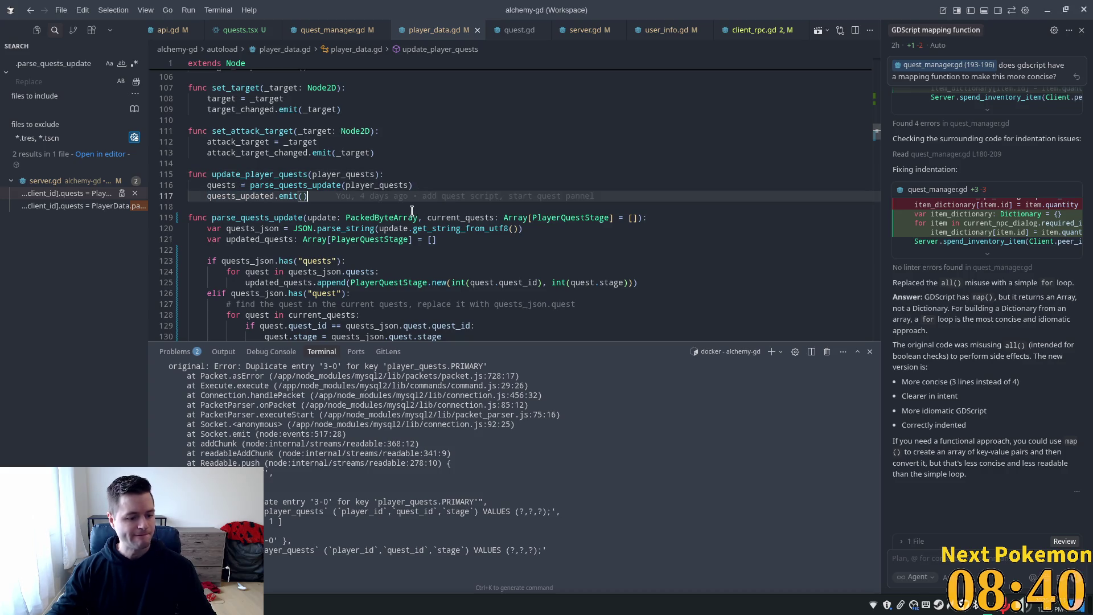
{"action": "scroll", "coordinate": [439, 215], "scroll_direction": "down", "scroll_amount": 2}
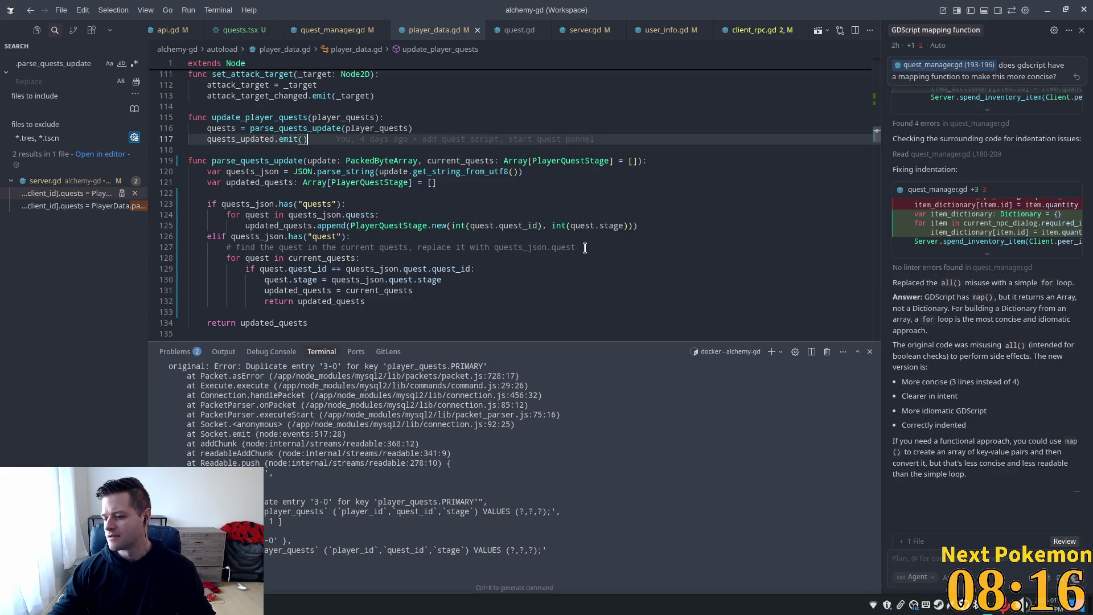
{"action": "key", "text": "ctrl+alt+apostrophe"}
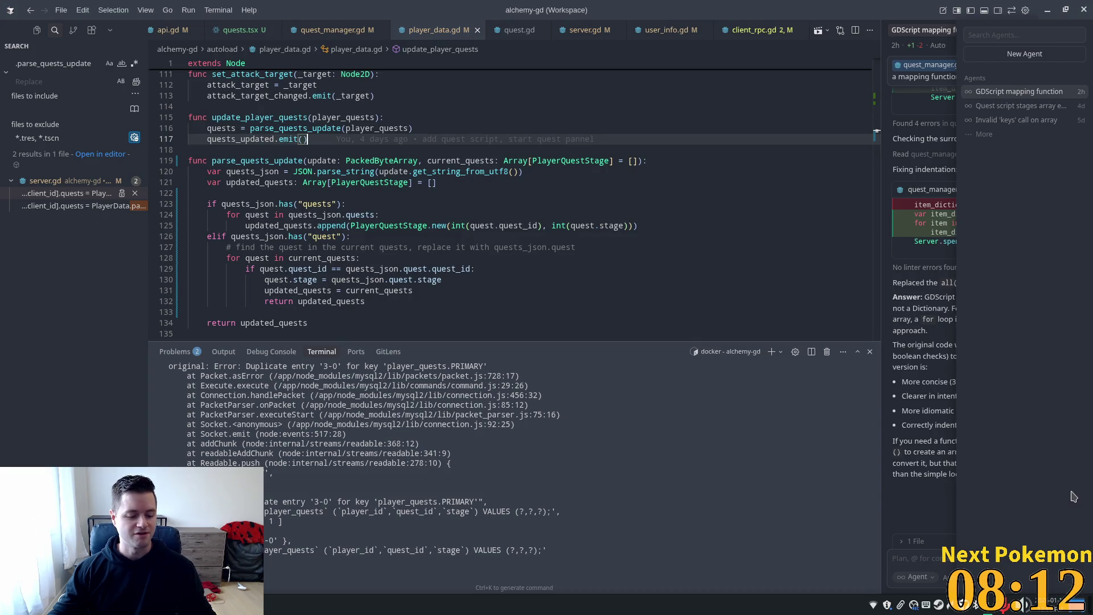
{"action": "key", "text": "Escape"}
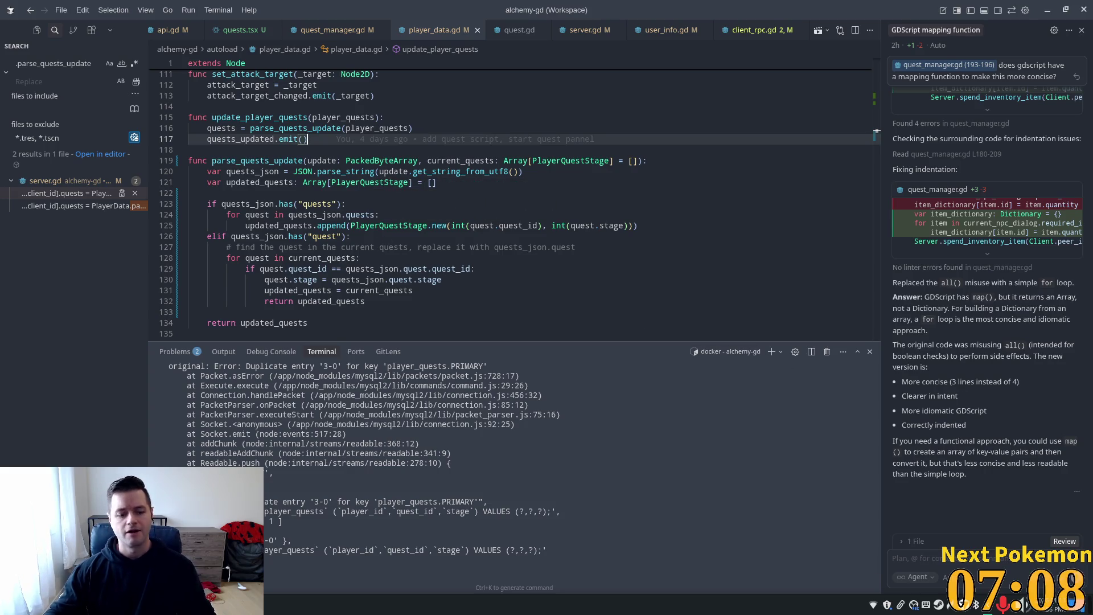
{"action": "left_click", "coordinate": [256, 605]}
- Refresh phpMyAdmin's player_quests table and delete the row for player 3, quest 0, stage 0
{"action": "left_click", "coordinate": [250, 560]}
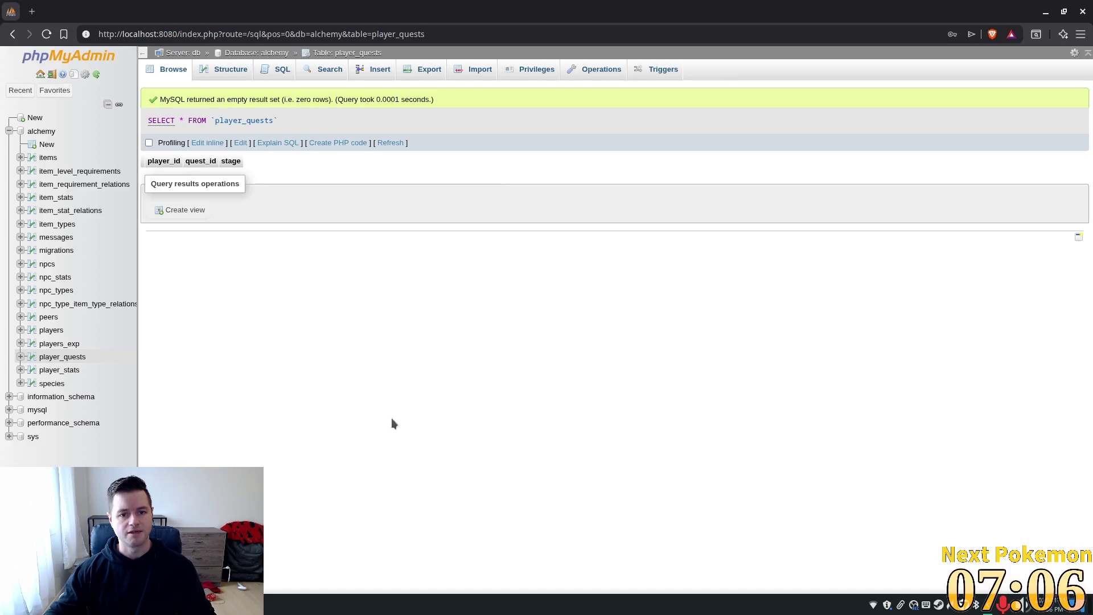
{"action": "left_click", "coordinate": [391, 142]}
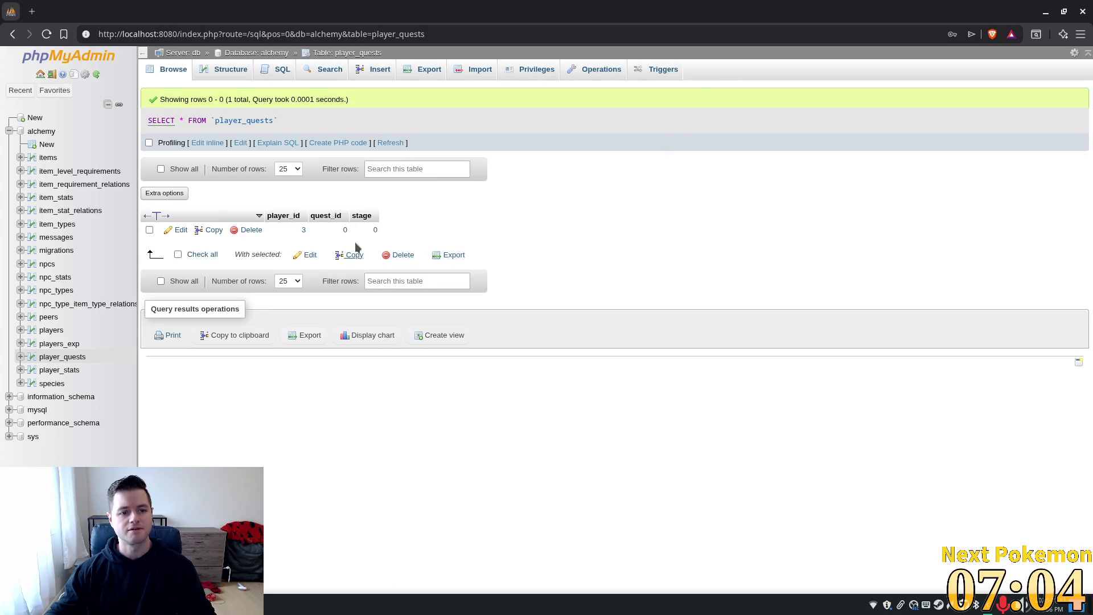
{"action": "left_click", "coordinate": [246, 232]}
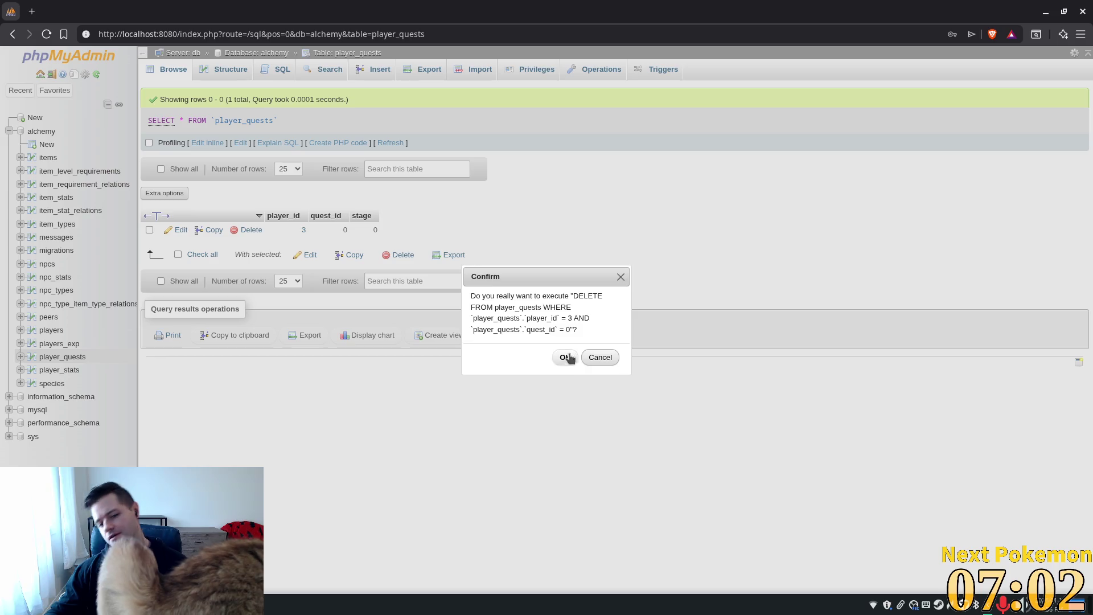
{"action": "left_click", "coordinate": [570, 357]}
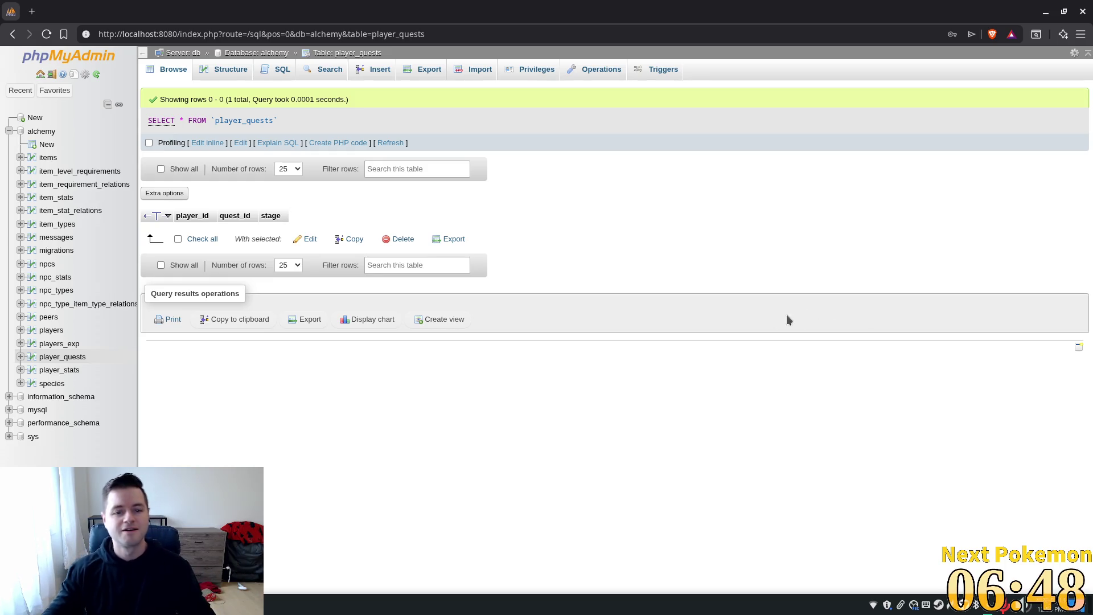
{"action": "key", "text": "alt+Tab"}
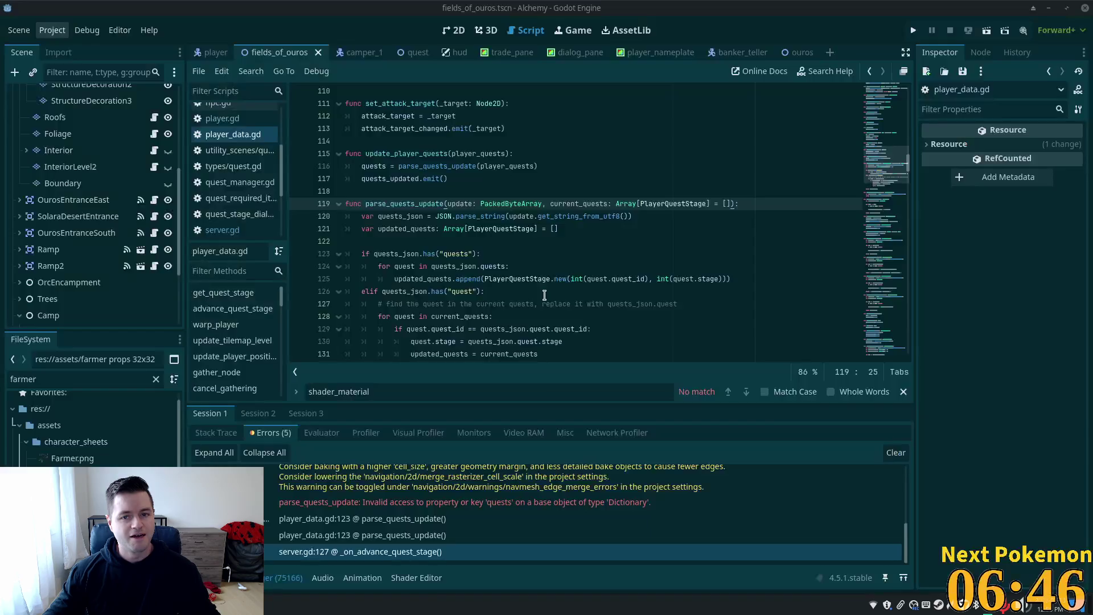
- Run the game in debug mode and inspect quests_json and current_quests at the line 123 break
{"action": "left_click", "coordinate": [913, 32]}
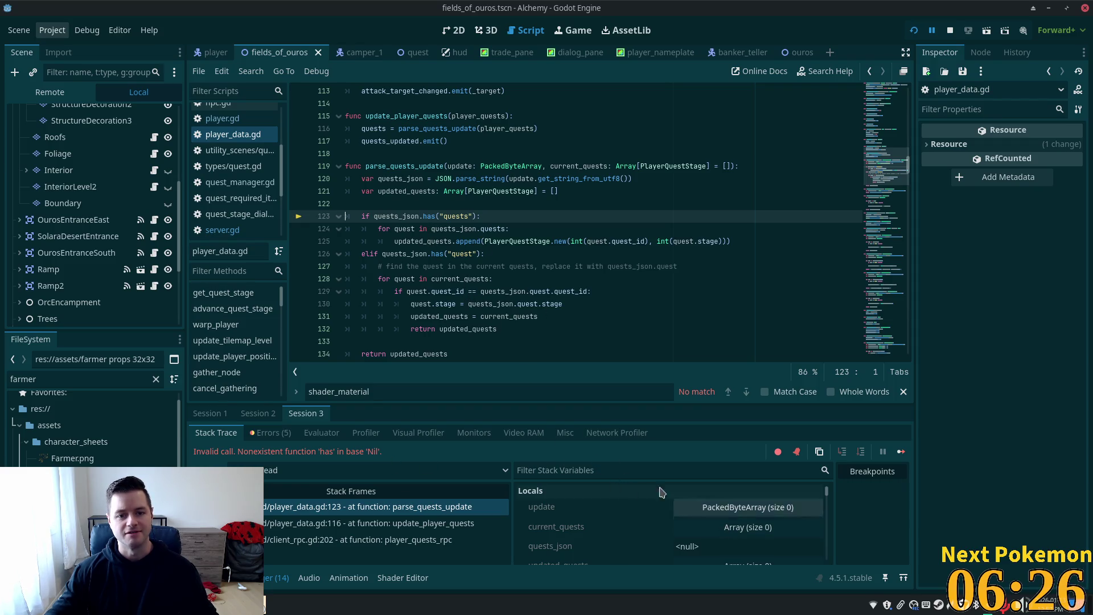
{"action": "double_click", "coordinate": [398, 217]}
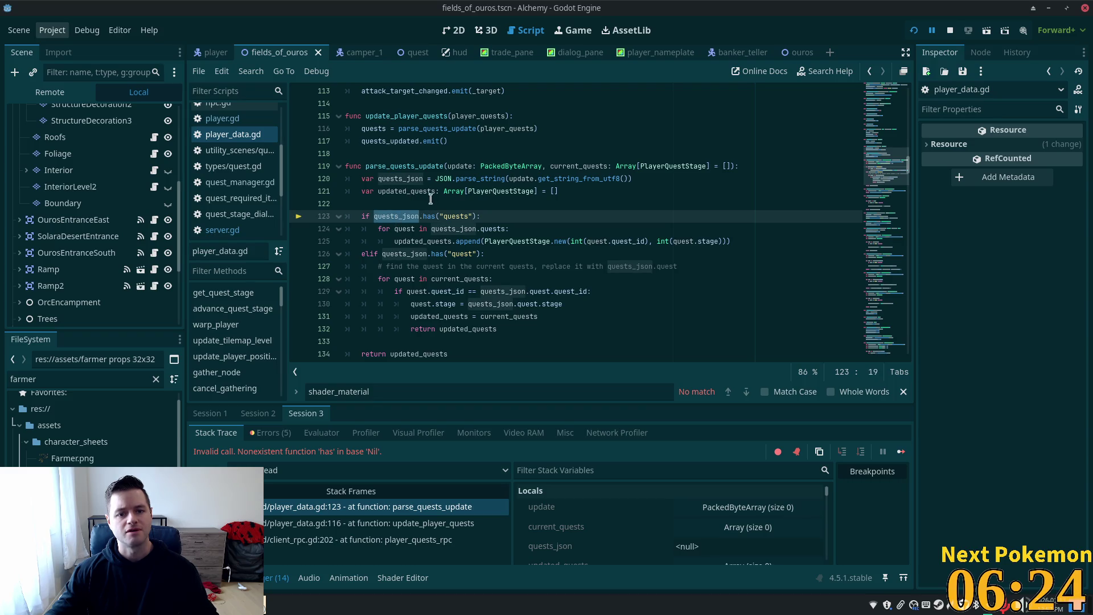
{"action": "left_click", "coordinate": [406, 181]}
{"action": "double_click", "coordinate": [402, 217]}
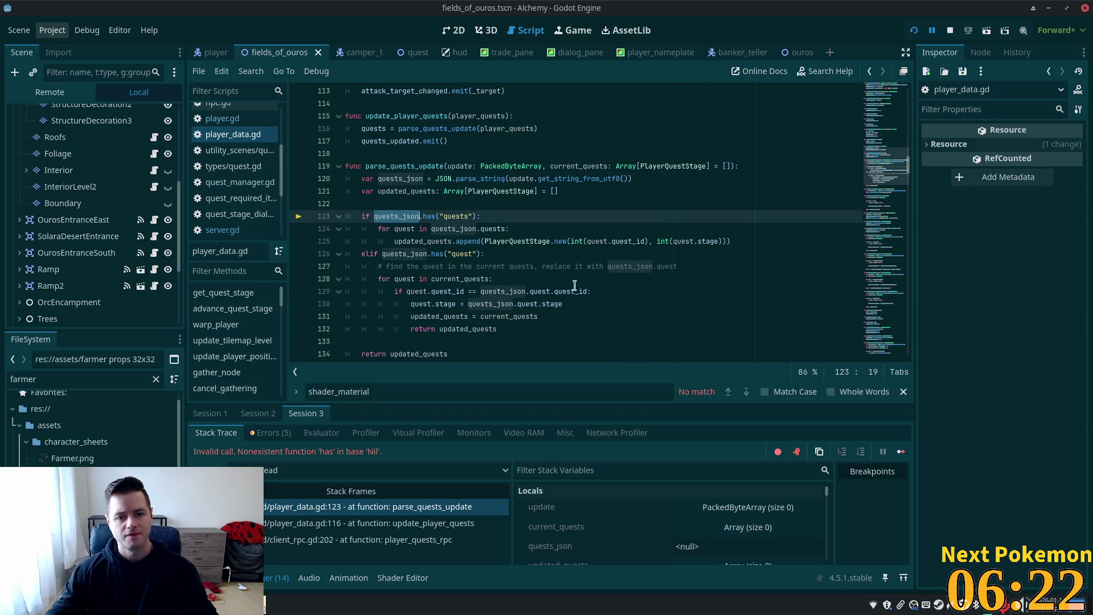
{"action": "left_click", "coordinate": [711, 526]}
{"action": "scroll", "coordinate": [731, 528], "scroll_direction": "down", "scroll_amount": 2}
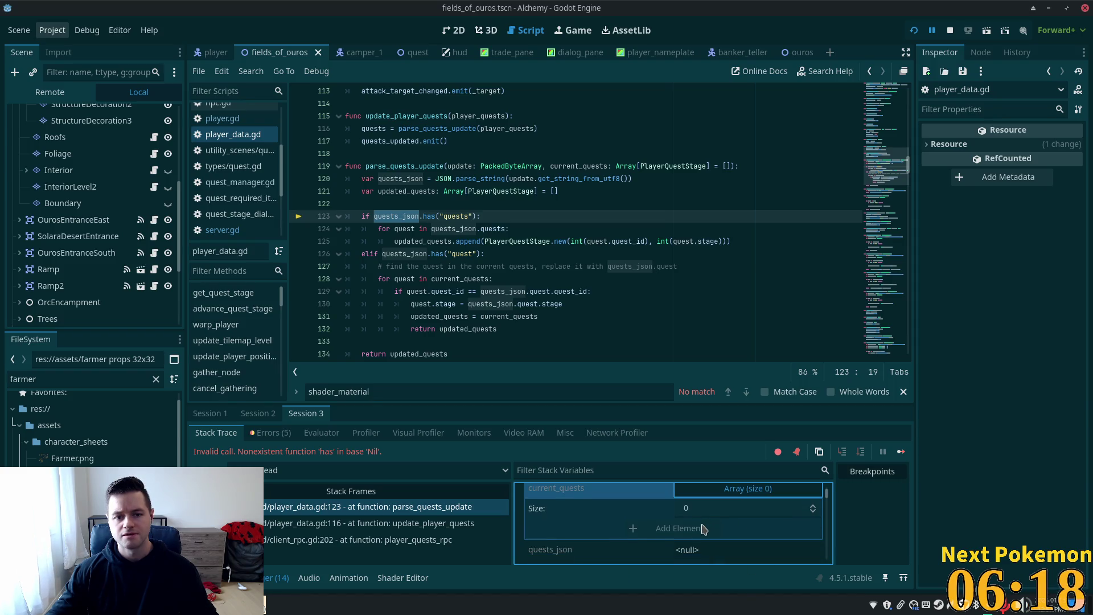
{"action": "scroll", "coordinate": [704, 529], "scroll_direction": "up", "scroll_amount": 2}
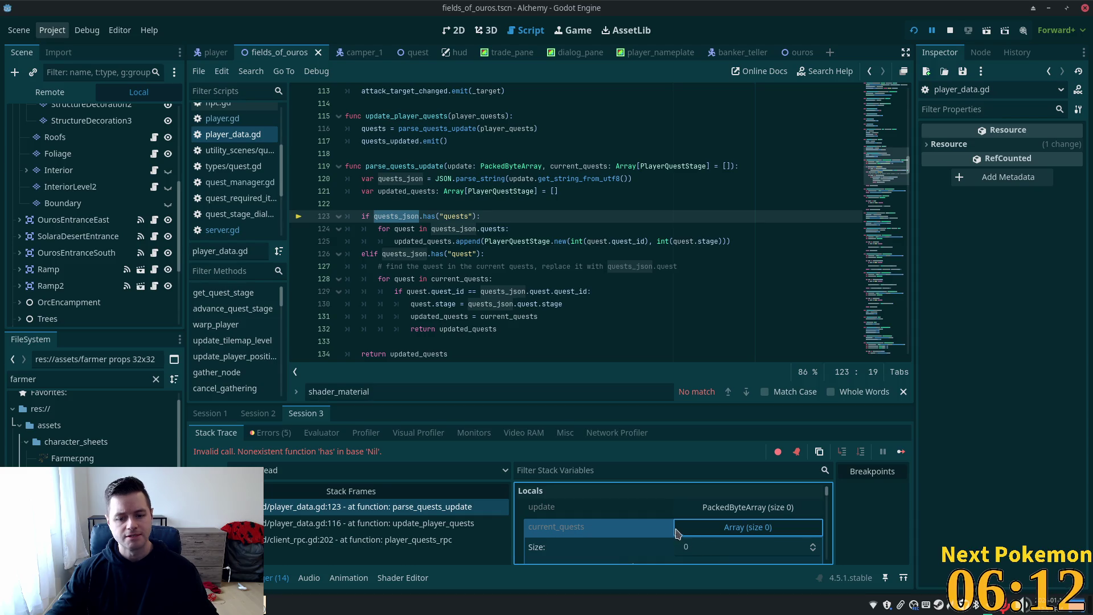
{"action": "scroll", "coordinate": [655, 532], "scroll_direction": "down", "scroll_amount": 1}
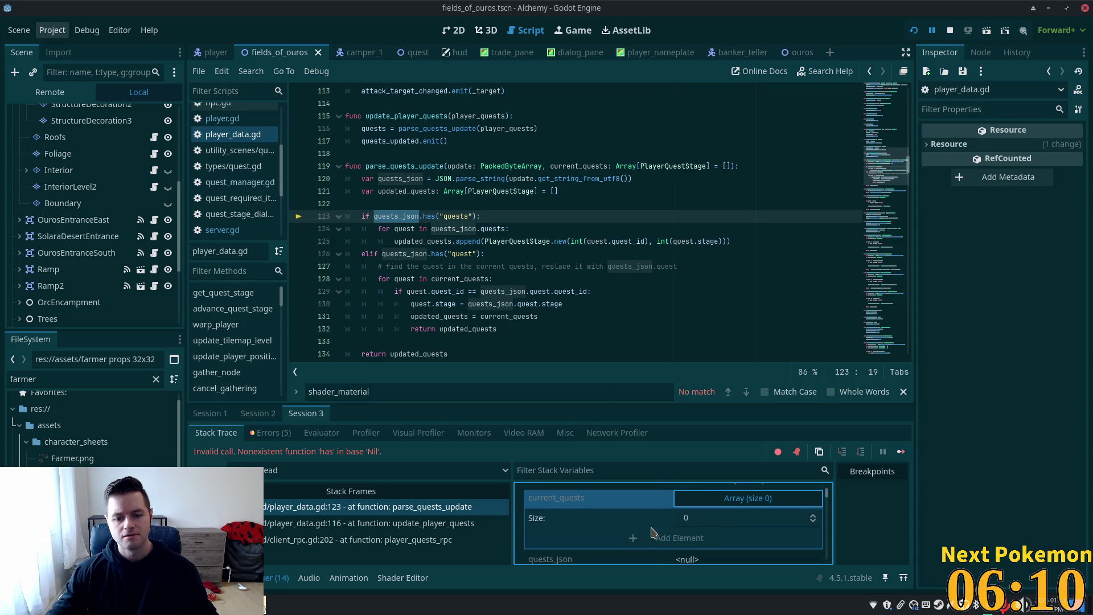
{"action": "scroll", "coordinate": [757, 544], "scroll_direction": "down", "scroll_amount": 2}
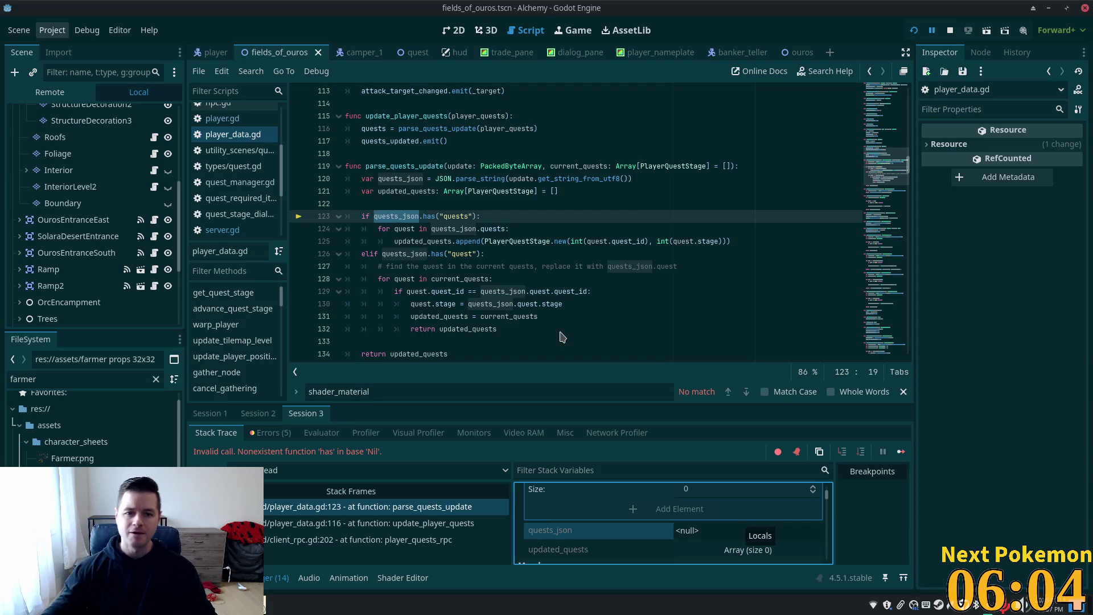
- Review the parse_string call and parse_quests_update, placing the caret before the quests check
{"action": "left_click", "coordinate": [571, 154]}
{"action": "left_click", "coordinate": [571, 178]}
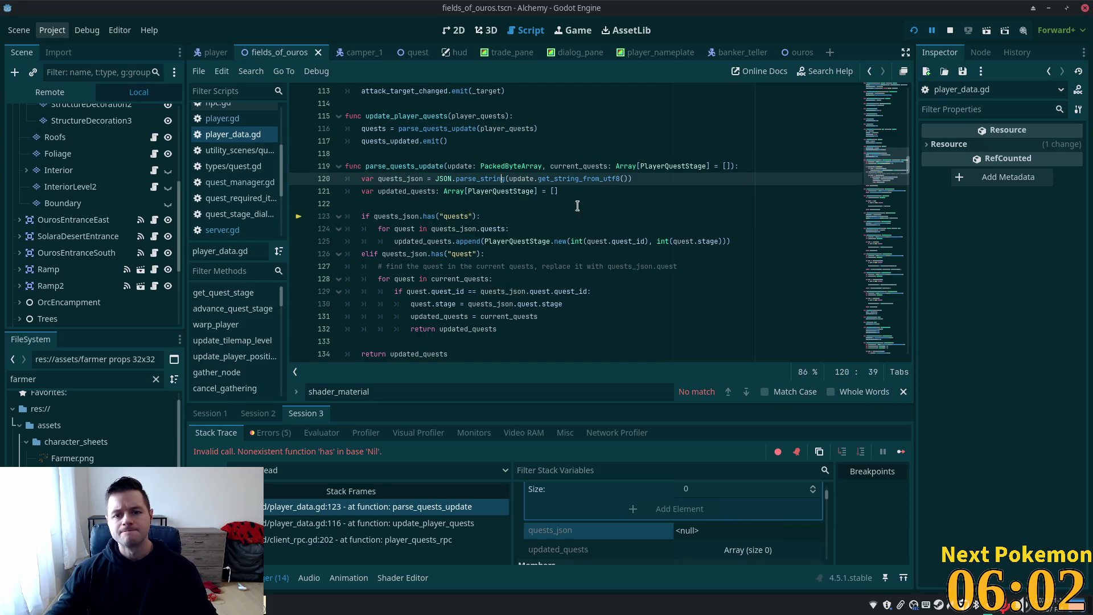
{"action": "scroll", "coordinate": [571, 213], "scroll_direction": "up", "scroll_amount": 1}
{"action": "scroll", "coordinate": [571, 212], "scroll_direction": "up", "scroll_amount": 1}
{"action": "double_click", "coordinate": [413, 243]}
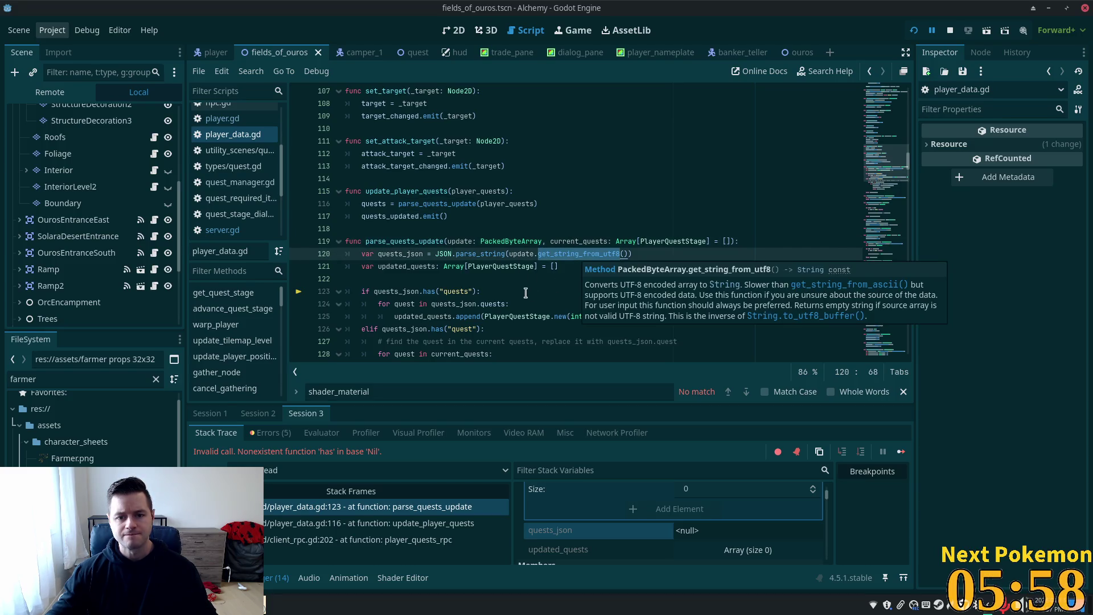
{"action": "left_click", "coordinate": [400, 291]}
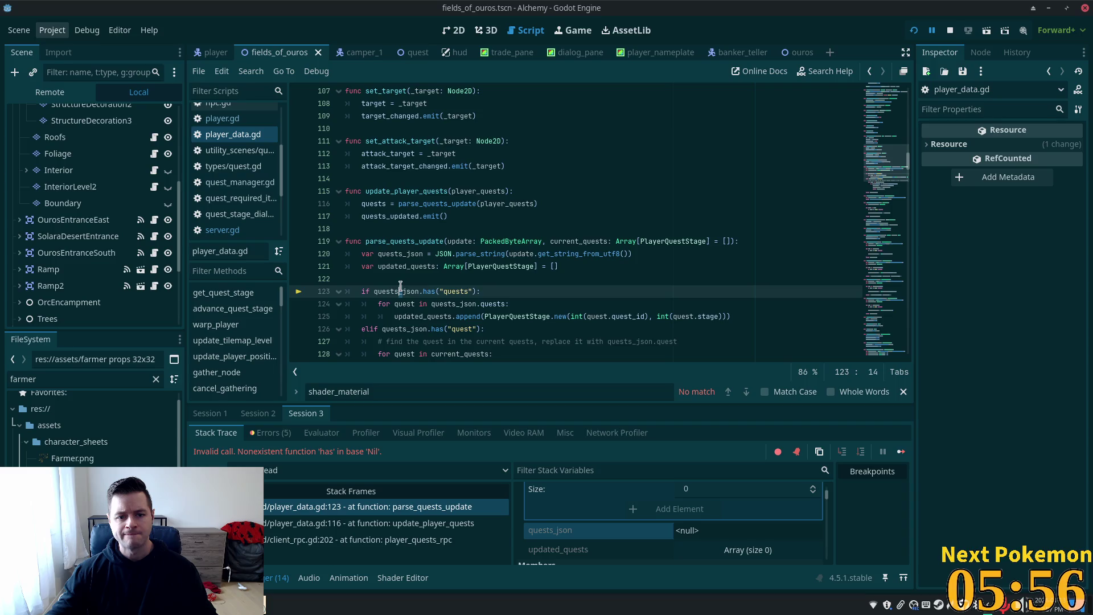
{"action": "scroll", "coordinate": [449, 277], "scroll_direction": "down", "scroll_amount": 4}
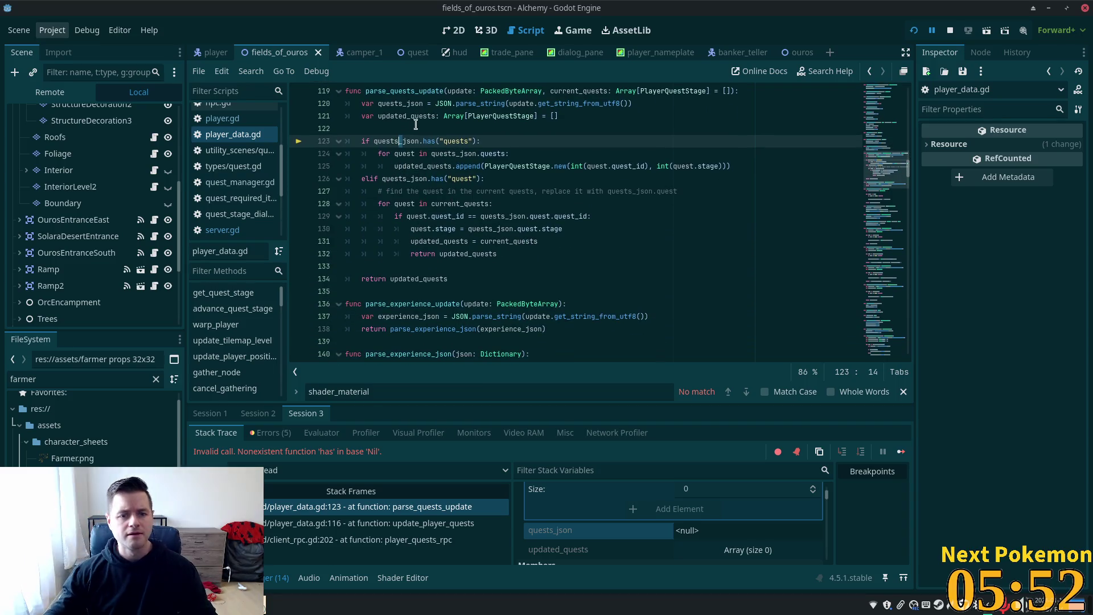
{"action": "left_click", "coordinate": [380, 104]}
{"action": "left_click", "coordinate": [386, 129]}
{"action": "scroll", "coordinate": [527, 170], "scroll_direction": "up", "scroll_amount": 2}
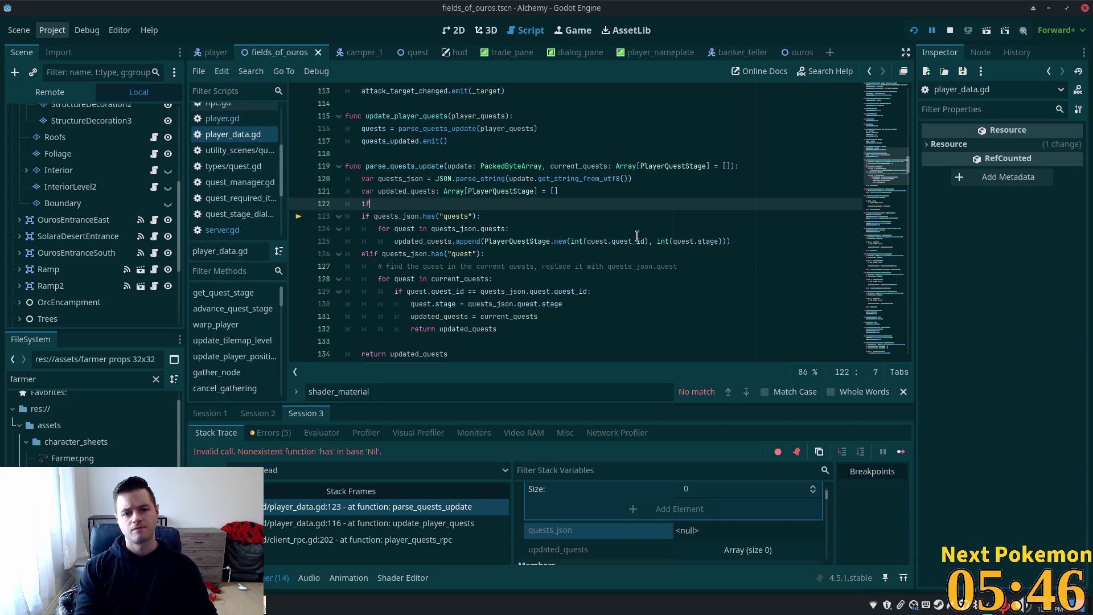
- Insert an 'if !quests_json: return' guard above the has("quests") check
{"action": "key", "text": "Return"}
{"action": "key", "text": "Up"}
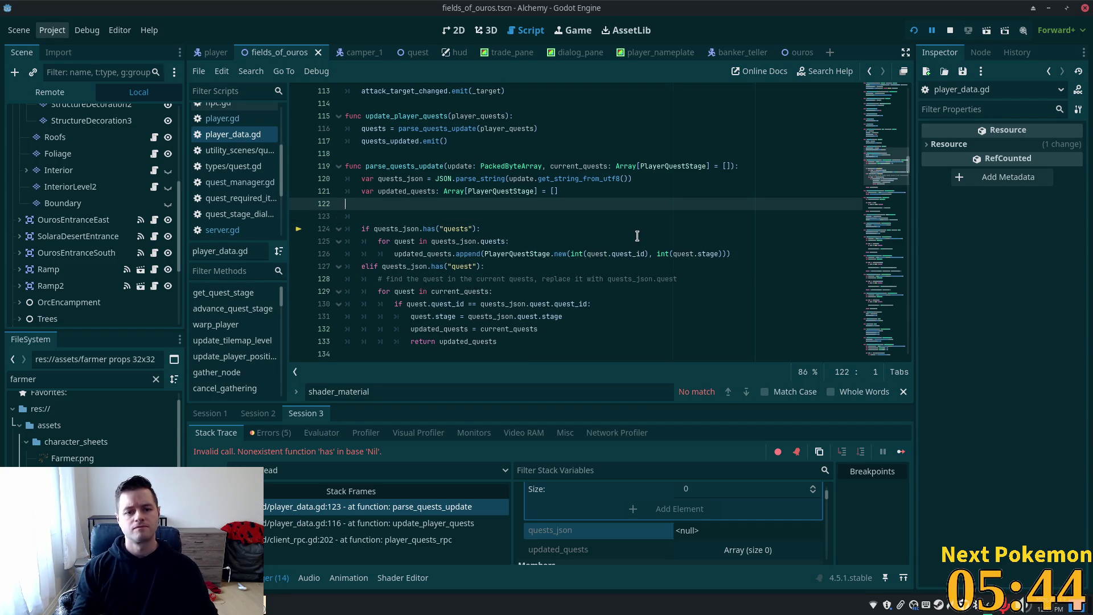
{"action": "key", "text": "Down"}
{"action": "type", "text": "i"}
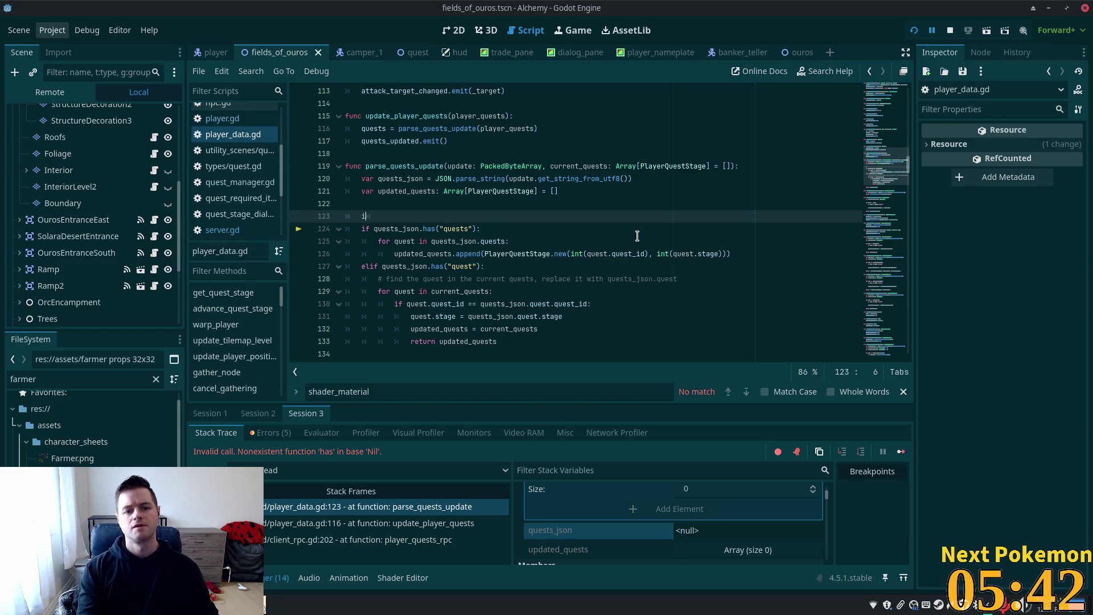
{"action": "type", "text": "f "}
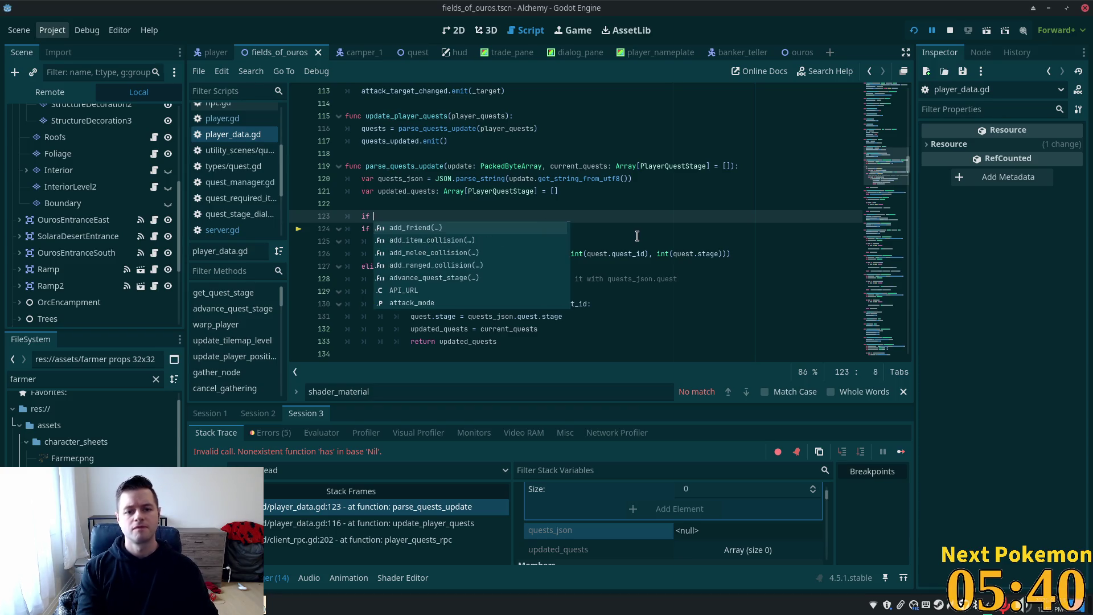
{"action": "type", "text": "!"}
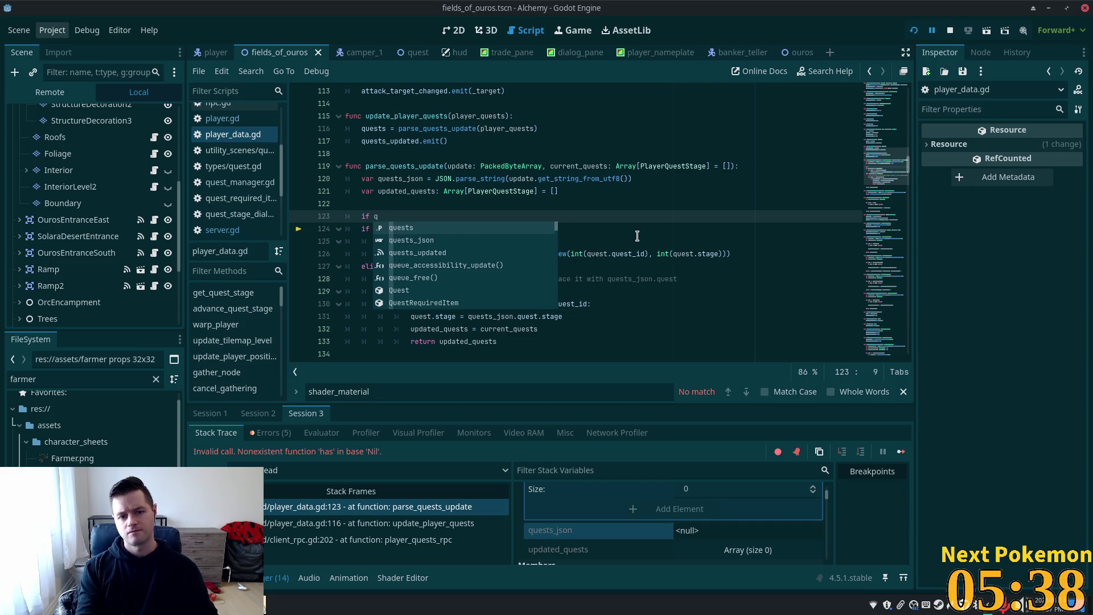
{"action": "key", "text": "Escape"}
{"action": "type", "text": "quests"}
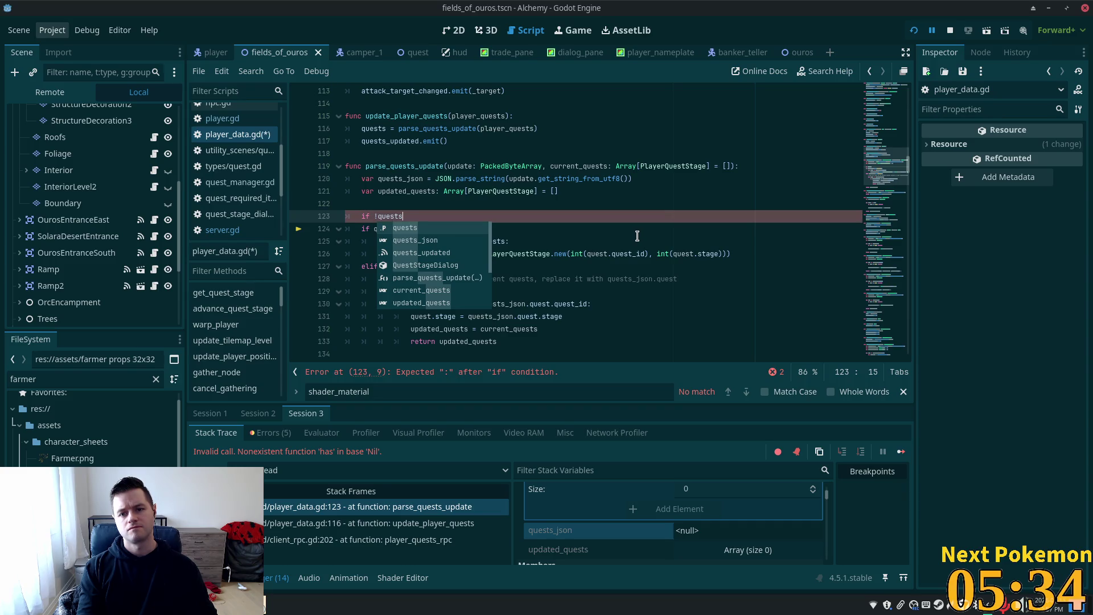
{"action": "type", "text": "_j"}
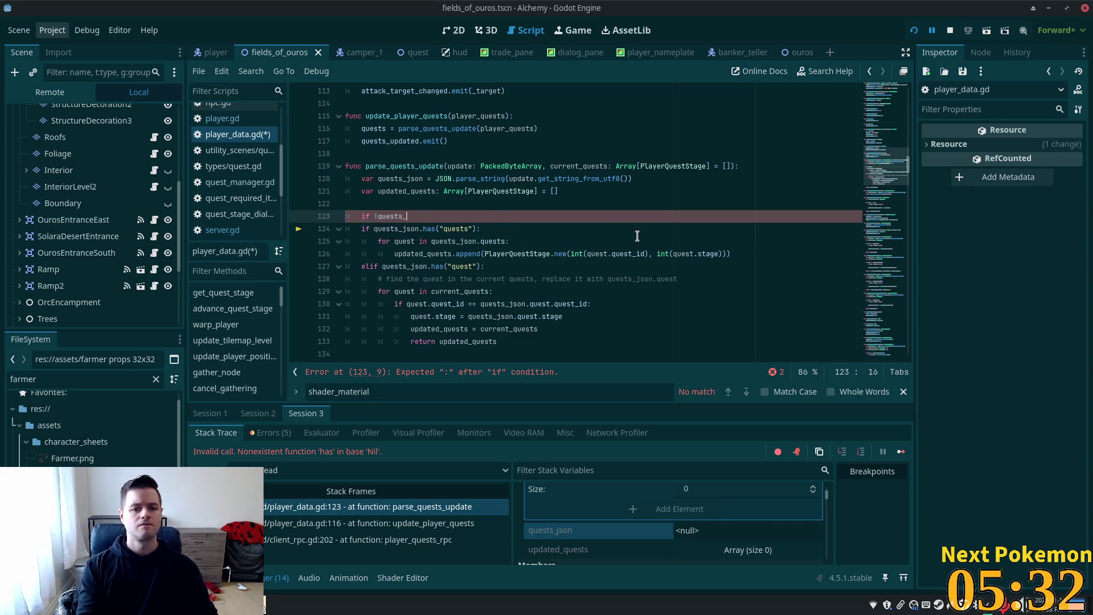
{"action": "key", "text": "Return"}
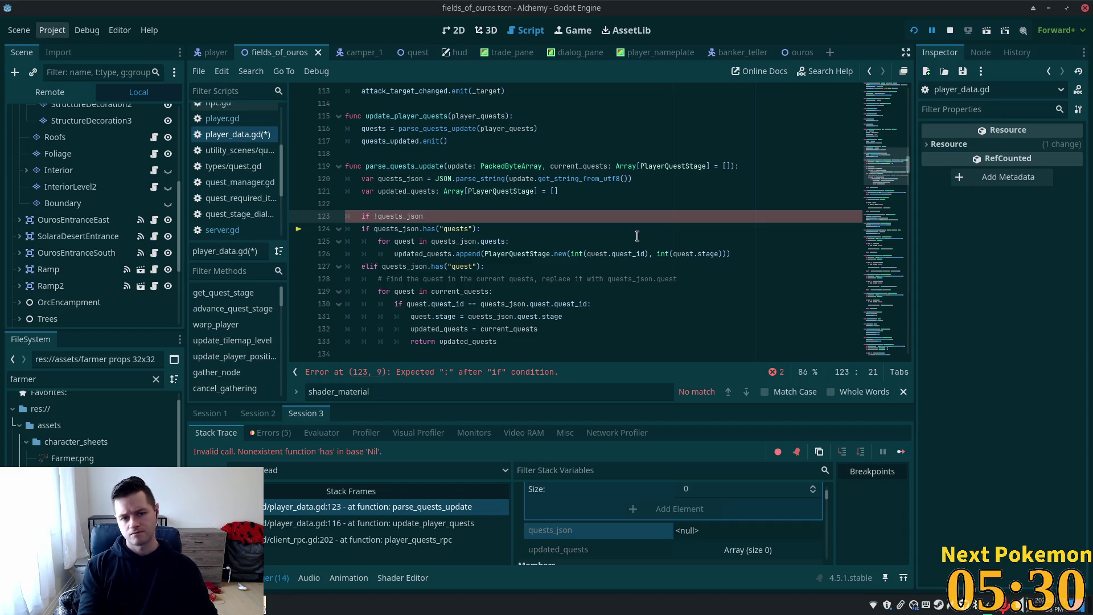
{"action": "type", "text": ":"}
{"action": "key", "text": "Return"}
{"action": "type", "text": "return"}
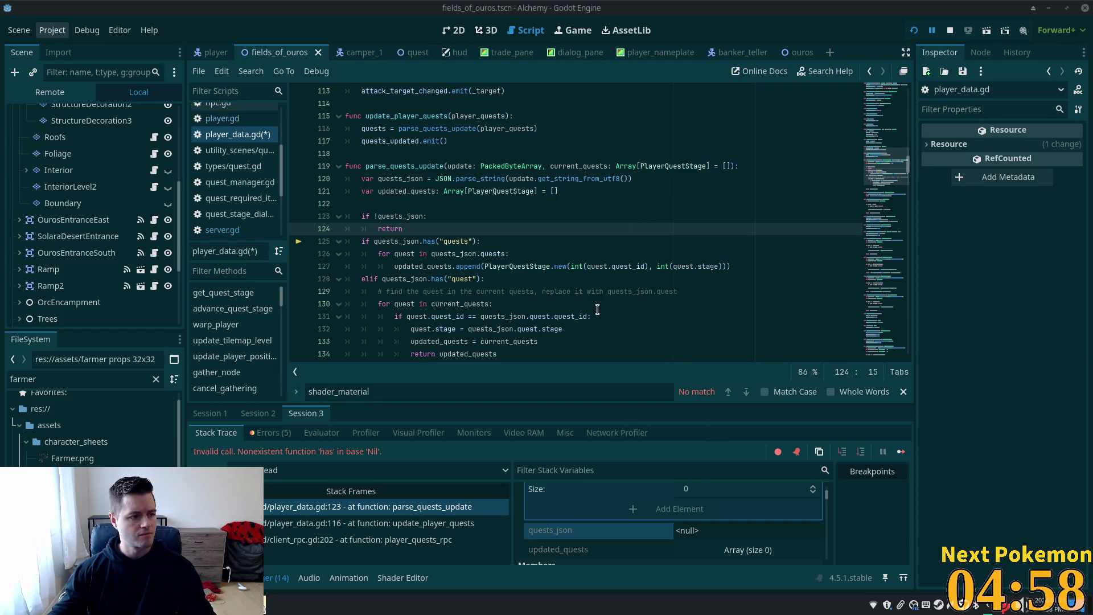
- Add a blank line after the guard and save player_data.gd
{"action": "scroll", "coordinate": [576, 307], "scroll_direction": "down", "scroll_amount": 1}
{"action": "scroll", "coordinate": [554, 268], "scroll_direction": "down", "scroll_amount": 1}
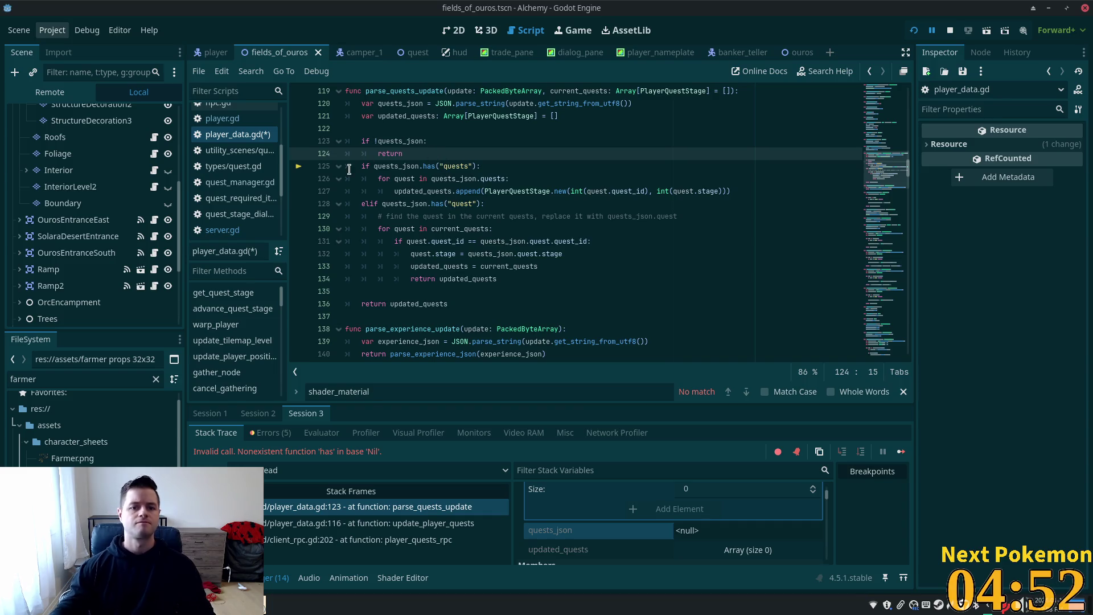
{"action": "key", "text": "Return"}
{"action": "key", "text": "ctrl+s"}
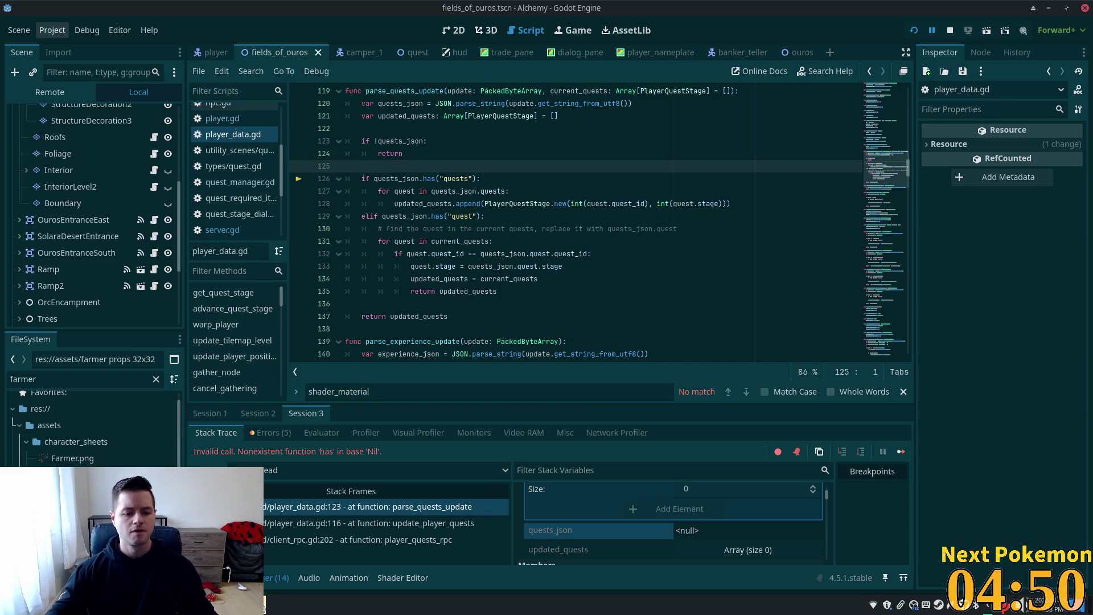
- Re-run the player_quests query in phpMyAdmin, then return to Godot
{"action": "left_click", "coordinate": [251, 605]}
{"action": "left_click", "coordinate": [295, 561]}
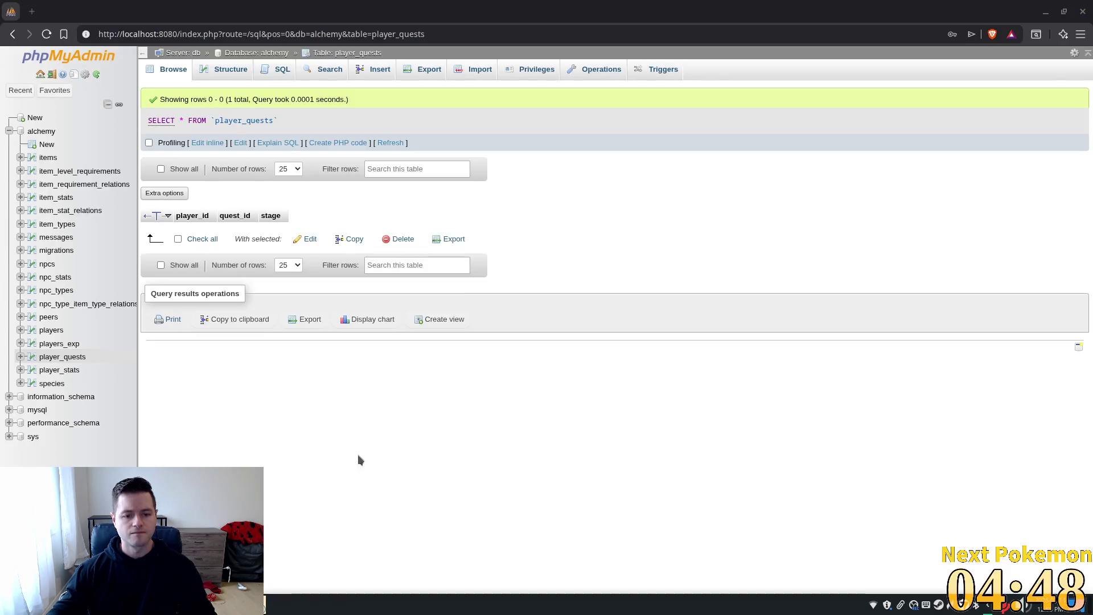
{"action": "left_click", "coordinate": [382, 143]}
{"action": "left_click", "coordinate": [381, 143]}
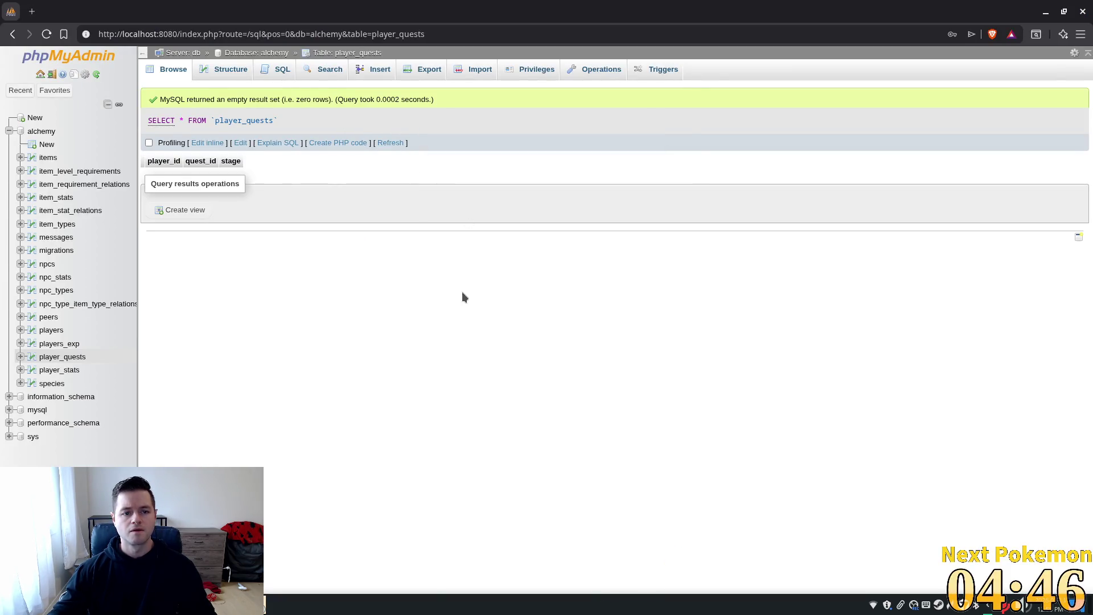
{"action": "key", "text": "alt+Tab"}
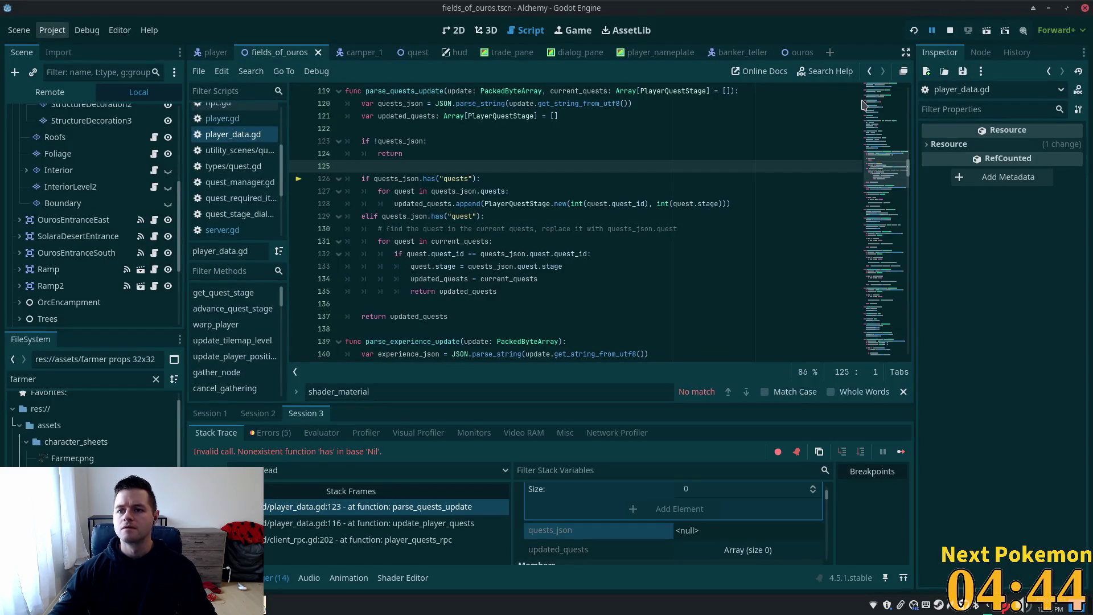
- Restart the debug run with F5 and move the second and third game windows aside
{"action": "key", "text": "F5"}
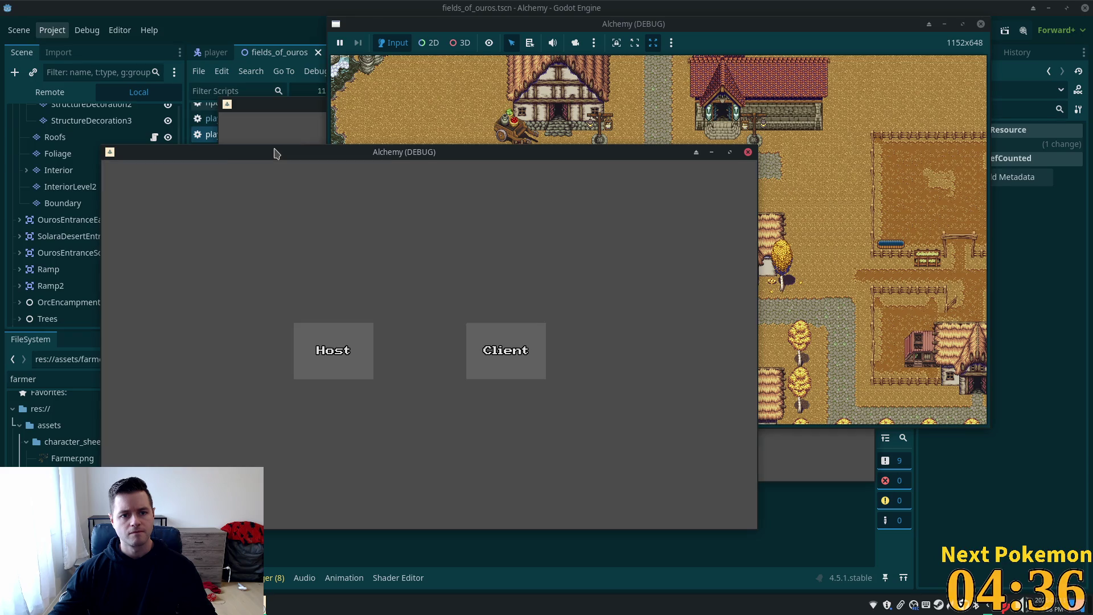
{"action": "left_click_drag", "start_coordinate": [275, 152], "coordinate": [221, 147]}
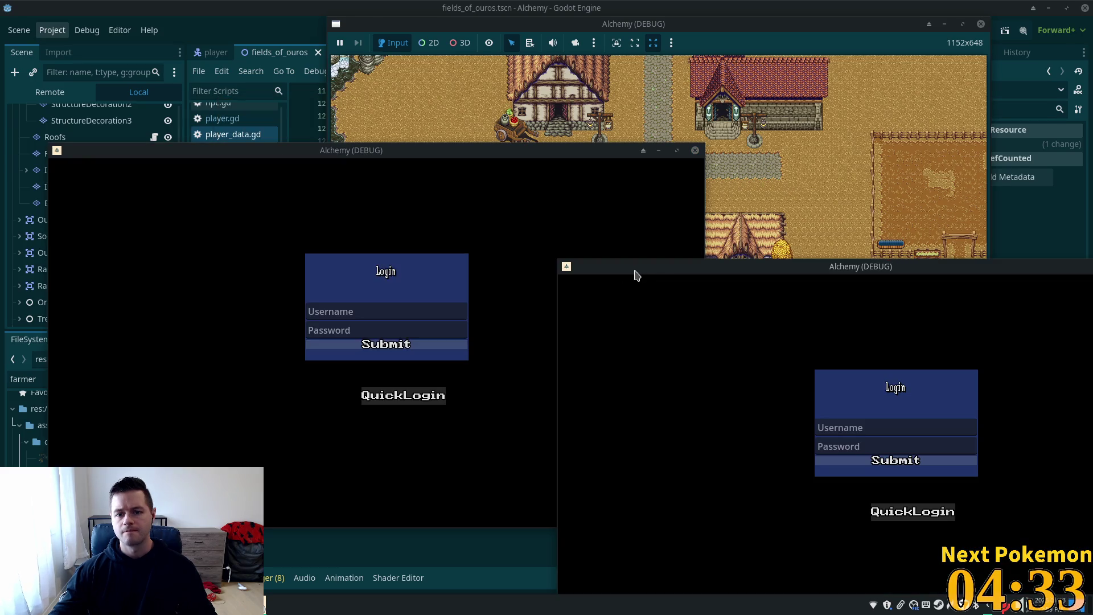
{"action": "left_click_drag", "start_coordinate": [634, 273], "coordinate": [583, 225]}
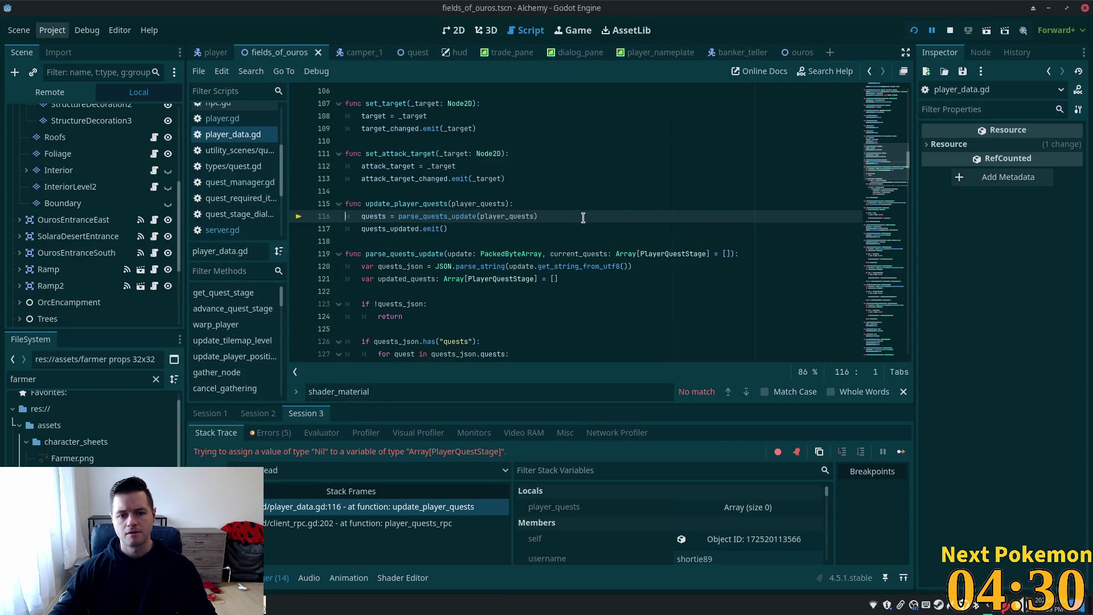
- Add an 'if !player_quests: return' guard at the top of update_player_quests and save
{"action": "double_click", "coordinate": [492, 204]}
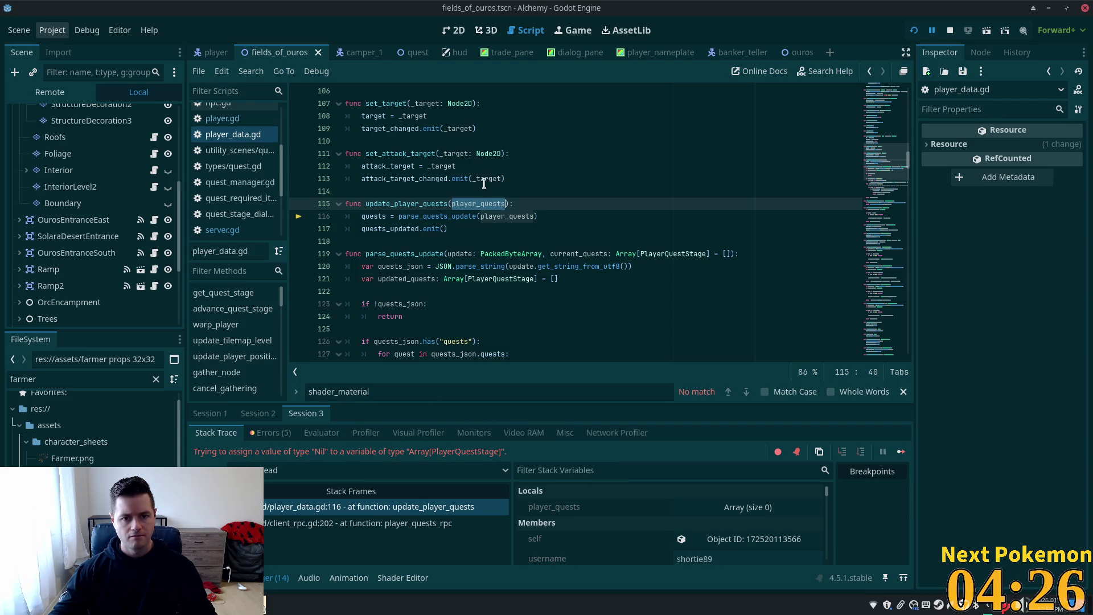
{"action": "left_click", "coordinate": [510, 205]}
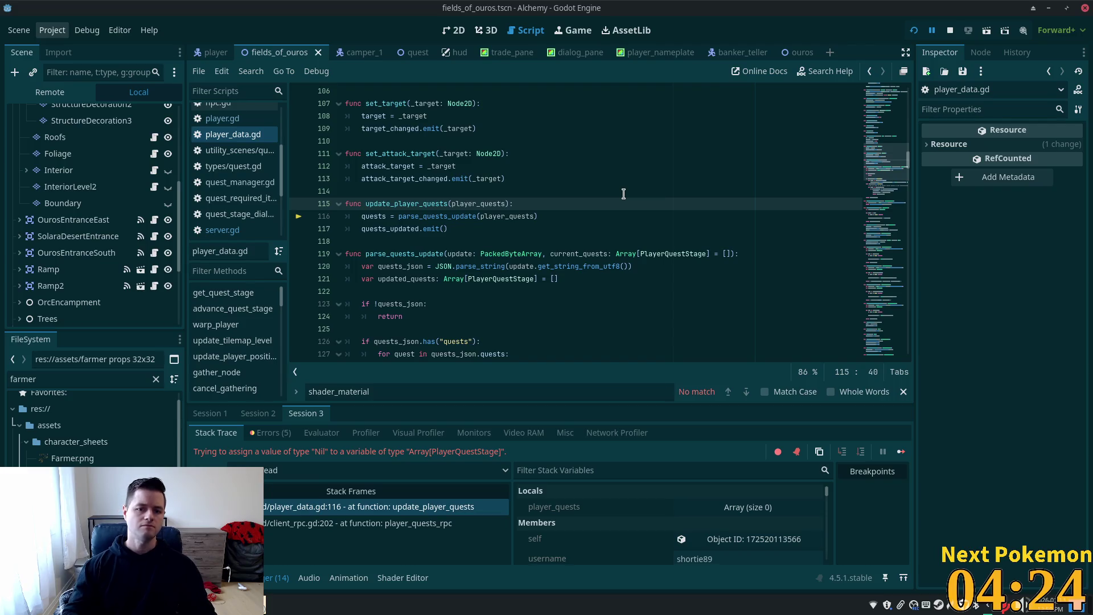
{"action": "key", "text": "Return"}
{"action": "type", "text": "if "}
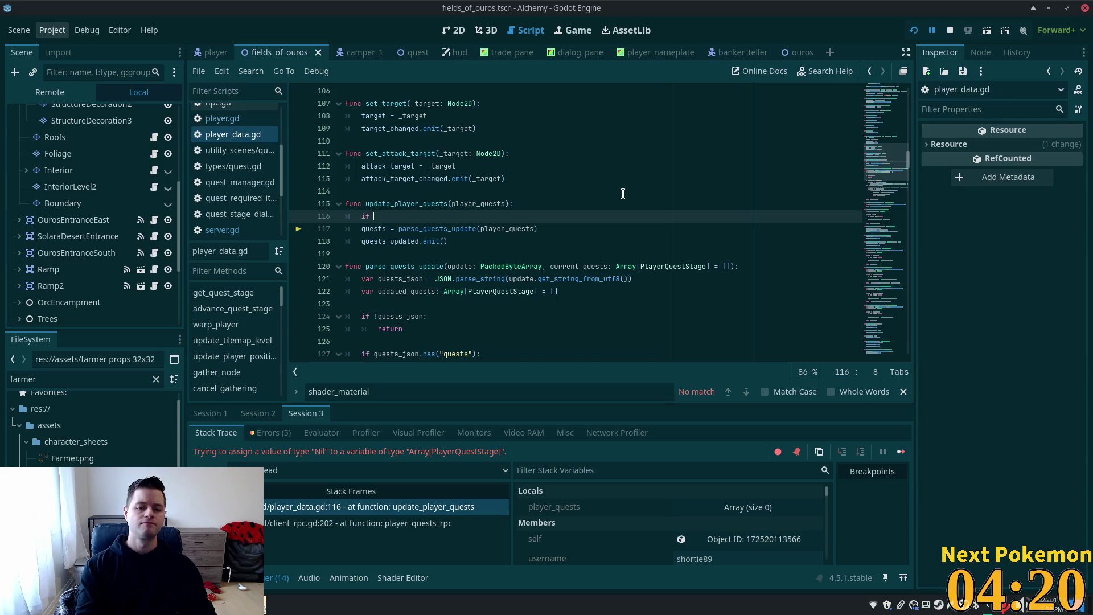
{"action": "type", "text": "!plya"}
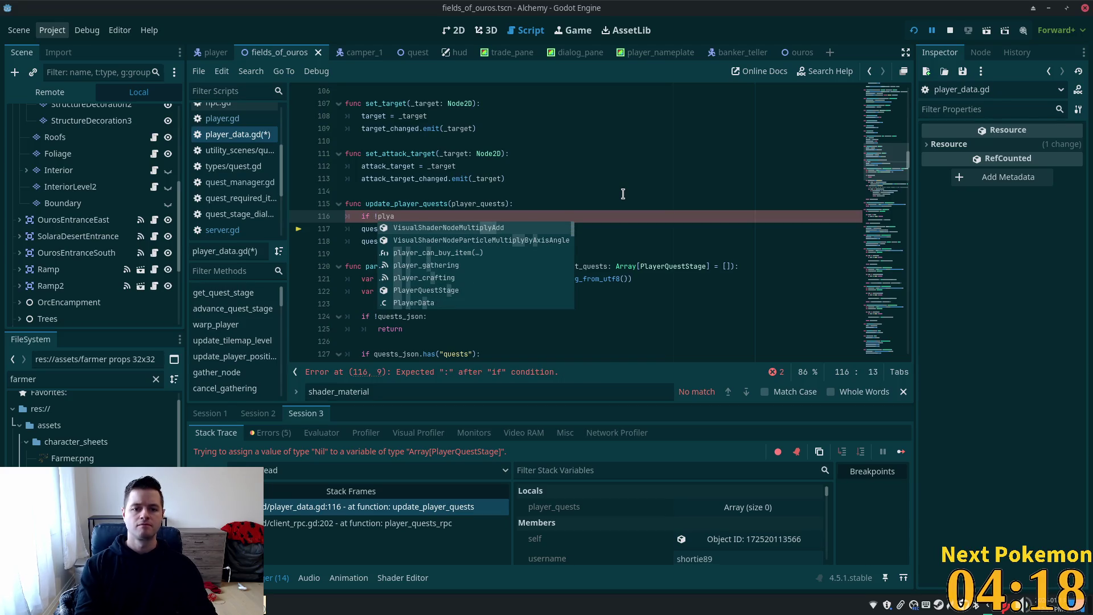
{"action": "key", "text": "BackSpace"}
{"action": "key", "text": "BackSpace"}
{"action": "type", "text": "ayer_que"}
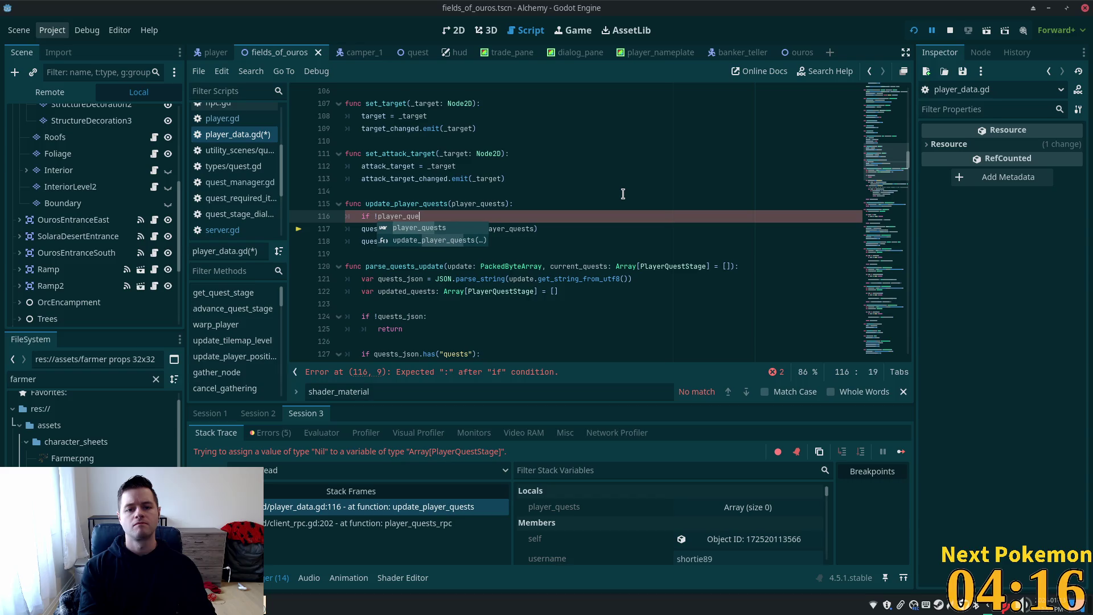
{"action": "type", "text": "sts:"}
{"action": "key", "text": "Return"}
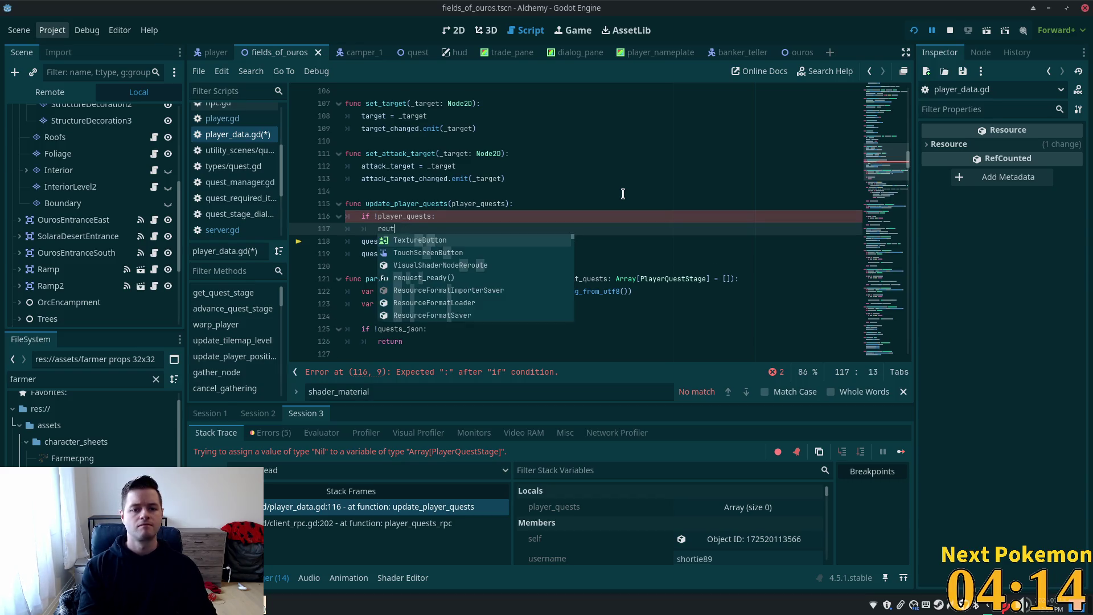
{"action": "type", "text": "reut"}
{"action": "key", "text": "BackSpace"}
{"action": "key", "text": "BackSpace"}
{"action": "type", "text": "t"}
{"action": "key", "text": "Return"}
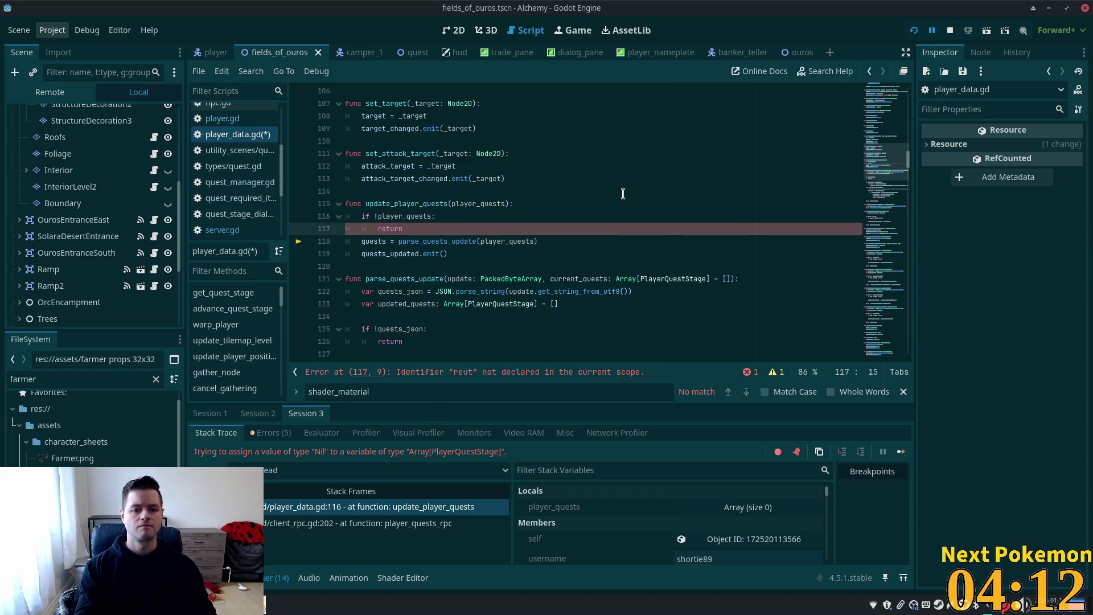
{"action": "key", "text": "Return"}
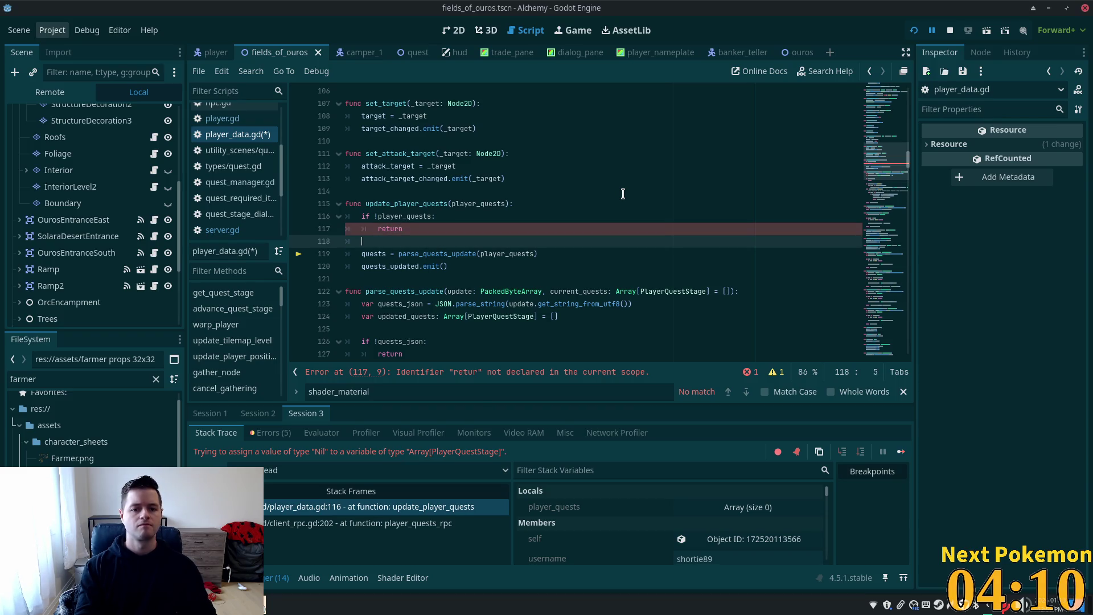
{"action": "key", "text": "ctrl+s"}
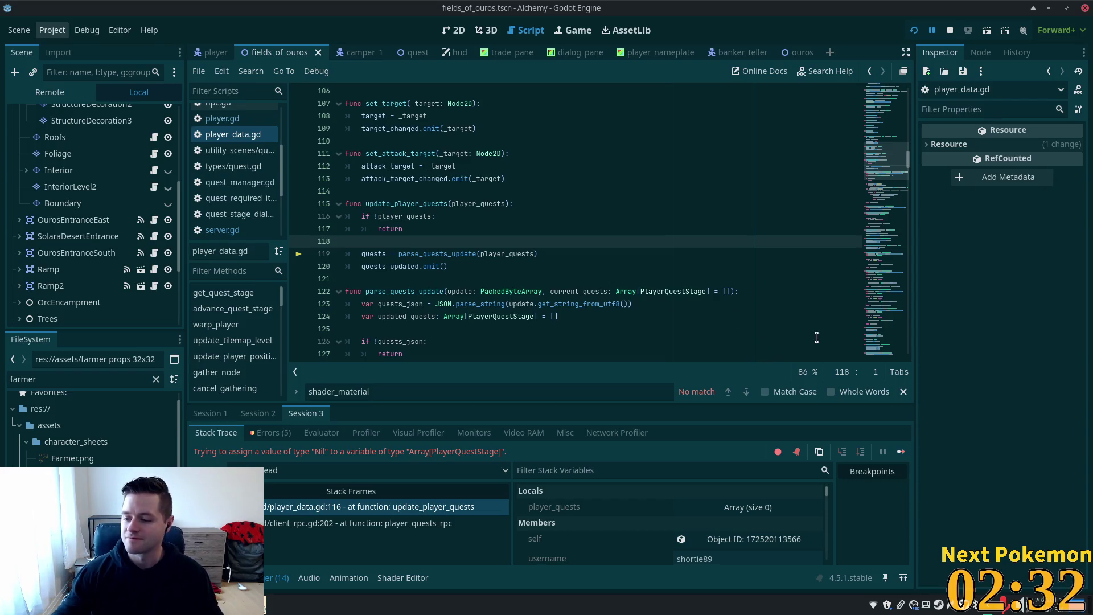
- Restart the game with F5 to test the new guard
{"action": "left_click", "coordinate": [454, 279]}
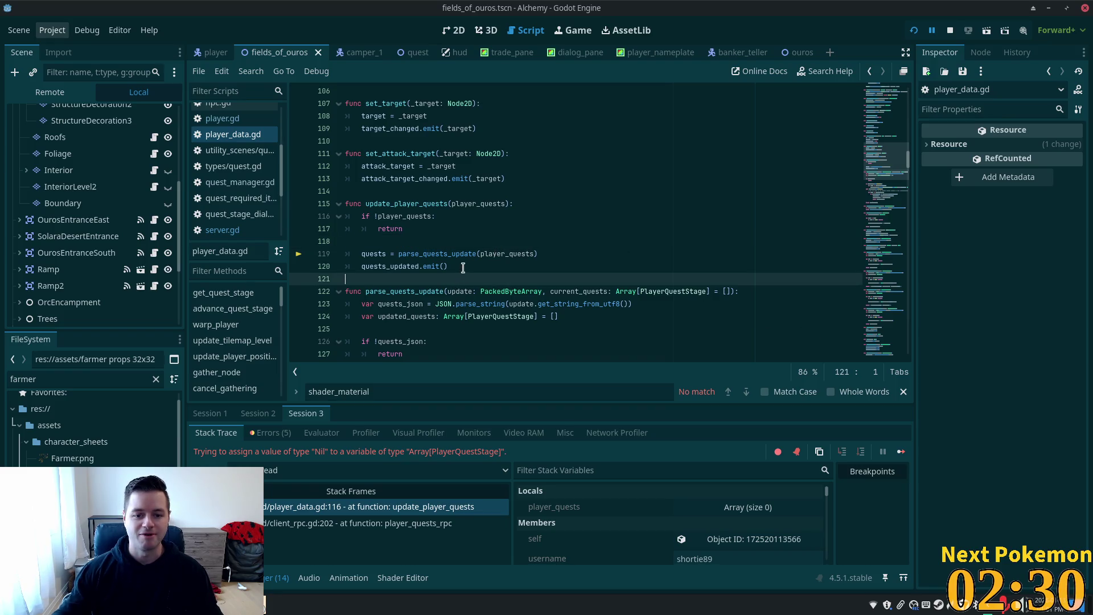
{"action": "left_click", "coordinate": [462, 265]}
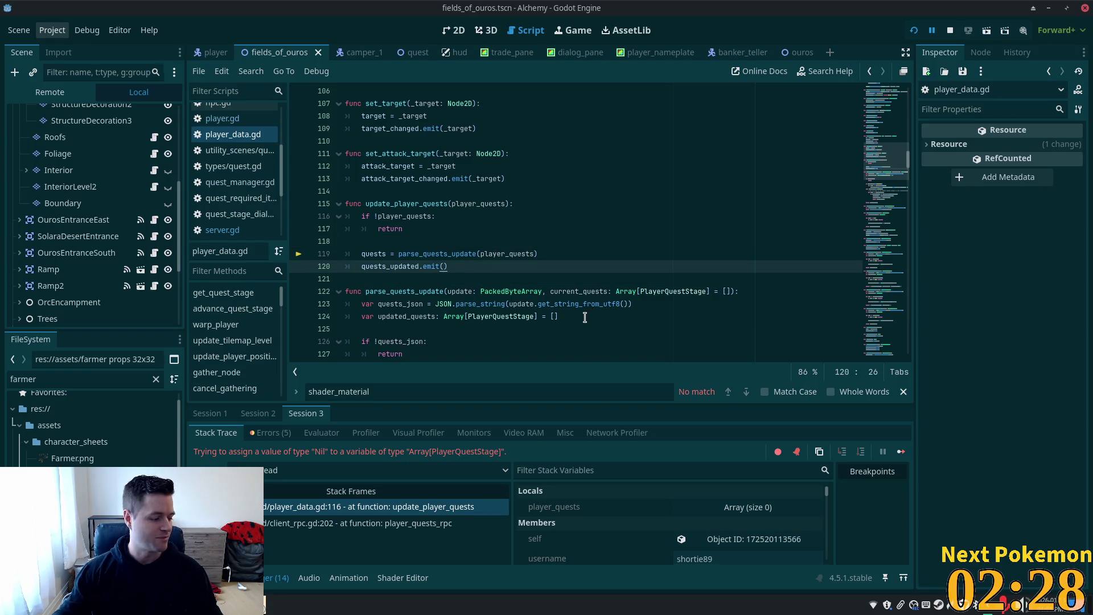
{"action": "left_click", "coordinate": [494, 277]}
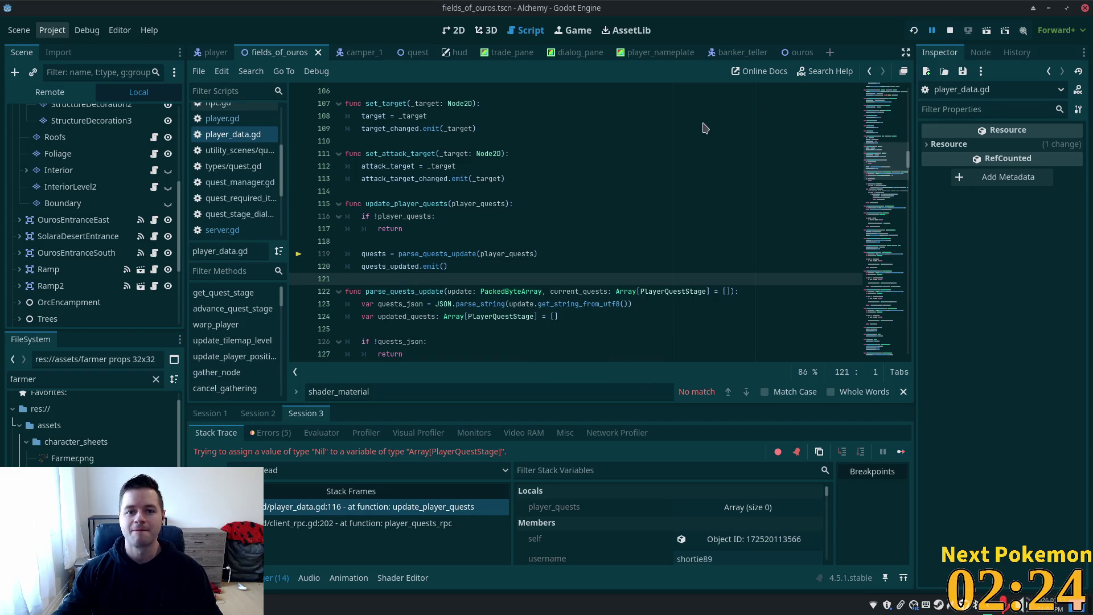
{"action": "key", "text": "F5"}
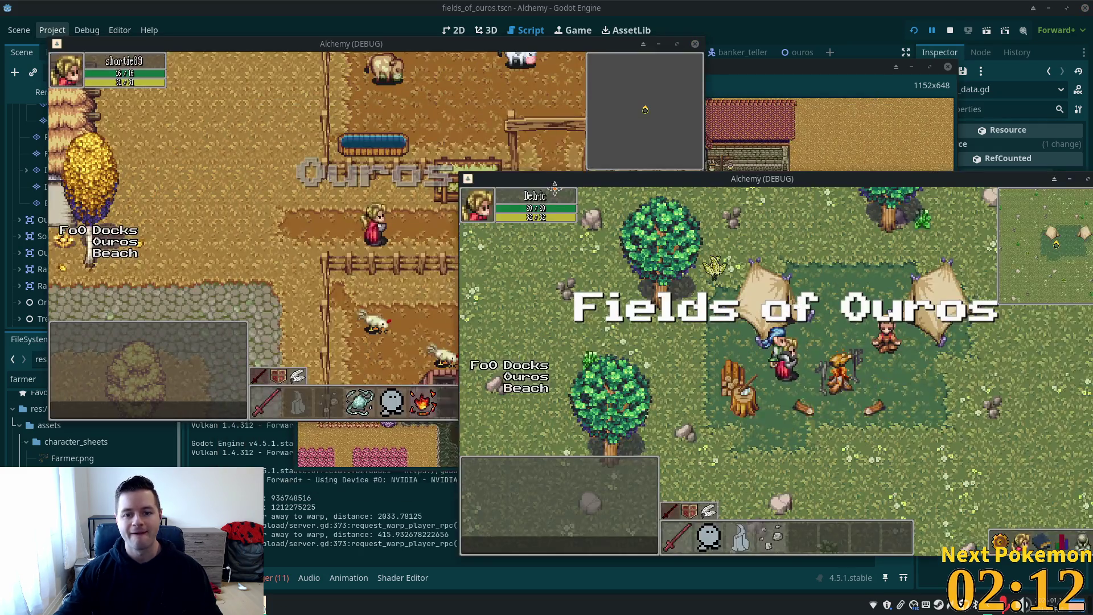
- Move the second Alchemy window onto the screen and bring the Ouros and Fields of Ouros clients forward
{"action": "left_click_drag", "start_coordinate": [554, 188], "coordinate": [524, 224]}
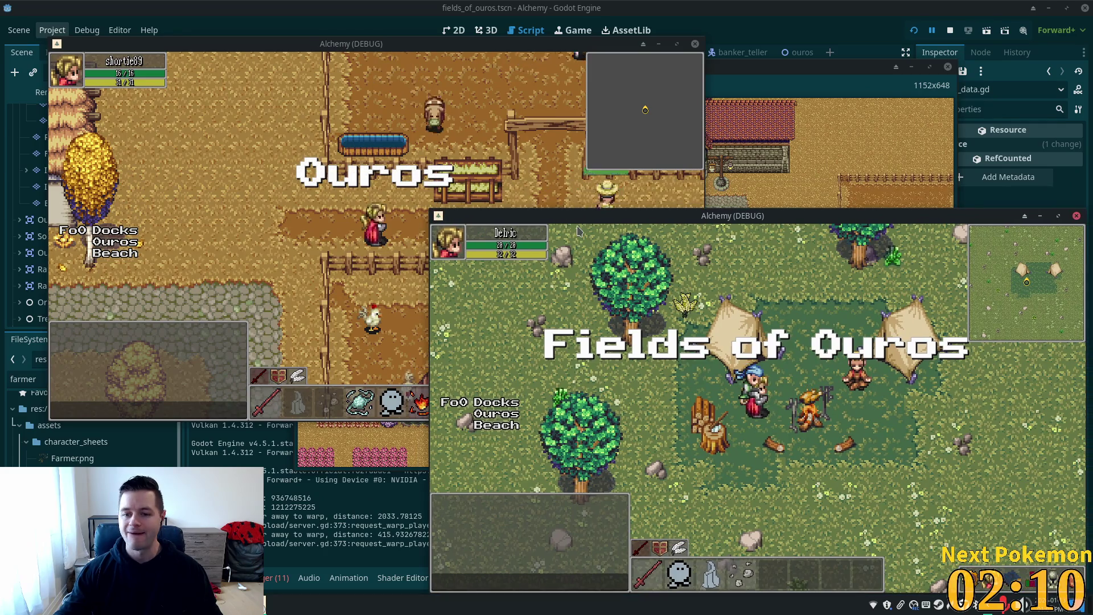
{"action": "left_click", "coordinate": [395, 97]}
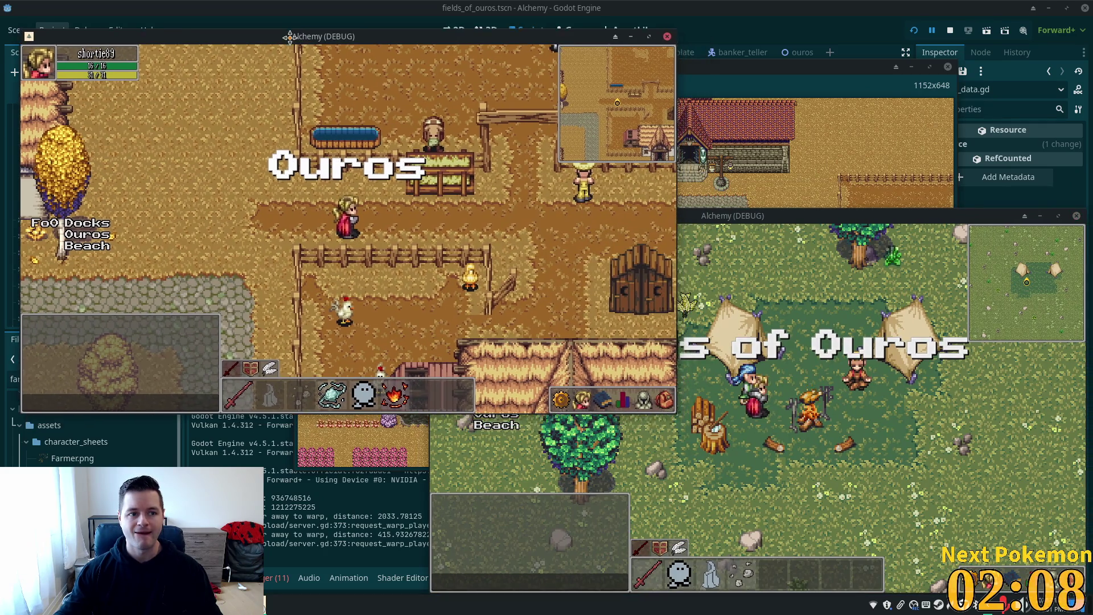
{"action": "left_click", "coordinate": [737, 313]}
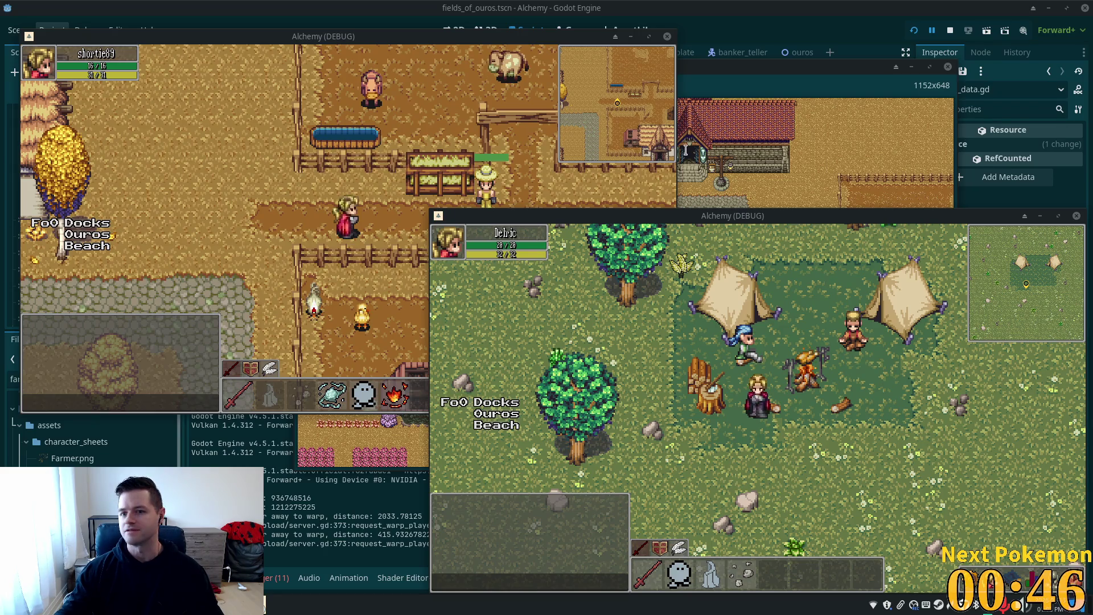
{"action": "key", "text": "alt+Tab"}
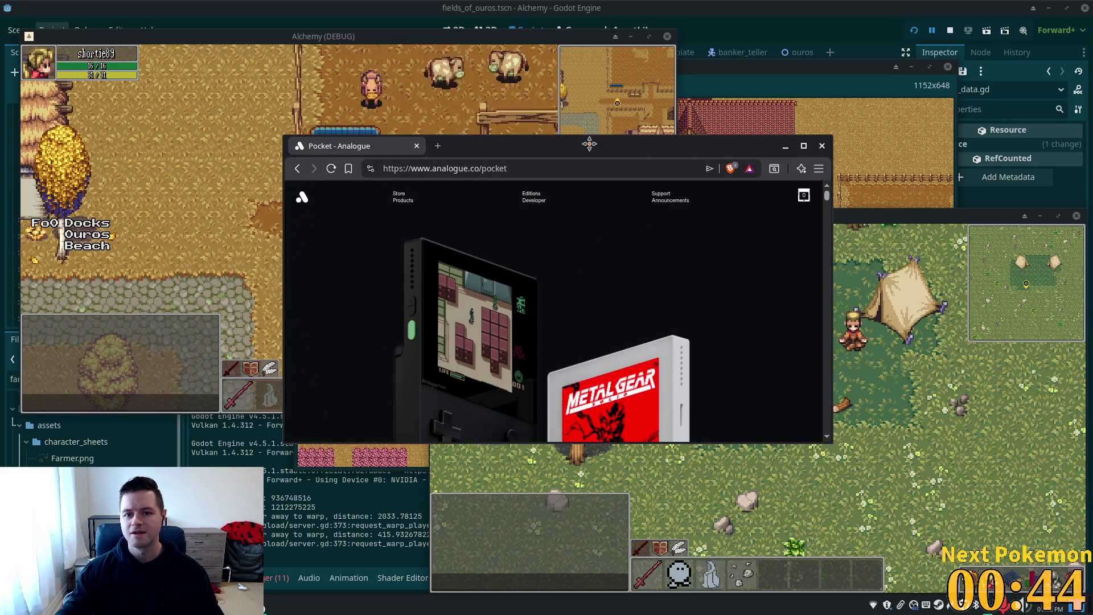
- Maximize the browser and scroll through the Analogue Pocket page
{"action": "double_click", "coordinate": [588, 144]}
{"action": "scroll", "coordinate": [485, 153], "scroll_direction": "down", "scroll_amount": 5}
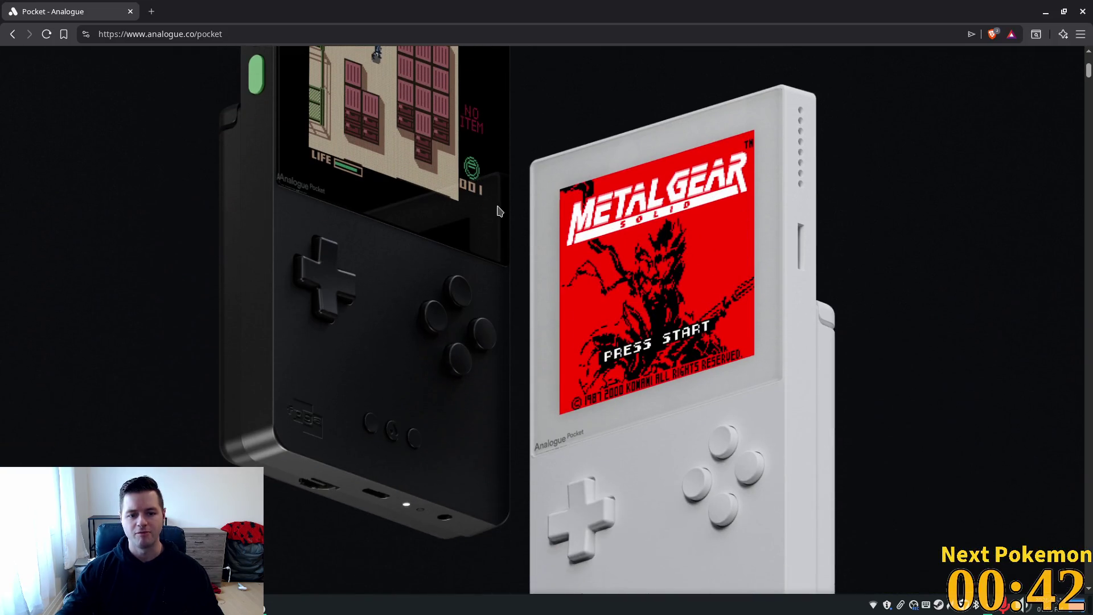
{"action": "scroll", "coordinate": [467, 218], "scroll_direction": "up", "scroll_amount": 3}
{"action": "scroll", "coordinate": [467, 218], "scroll_direction": "up", "scroll_amount": 4}
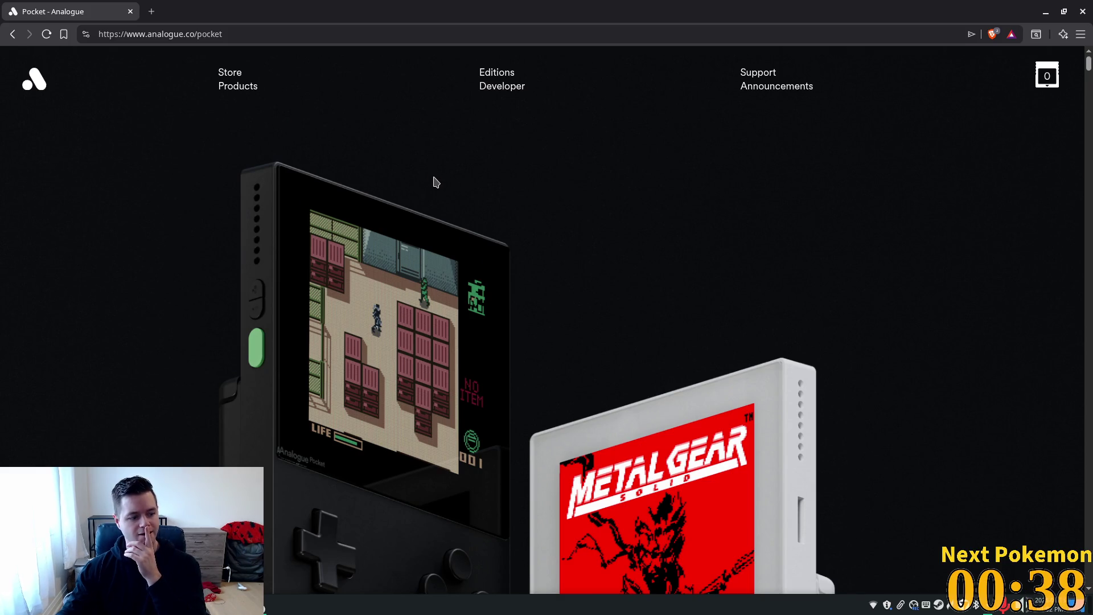
{"action": "scroll", "coordinate": [490, 199], "scroll_direction": "down", "scroll_amount": 6}
{"action": "scroll", "coordinate": [551, 221], "scroll_direction": "down", "scroll_amount": 6}
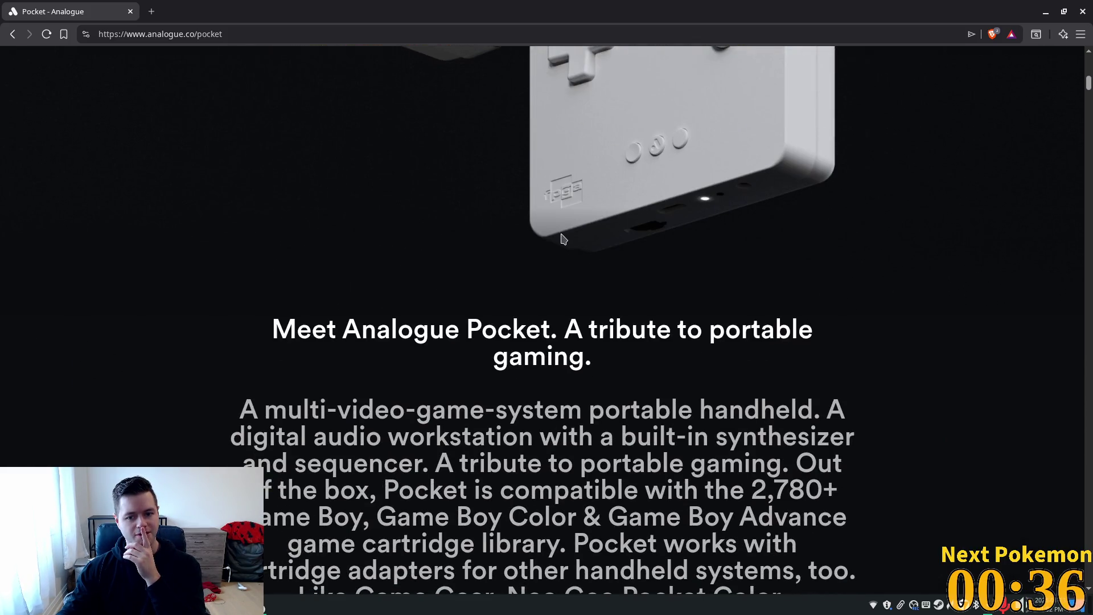
{"action": "left_click_drag", "start_coordinate": [1089, 91], "coordinate": [1084, 10]}
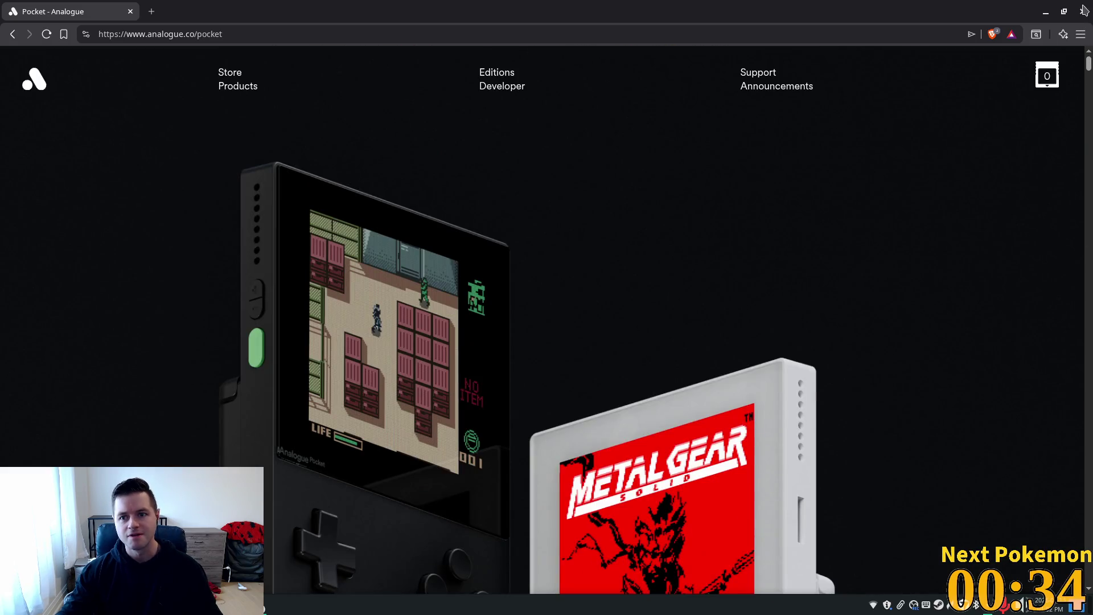
- Browse the Analogue store and Pocket product page, returning to the store listing
{"action": "left_click", "coordinate": [232, 77]}
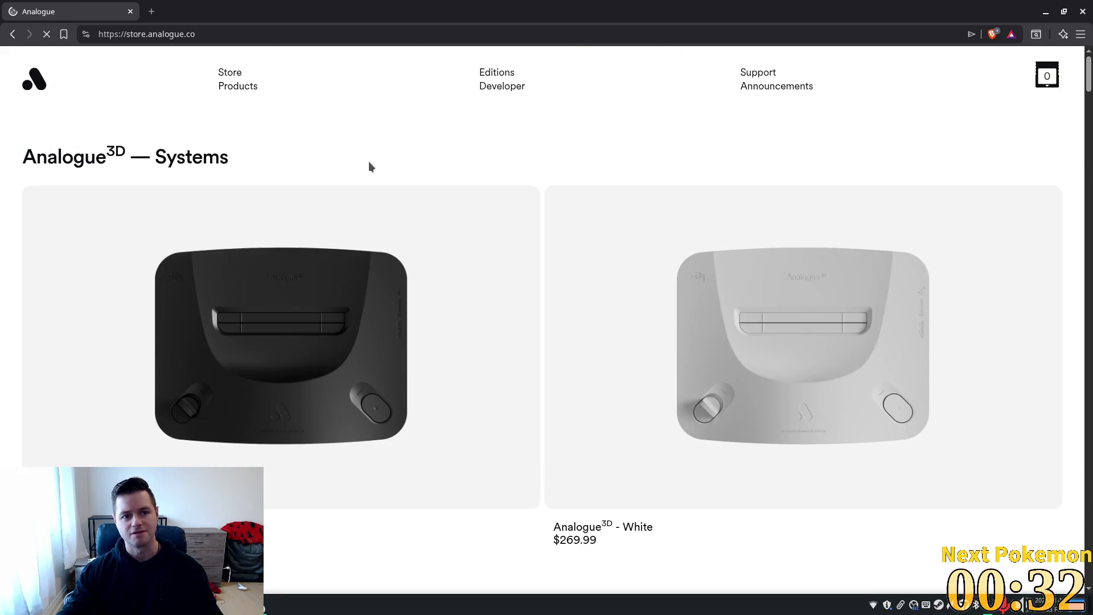
{"action": "scroll", "coordinate": [409, 215], "scroll_direction": "down", "scroll_amount": 8}
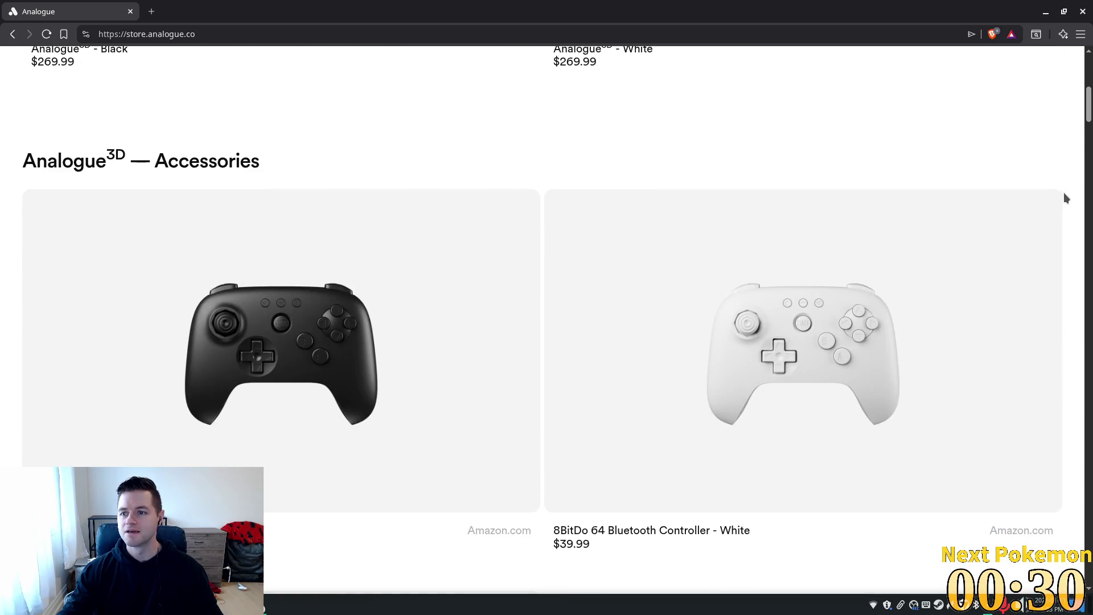
{"action": "mouse_move", "coordinate": [1088, 112]}
{"action": "left_mouse_down"}
{"action": "mouse_move", "coordinate": [1088, 456]}
{"action": "mouse_move", "coordinate": [1089, 386]}
{"action": "left_mouse_up"}
{"action": "scroll", "coordinate": [854, 446], "scroll_direction": "down", "scroll_amount": 2}
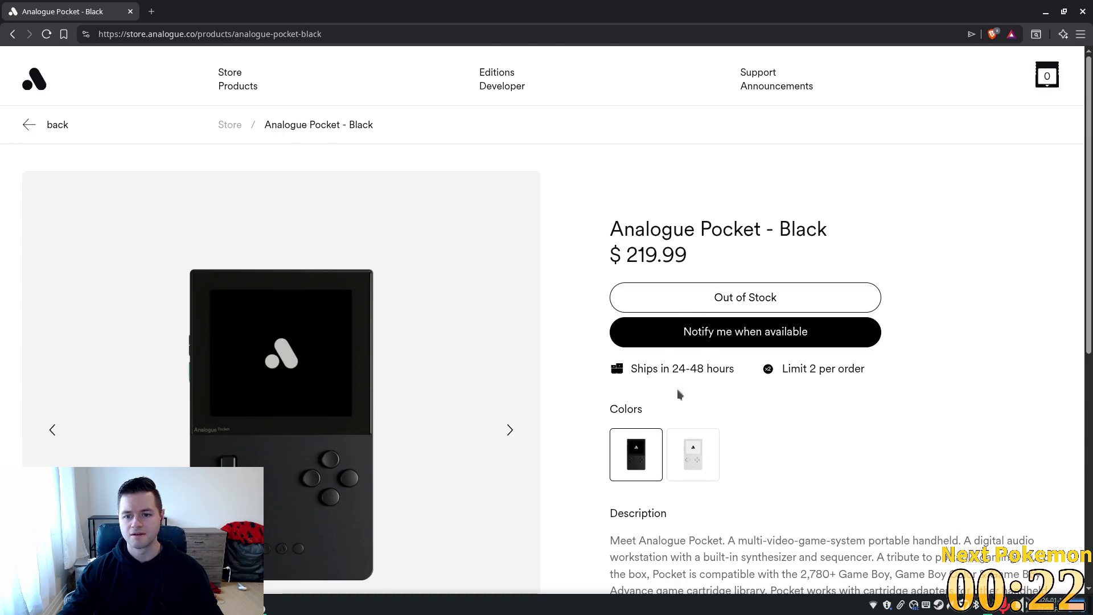
{"action": "left_click", "coordinate": [13, 34]}
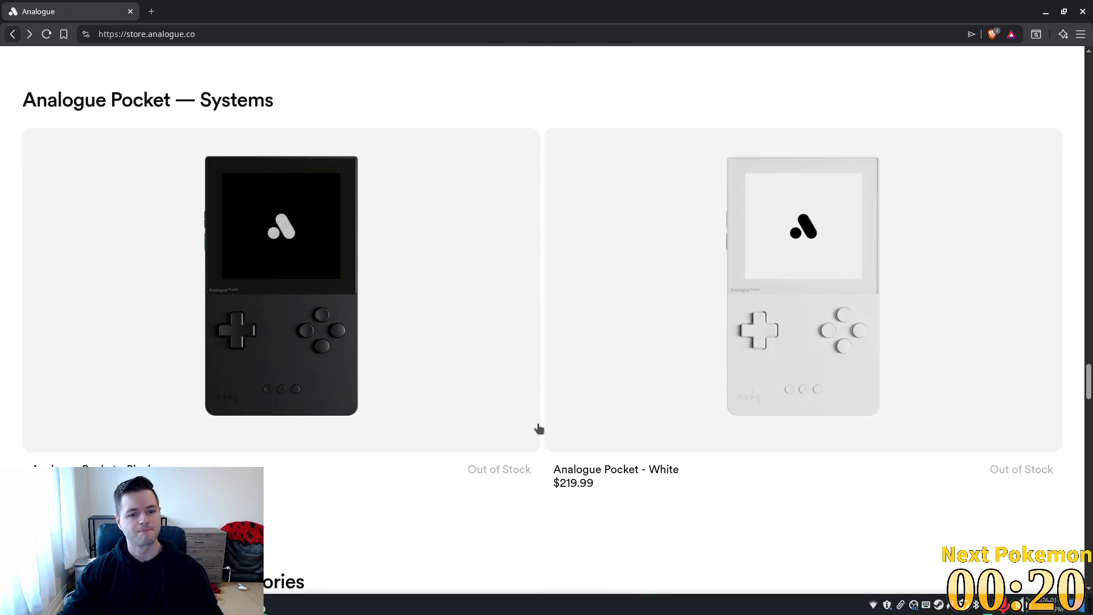
{"action": "scroll", "coordinate": [493, 409], "scroll_direction": "down", "scroll_amount": 8}
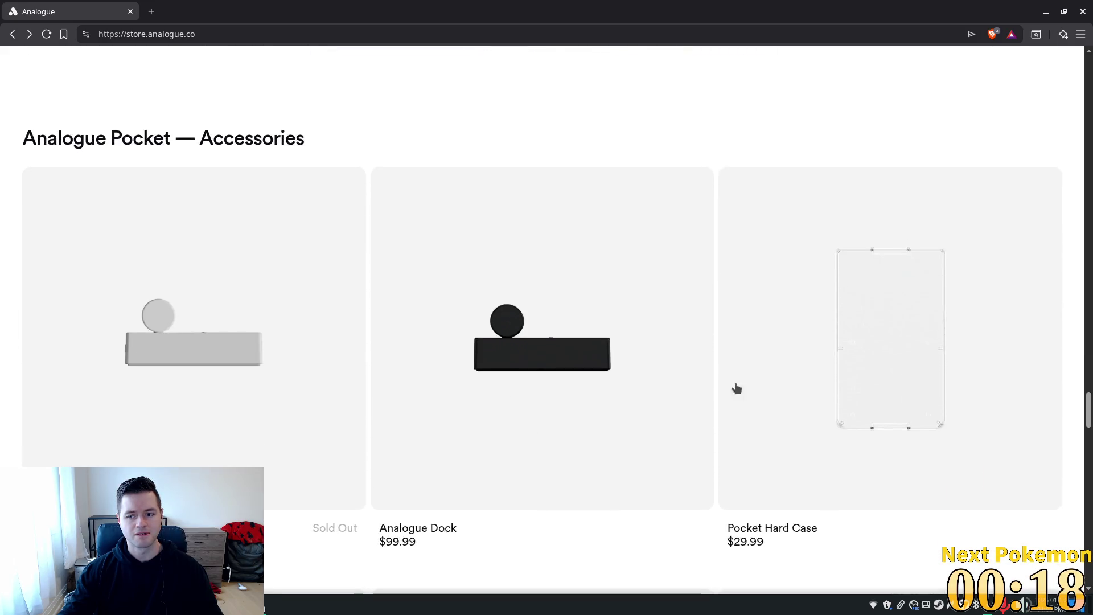
{"action": "scroll", "coordinate": [1088, 403], "scroll_direction": "up", "scroll_amount": 1}
{"action": "left_click_drag", "start_coordinate": [1088, 403], "coordinate": [1078, 29]}
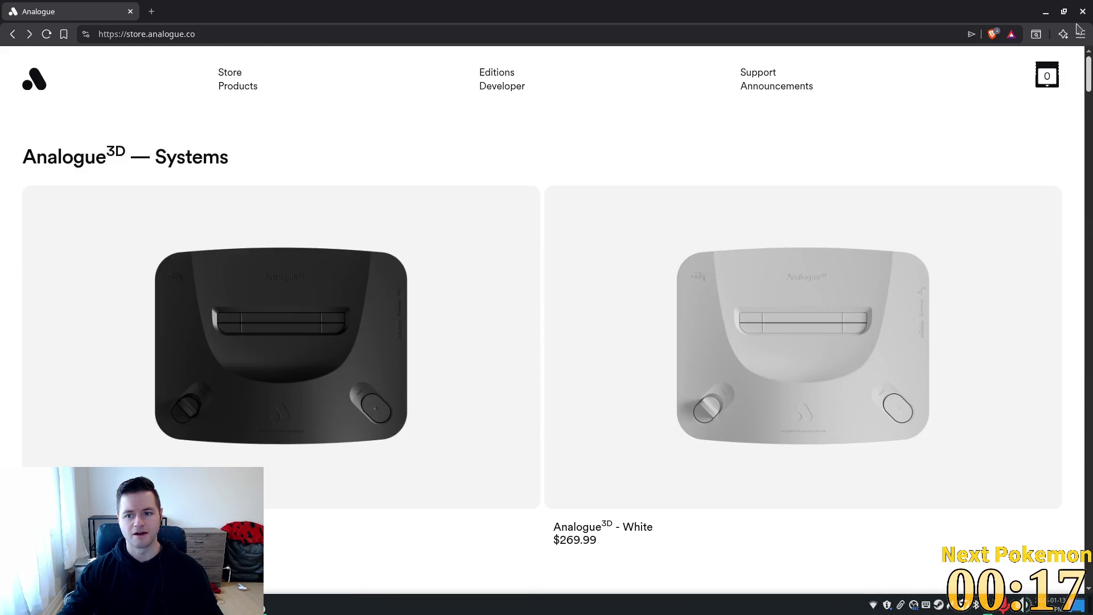
{"action": "left_click", "coordinate": [629, 34]}
- Search google.ca for 'analog pocket glow in the dark'
{"action": "type", "text": "google.ca"}
{"action": "key", "text": "Return"}
{"action": "type", "text": "analog "}
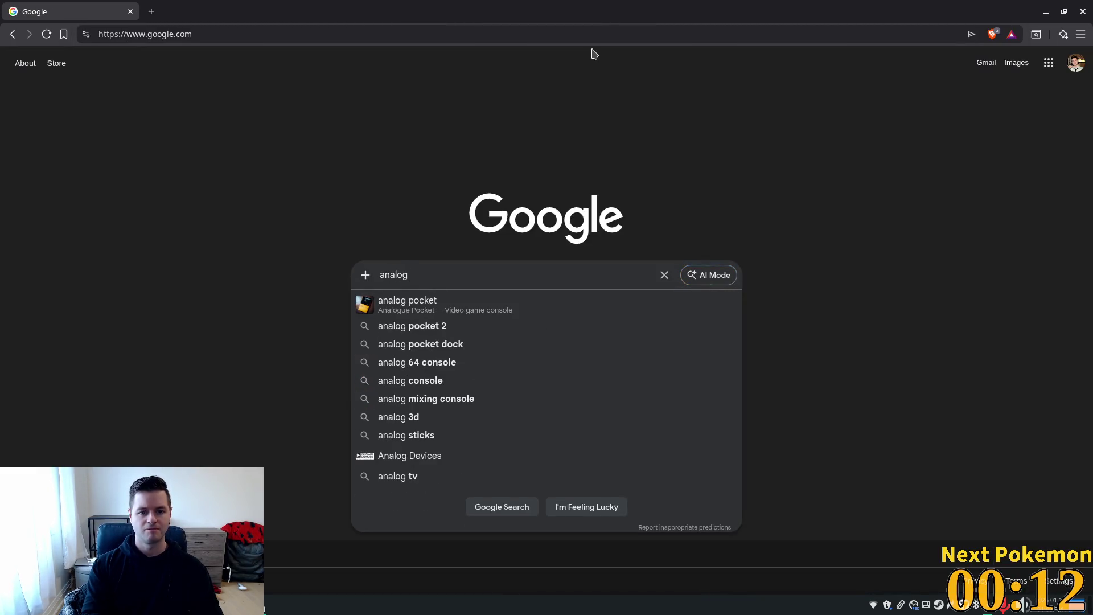
{"action": "type", "text": "pocket "}
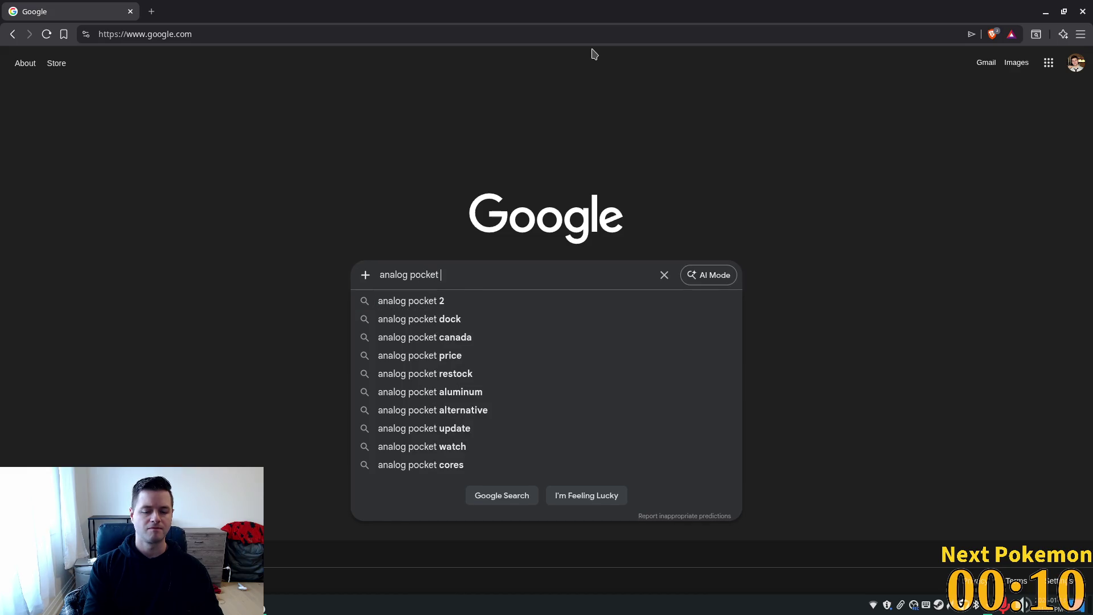
{"action": "type", "text": "glow in the dark"}
{"action": "key", "text": "Return"}
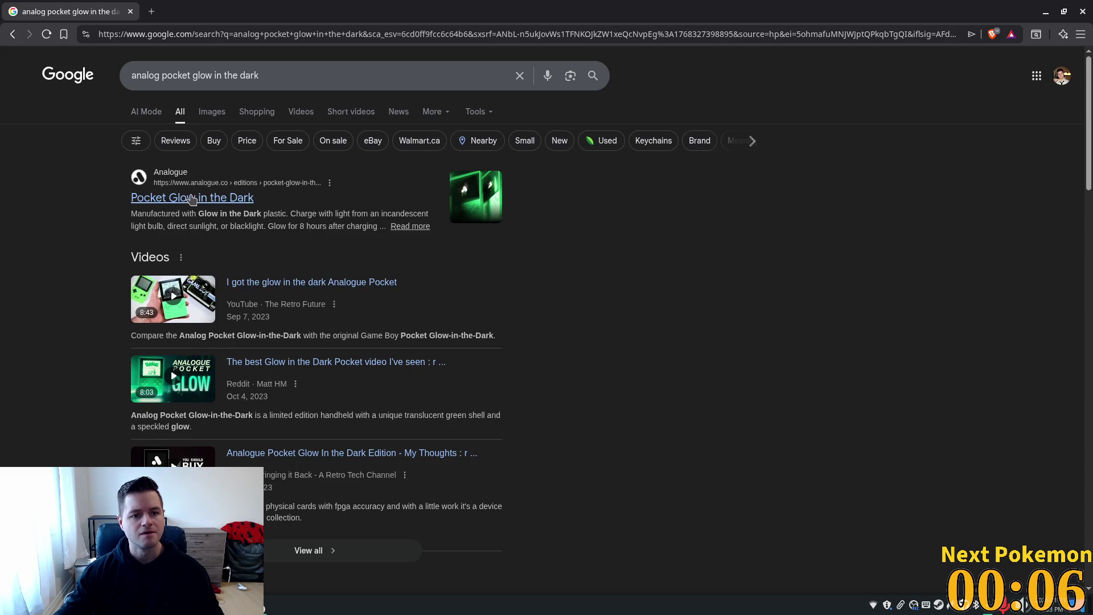
- Look over Analogue's Pocket Glow in the Dark page, then return to the search results
{"action": "left_click", "coordinate": [191, 199]}
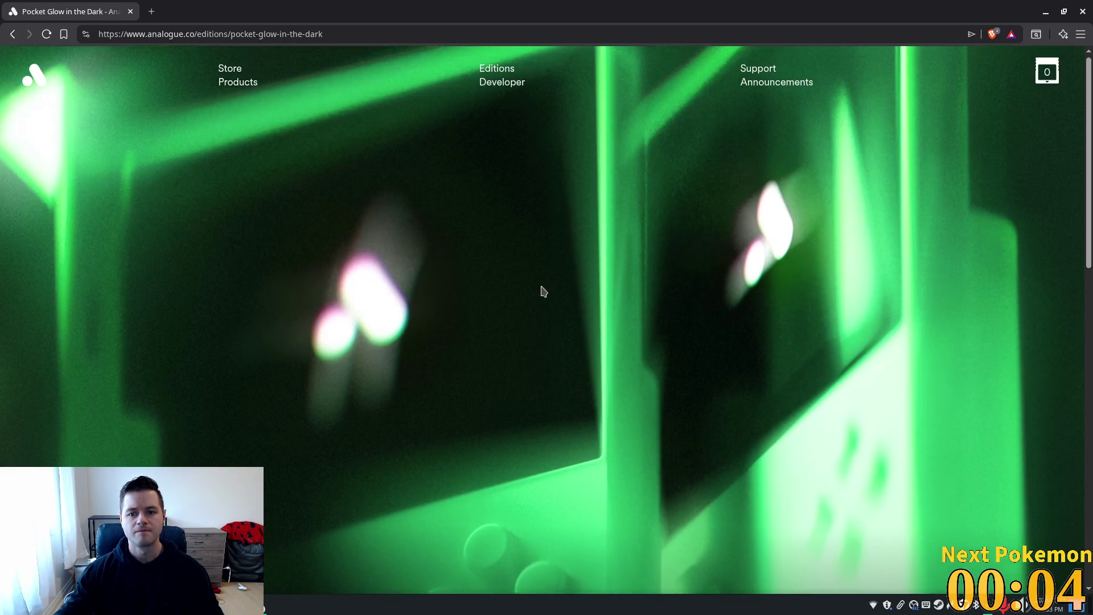
{"action": "scroll", "coordinate": [915, 306], "scroll_direction": "down", "scroll_amount": 5}
{"action": "left_click", "coordinate": [1084, 479]}
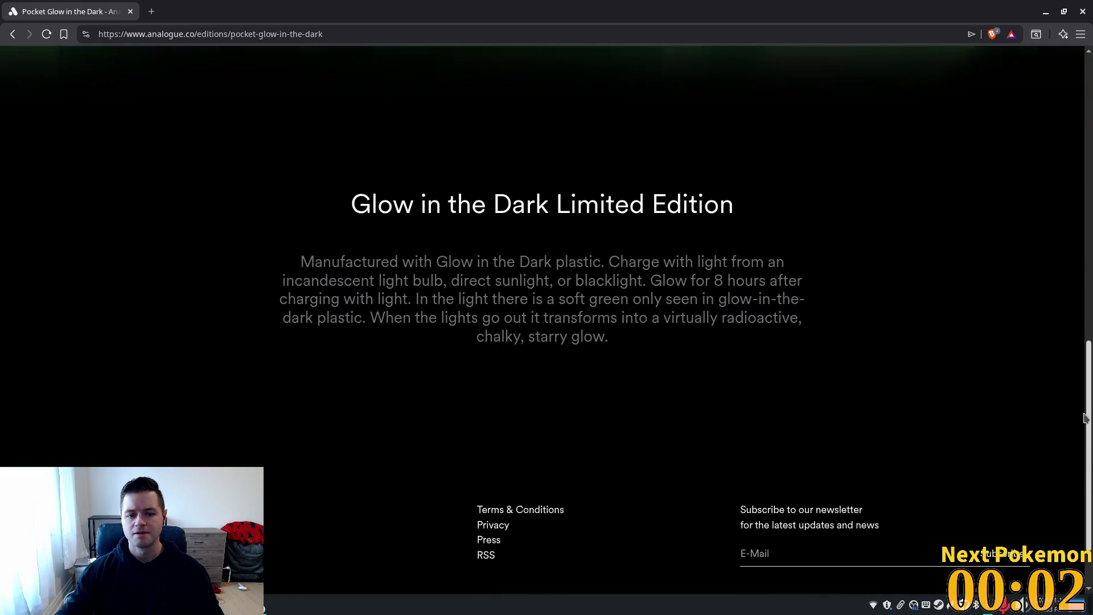
{"action": "left_click_drag", "start_coordinate": [1084, 480], "coordinate": [588, 154]}
{"action": "scroll", "coordinate": [715, 244], "scroll_direction": "down", "scroll_amount": 2}
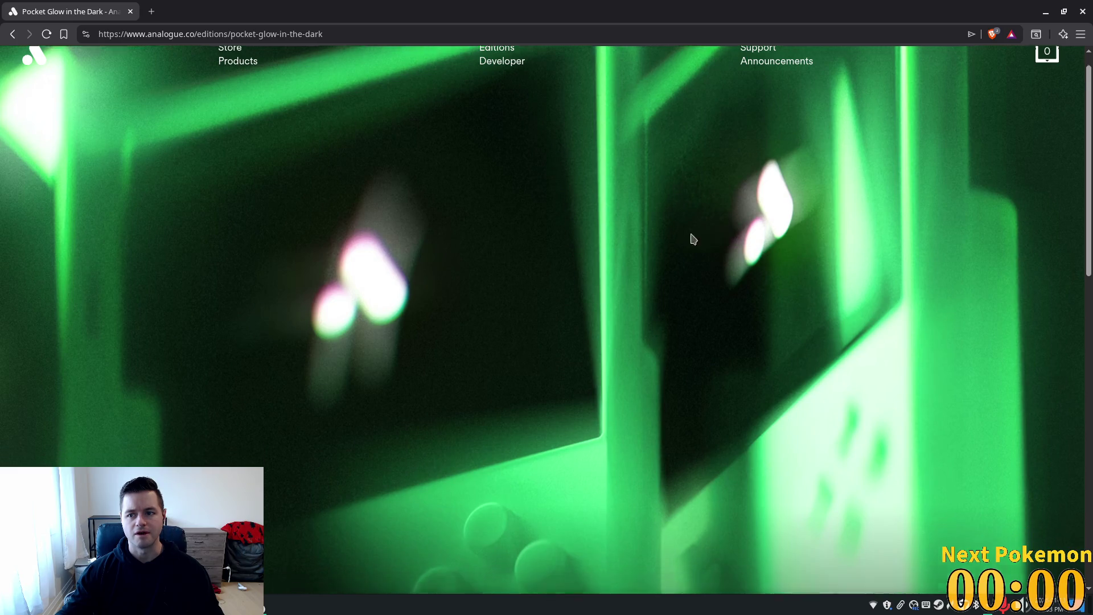
{"action": "left_click", "coordinate": [14, 36]}
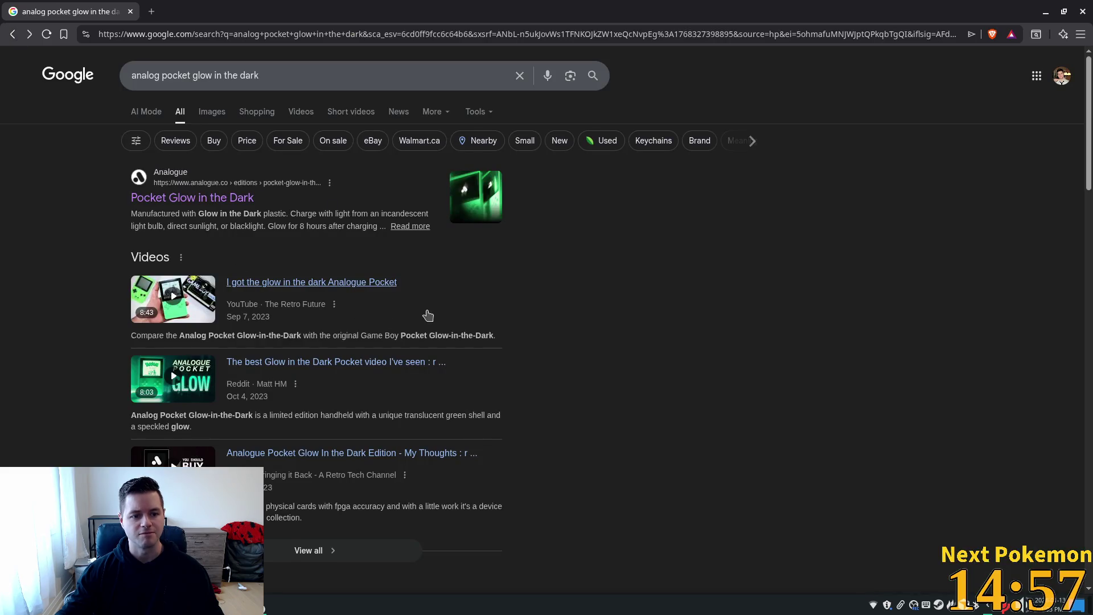
{"action": "scroll", "coordinate": [425, 330], "scroll_direction": "down", "scroll_amount": 10}
{"action": "scroll", "coordinate": [220, 268], "scroll_direction": "up", "scroll_amount": 3}
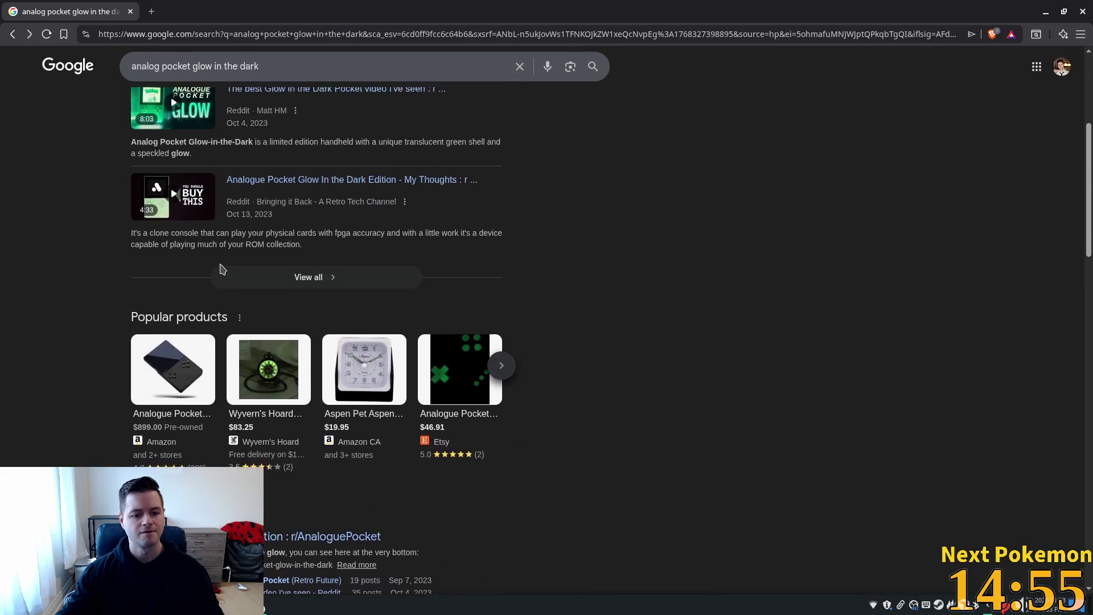
{"action": "scroll", "coordinate": [220, 268], "scroll_direction": "down", "scroll_amount": 1}
{"action": "scroll", "coordinate": [182, 147], "scroll_direction": "up", "scroll_amount": 5}
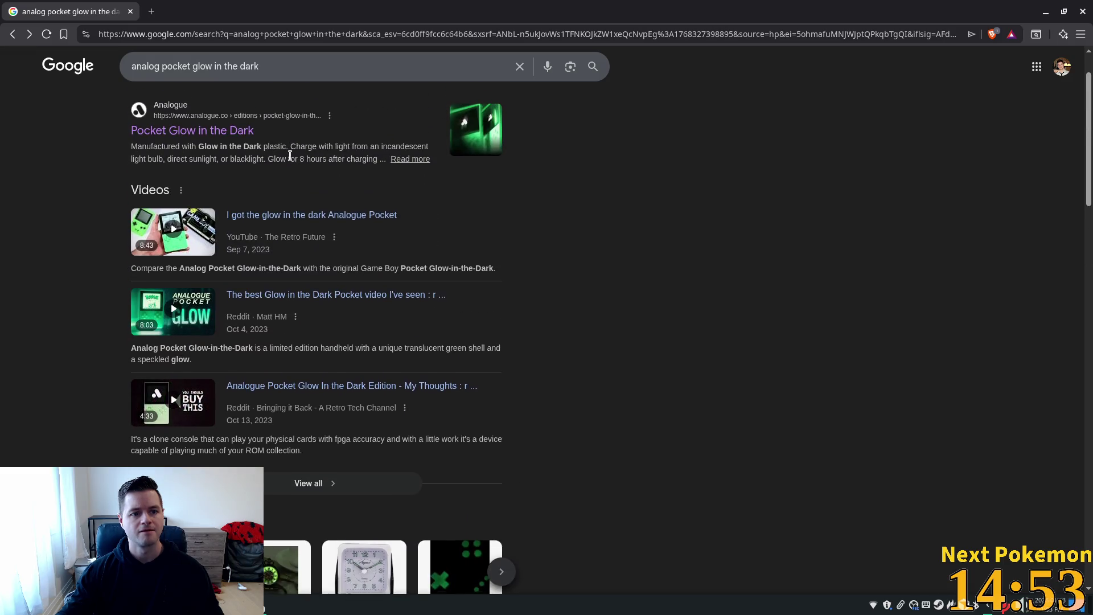
{"action": "left_click", "coordinate": [211, 112]}
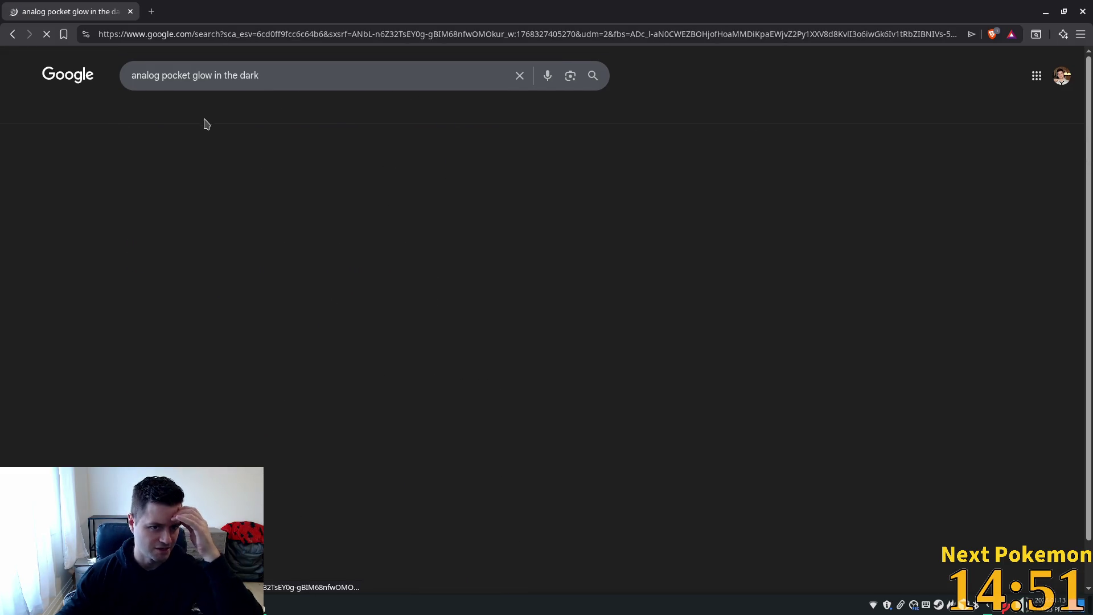
- Preview the first, HiConsumption and GameSpot glow-in-the-dark Pocket images, then close the browser
{"action": "left_click", "coordinate": [78, 220]}
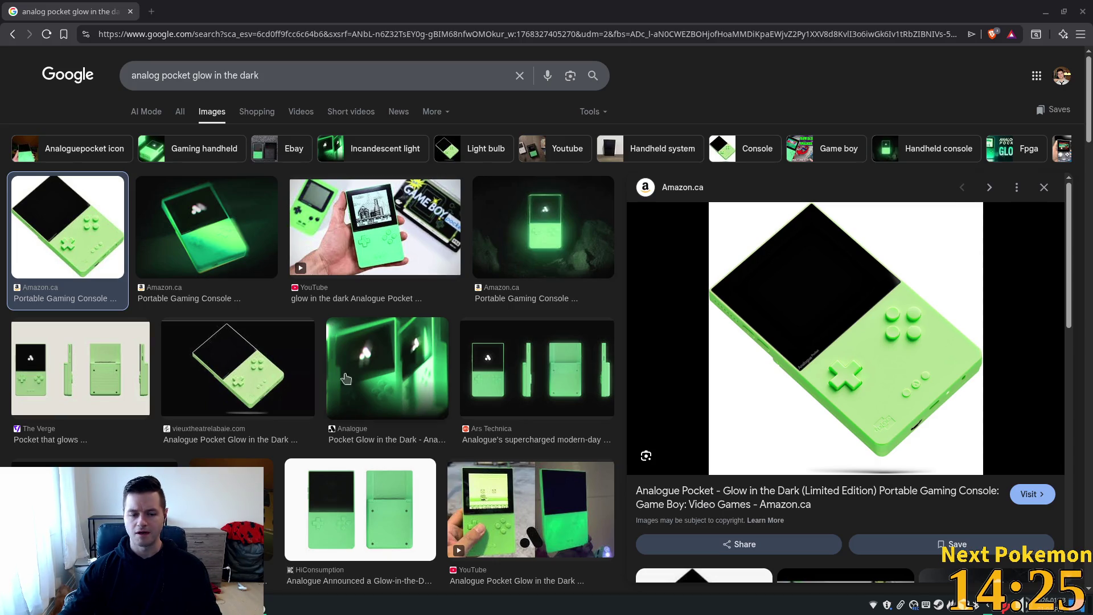
{"action": "left_click", "coordinate": [435, 499]}
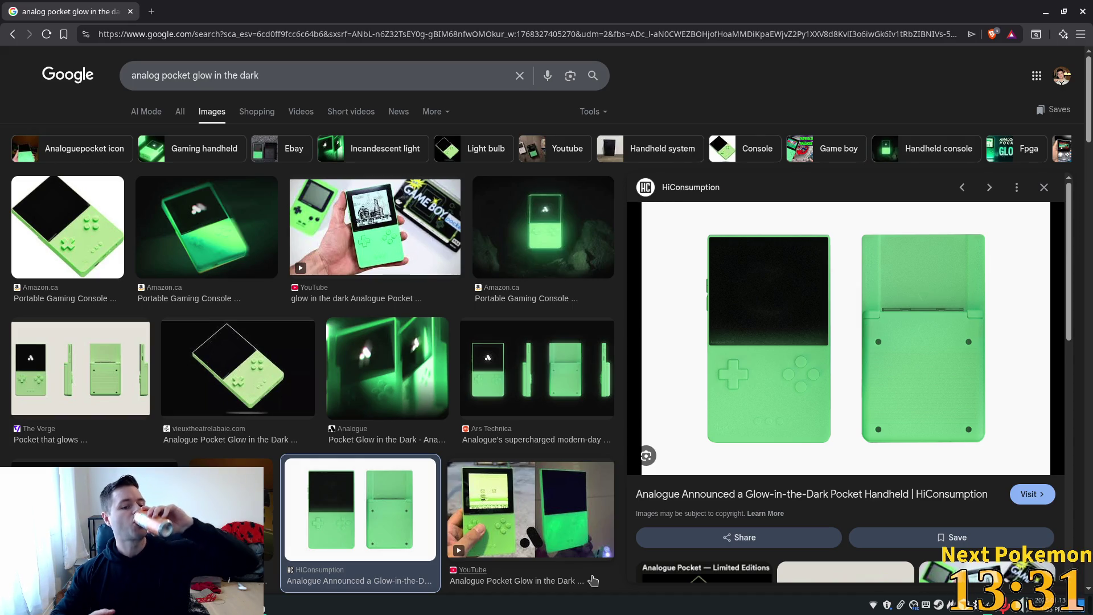
{"action": "left_click", "coordinate": [94, 512]}
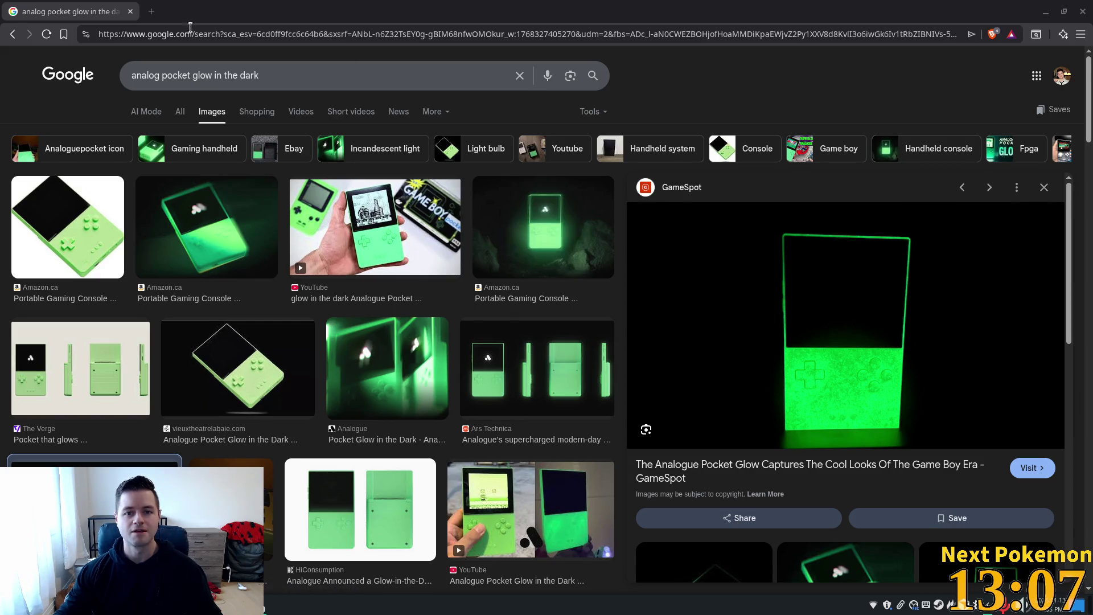
{"action": "left_click", "coordinate": [133, 13]}
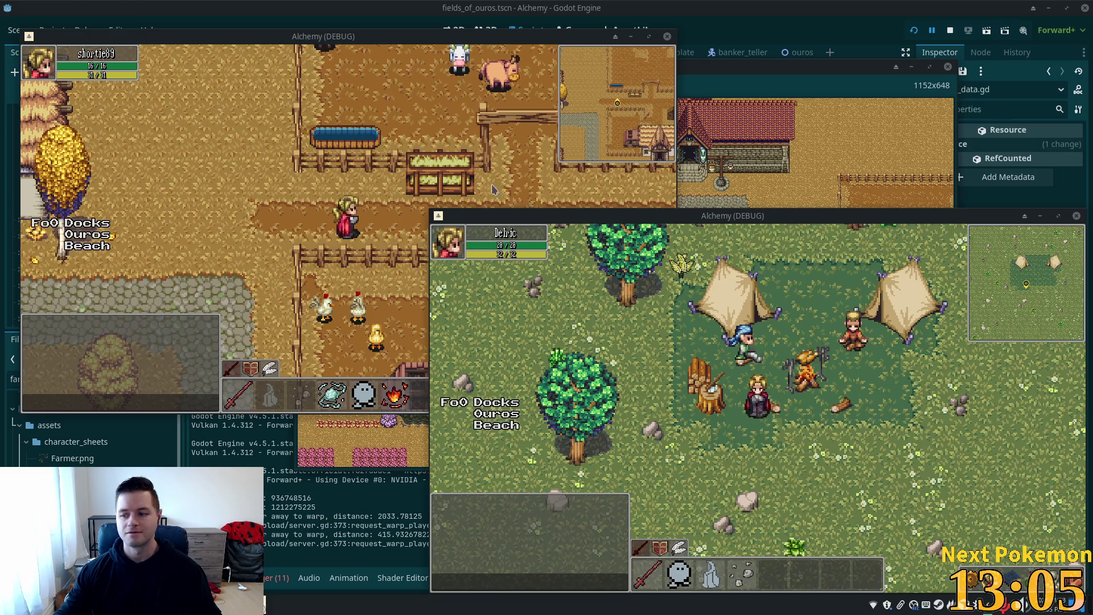
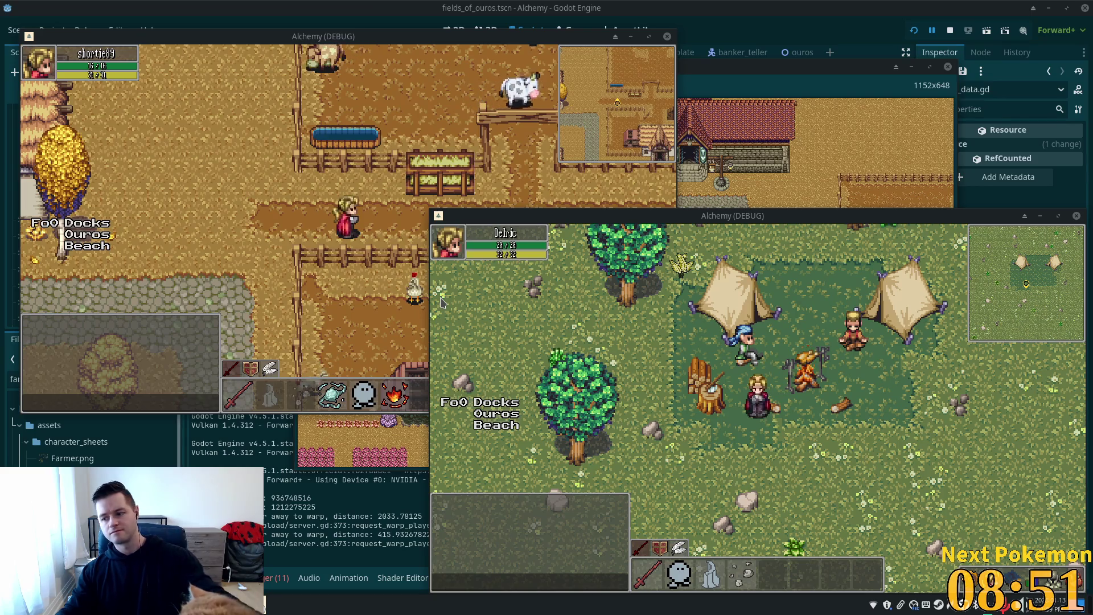
- Talk to the Camper, continue through the dialogue and answer 'Sure, I'll help you!'
{"action": "left_click", "coordinate": [743, 341]}
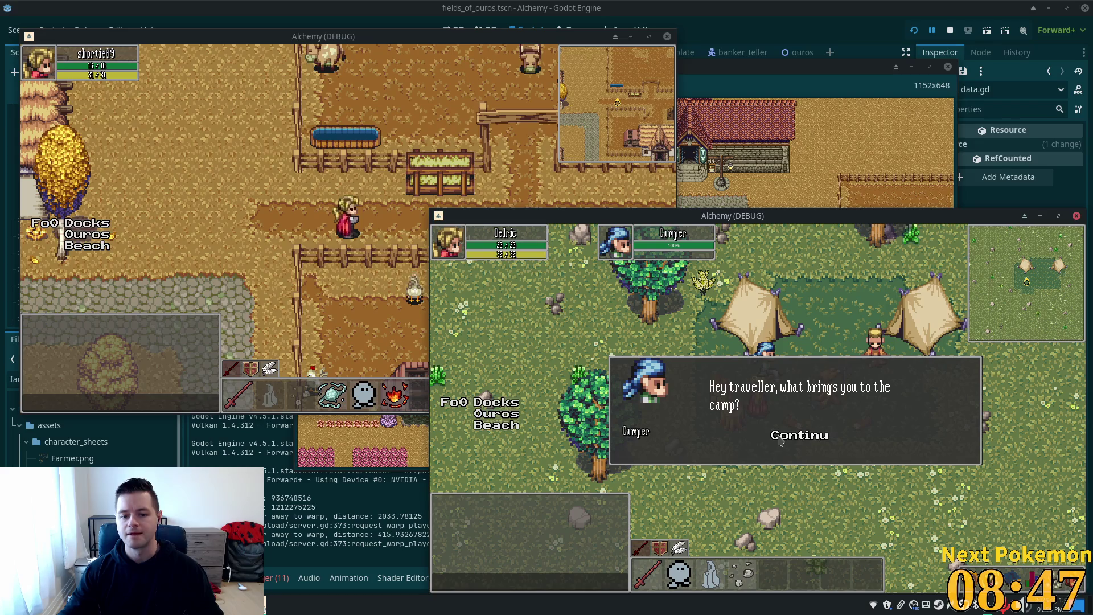
{"action": "left_click", "coordinate": [783, 435]}
{"action": "left_click", "coordinate": [782, 433]}
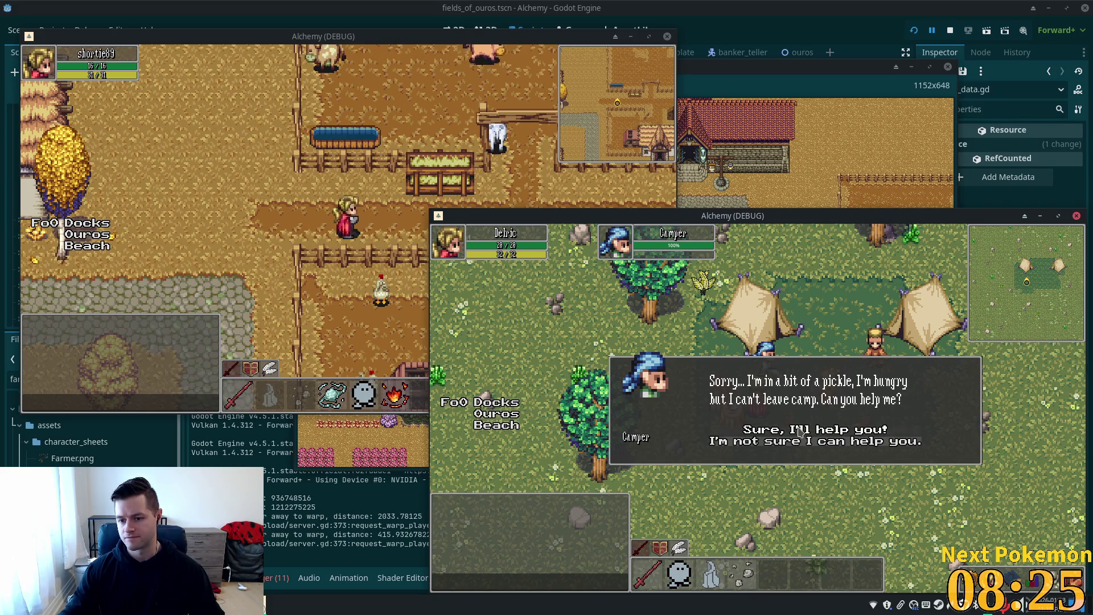
{"action": "left_click", "coordinate": [800, 433]}
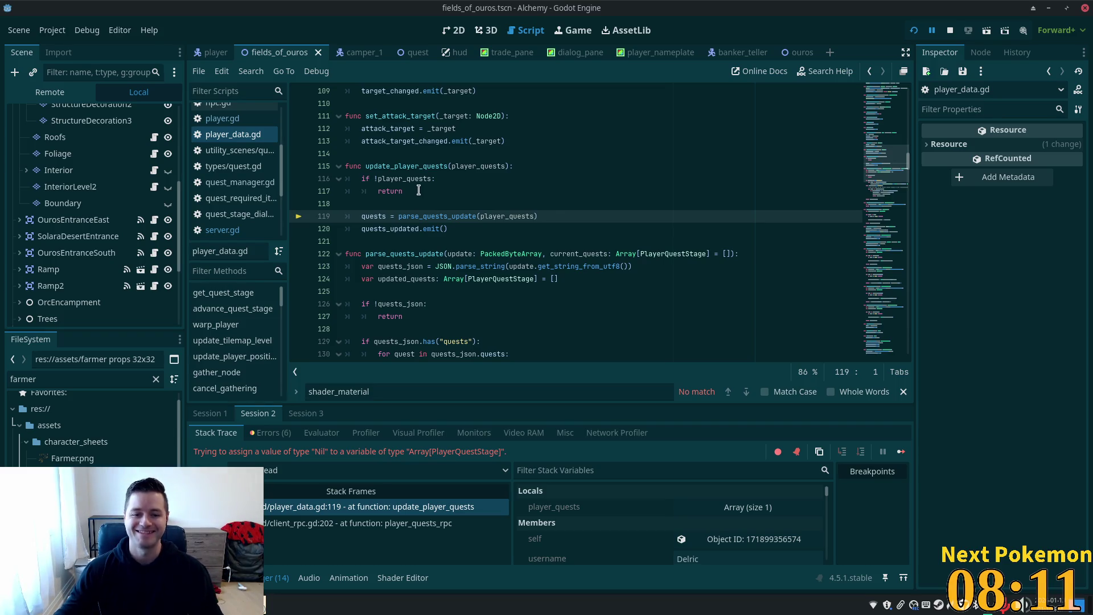
- Inspect lines 118–119 and select player_quests on line 116 of player_data.gd
{"action": "left_click", "coordinate": [386, 204]}
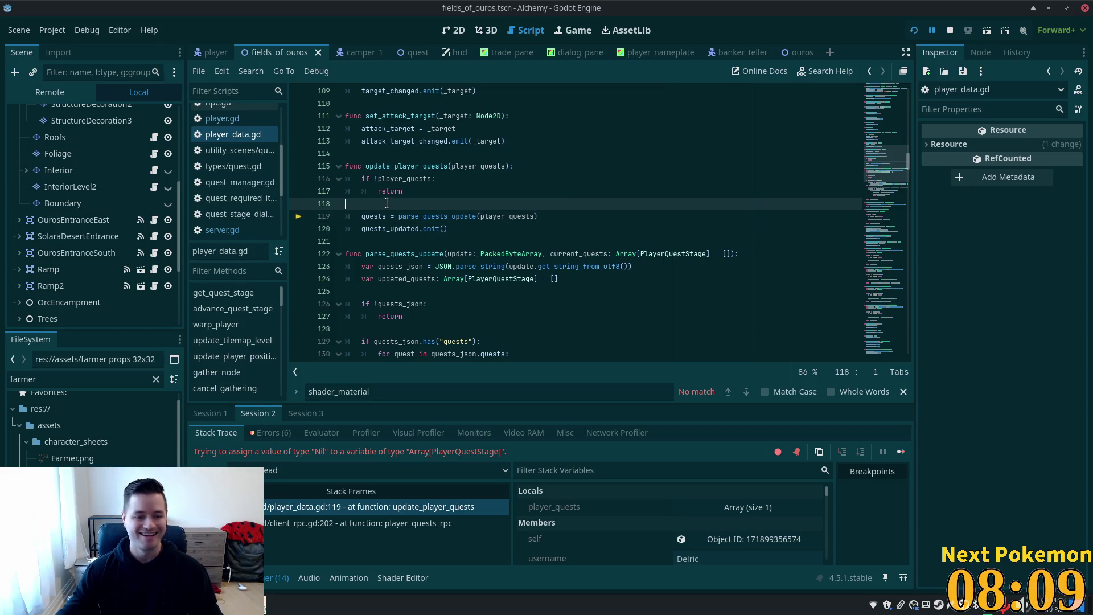
{"action": "left_click", "coordinate": [395, 215]}
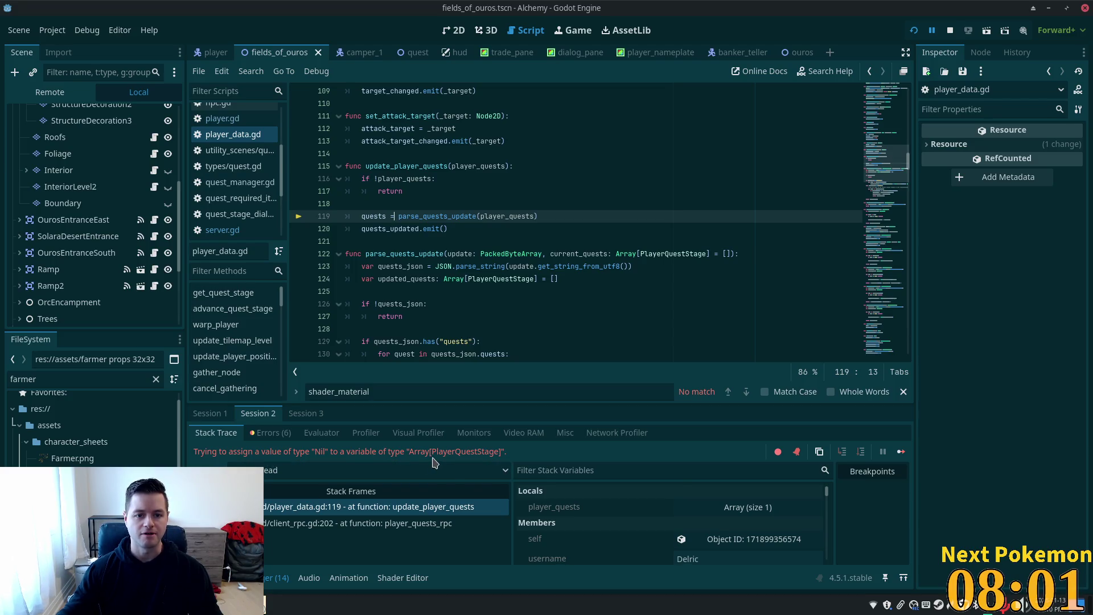
{"action": "double_click", "coordinate": [395, 178]}
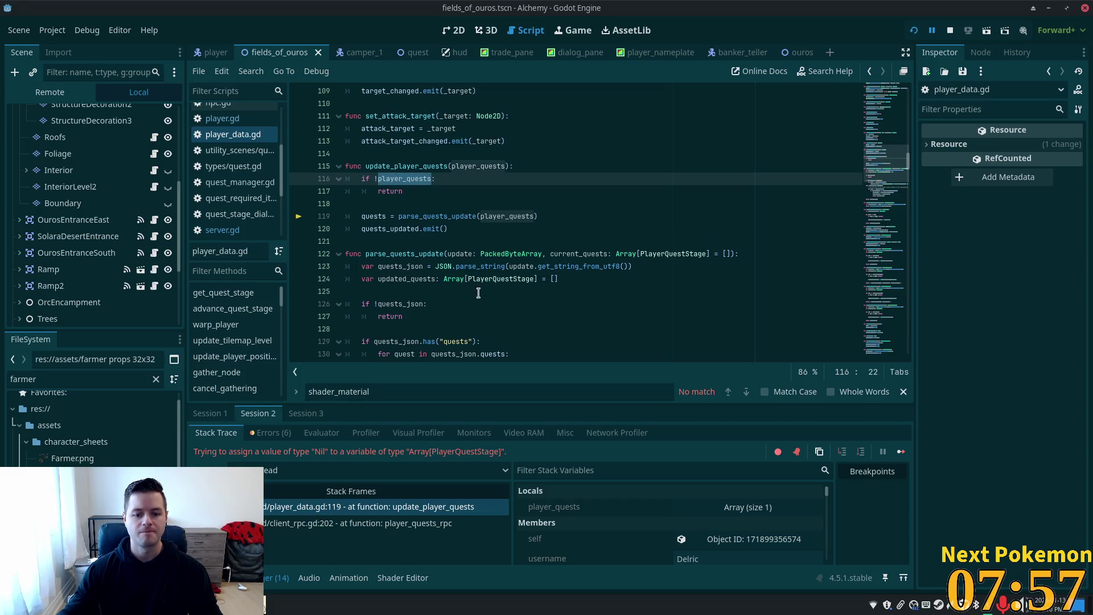
- Expand player_quests' Array (size 1) in the debugger's Stack Variables panel
{"action": "scroll", "coordinate": [706, 535], "scroll_direction": "down", "scroll_amount": 5}
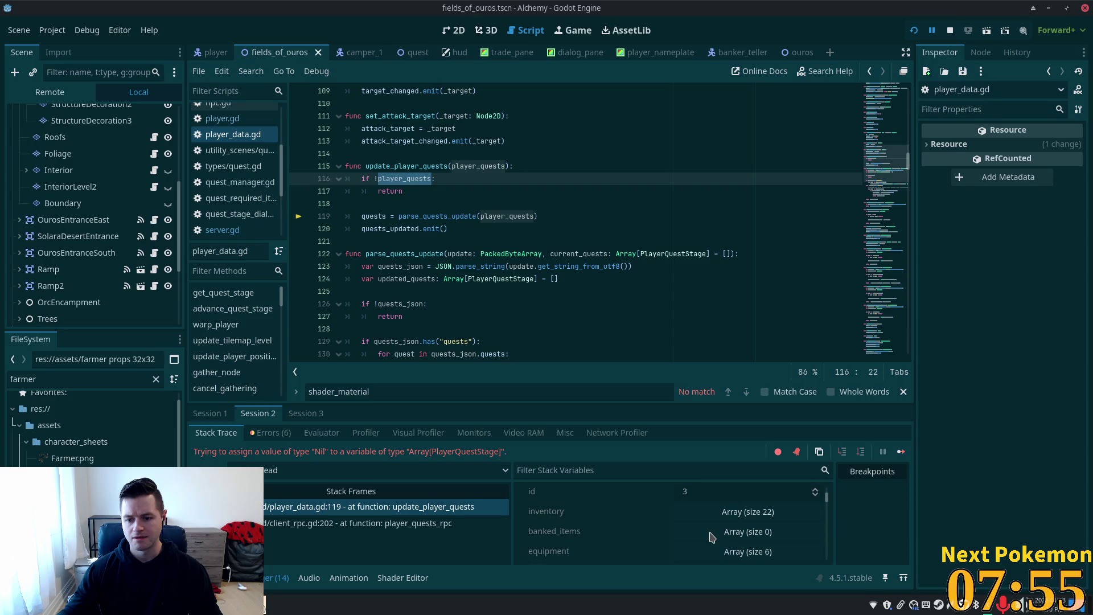
{"action": "scroll", "coordinate": [643, 526], "scroll_direction": "up", "scroll_amount": 3}
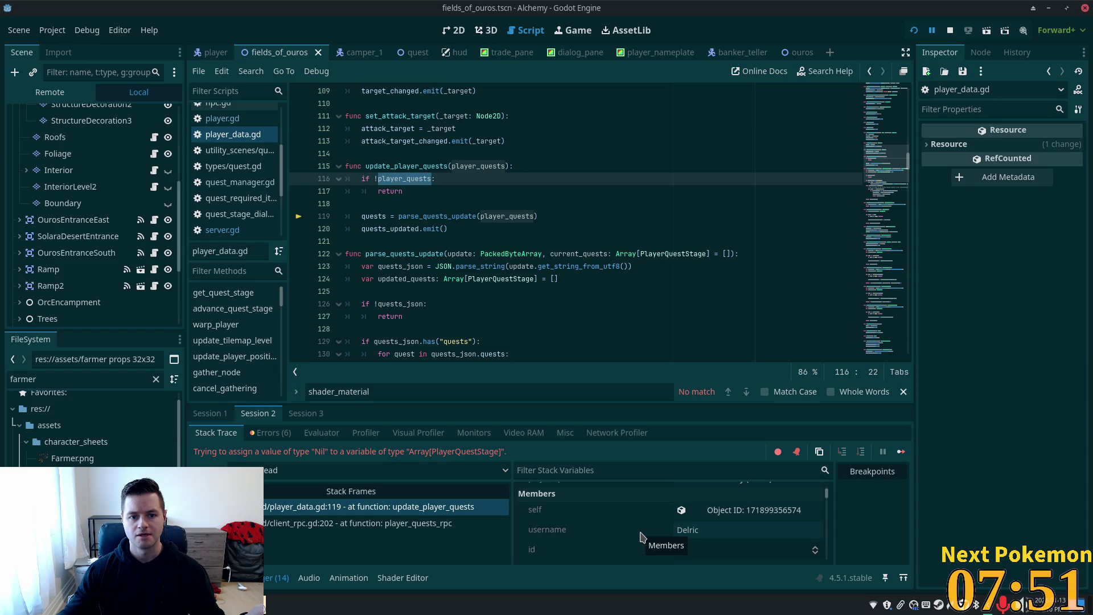
{"action": "scroll", "coordinate": [696, 527], "scroll_direction": "down", "scroll_amount": 6}
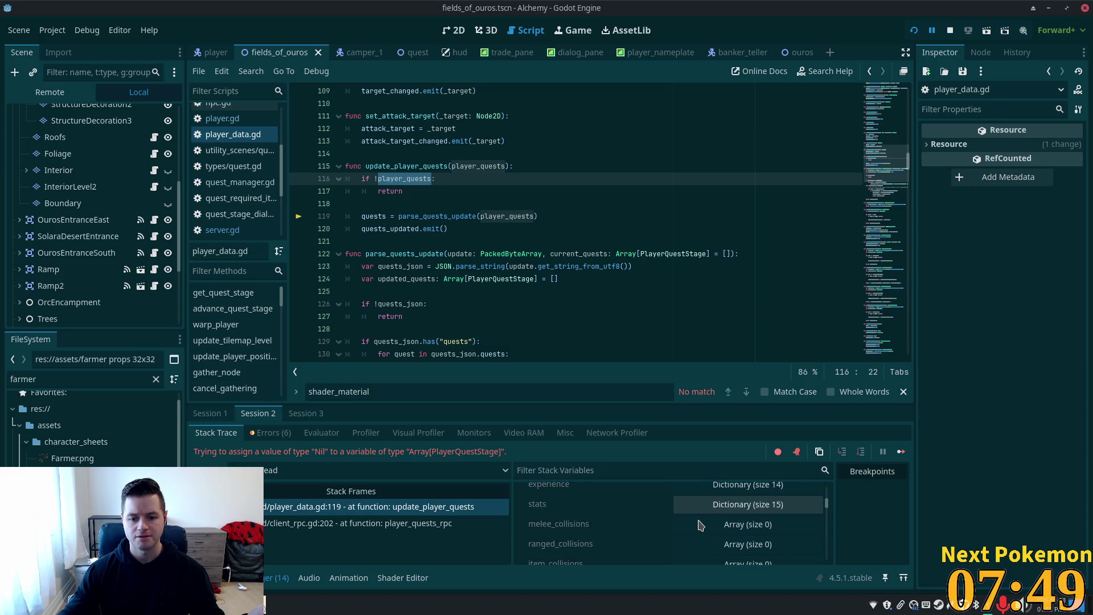
{"action": "scroll", "coordinate": [699, 524], "scroll_direction": "down", "scroll_amount": 3}
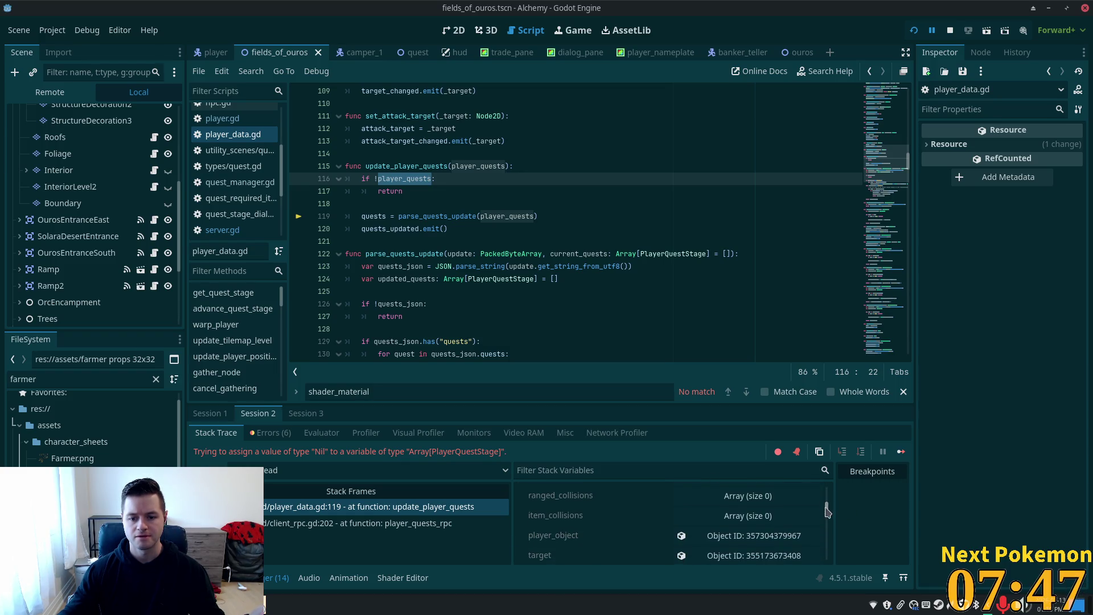
{"action": "left_click_drag", "start_coordinate": [827, 511], "coordinate": [828, 480]}
{"action": "left_click", "coordinate": [731, 508]}
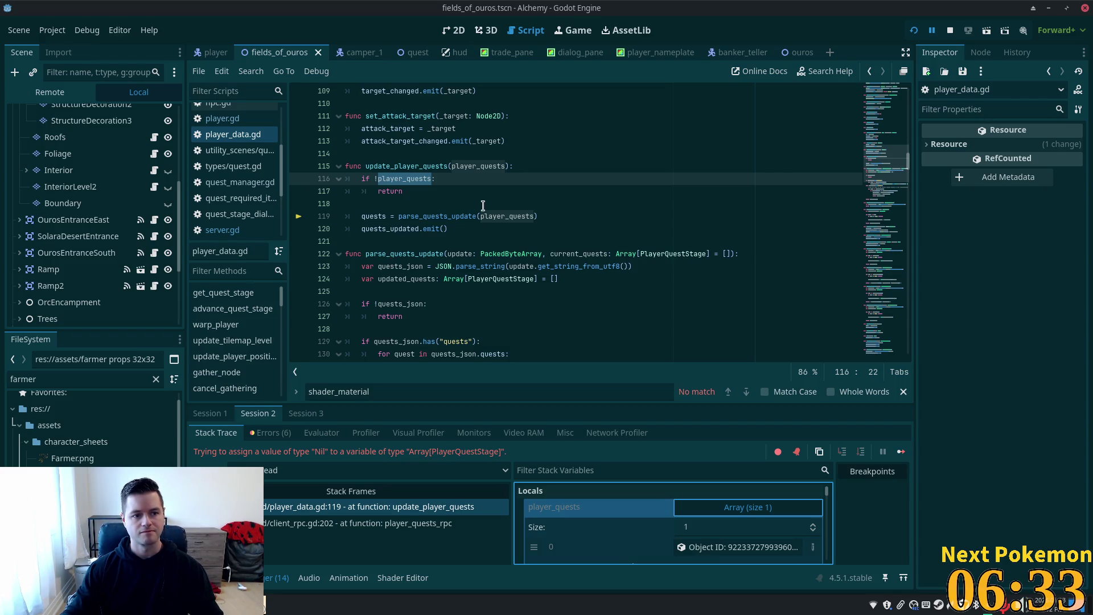
- Review line 119, the player_quests size value and the Nil error message
{"action": "left_click", "coordinate": [434, 204]}
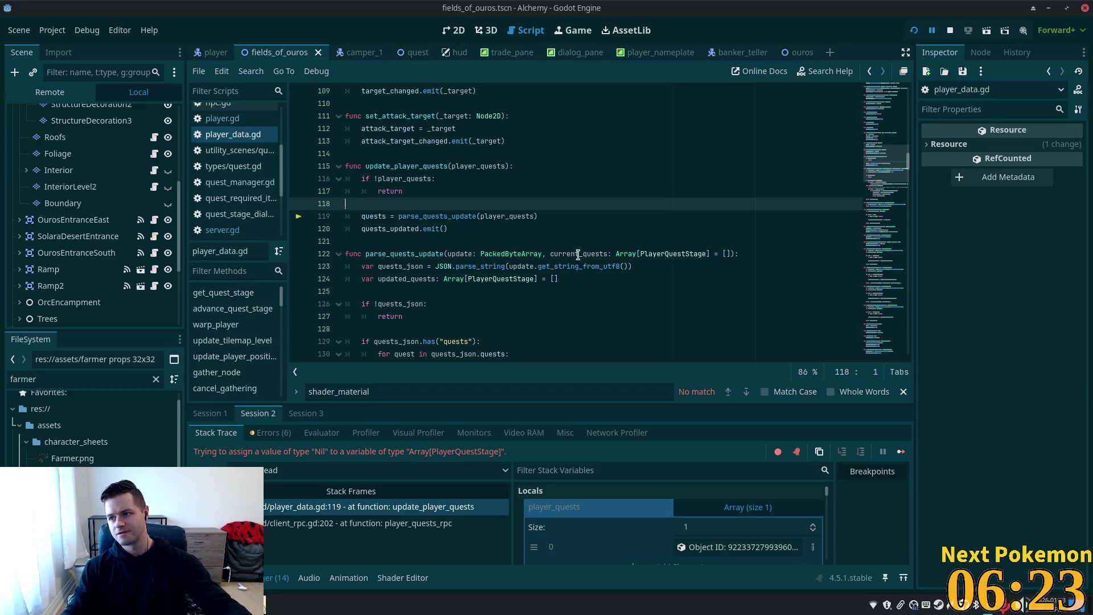
{"action": "left_click", "coordinate": [546, 216]}
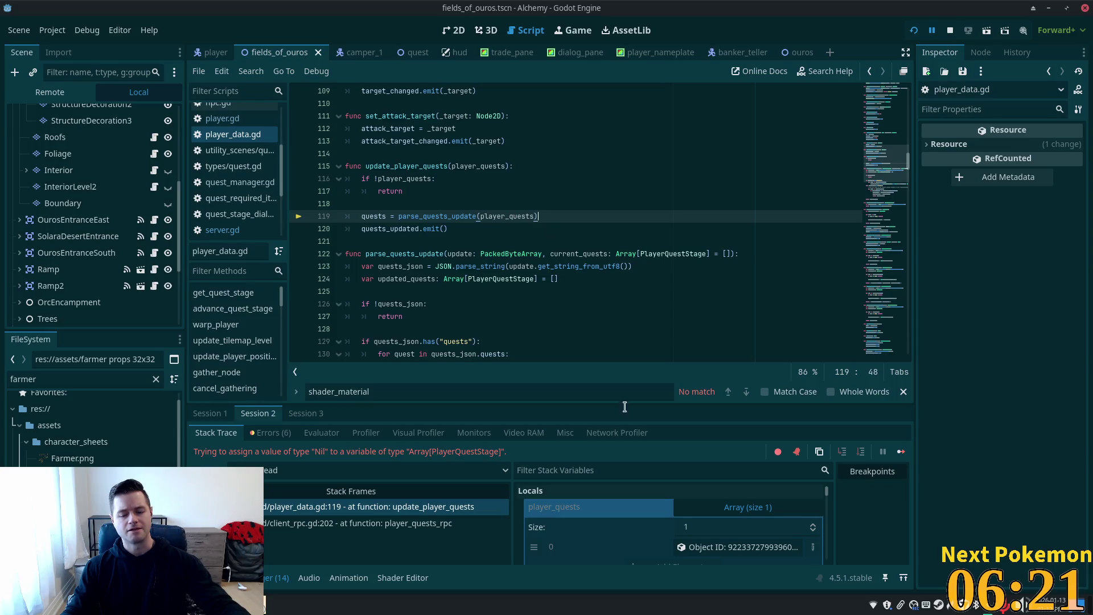
{"action": "left_click", "coordinate": [733, 534]}
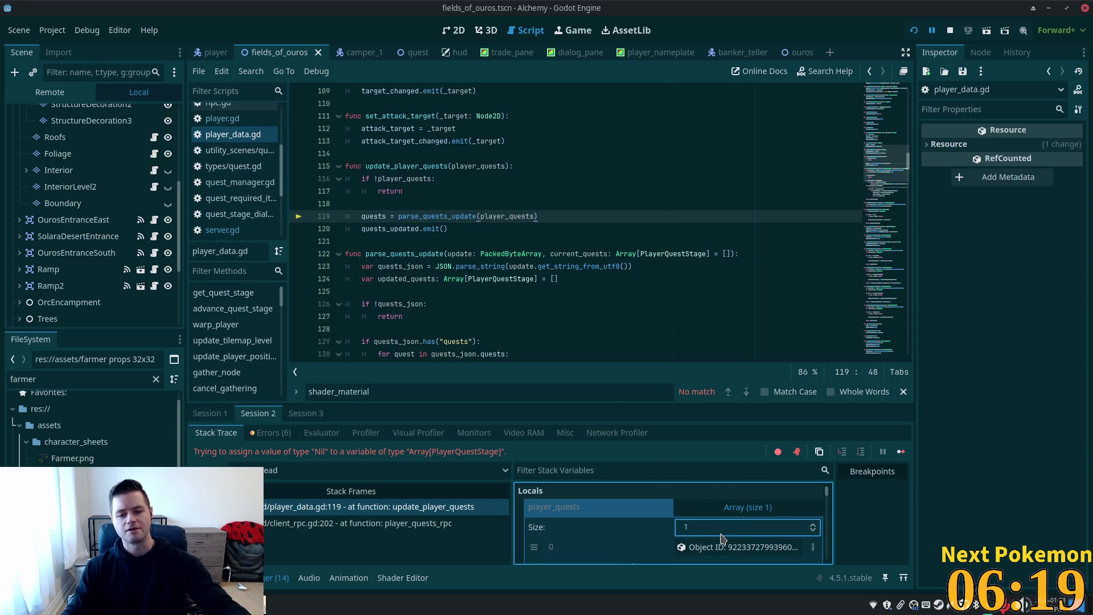
{"action": "double_click", "coordinate": [320, 451]}
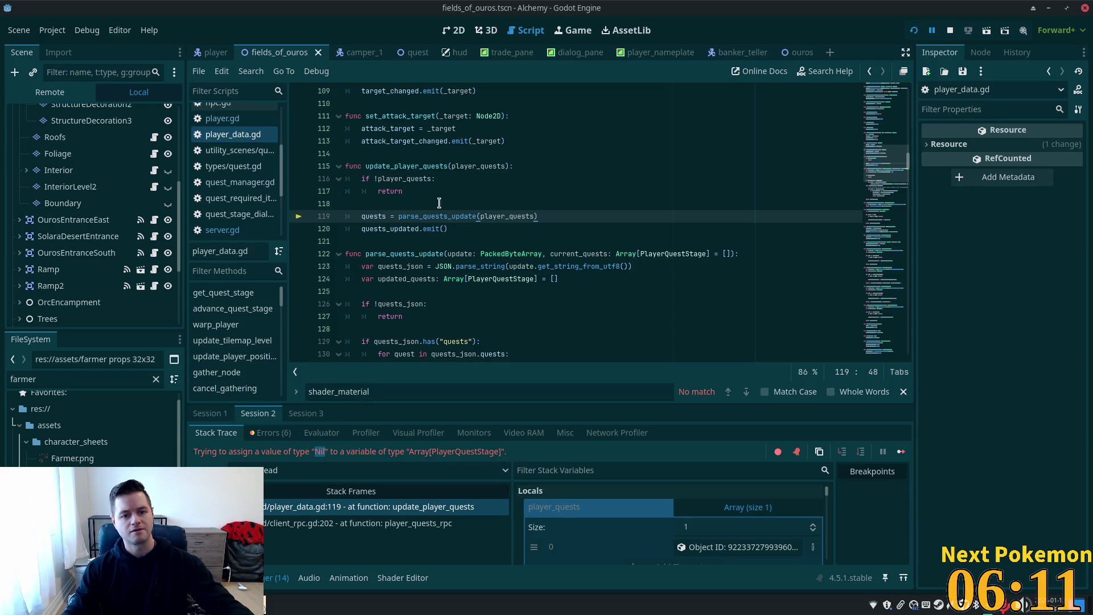
- Add an indented print(player_quests) on line 118, then stop the running game
{"action": "left_click", "coordinate": [414, 191]}
{"action": "key", "text": "Down"}
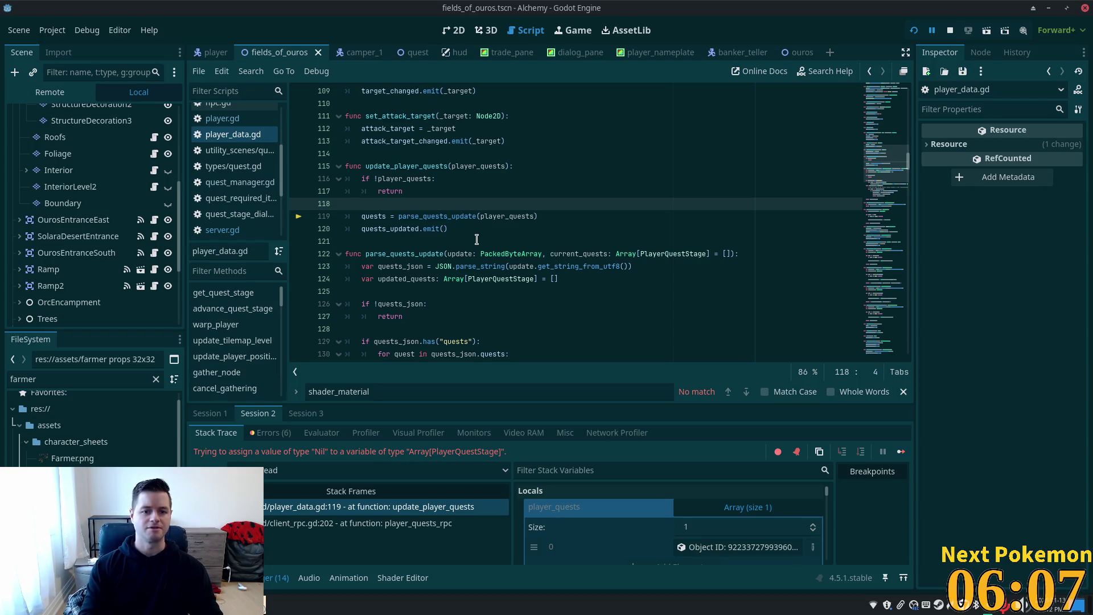
{"action": "key", "text": "BackSpace"}
{"action": "key", "text": "BackSpace"}
{"action": "key", "text": "Tab"}
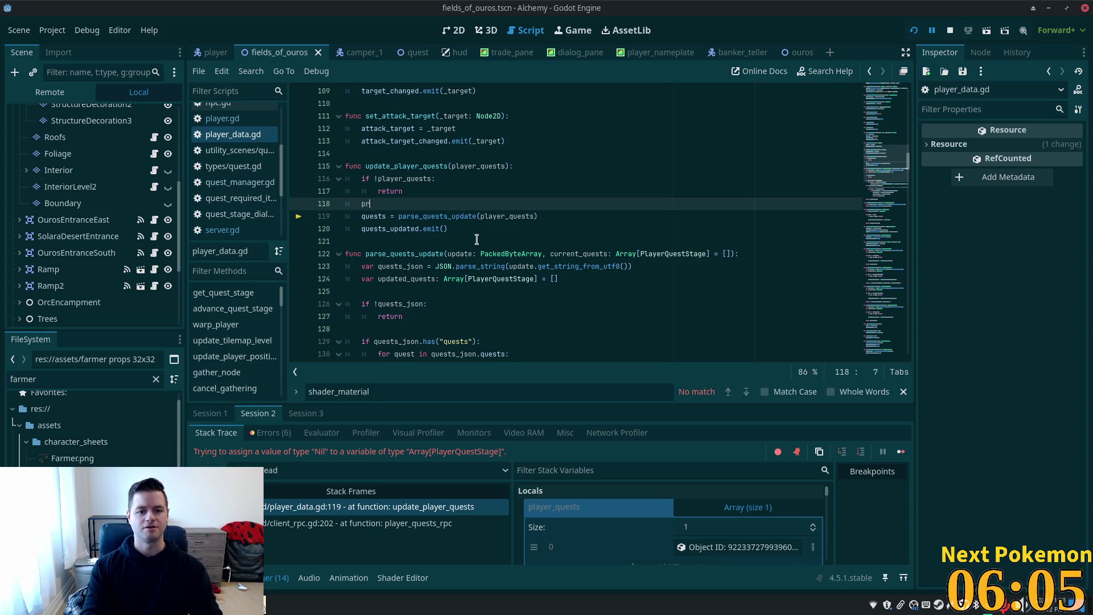
{"action": "type", "text": "int(\""}
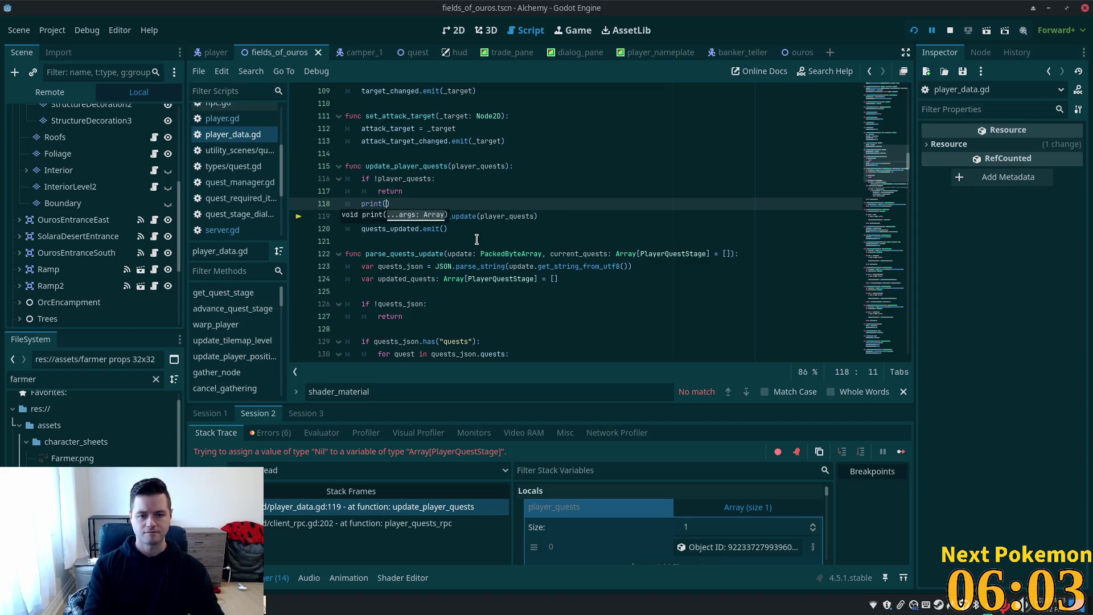
{"action": "type", "text": "player_"}
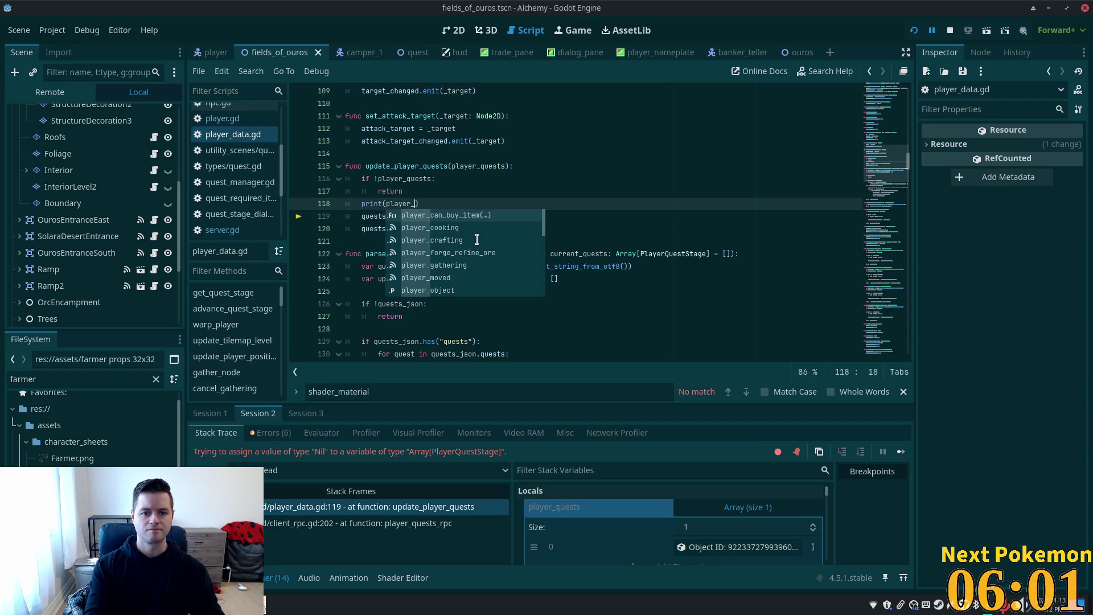
{"action": "type", "text": "quests"}
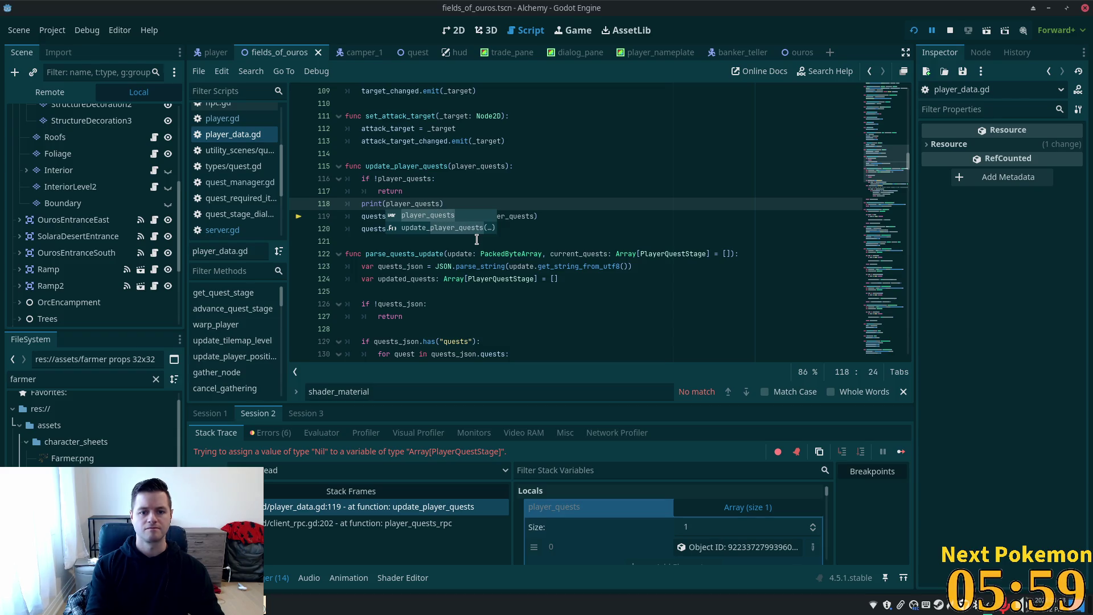
{"action": "left_click", "coordinate": [498, 165]}
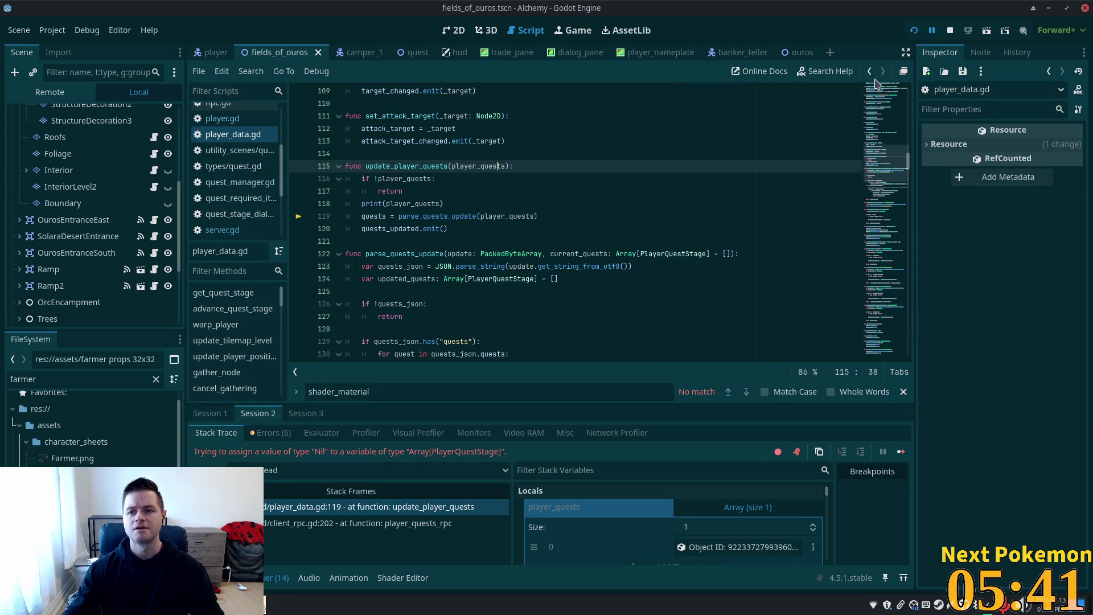
{"action": "key", "text": "super"}
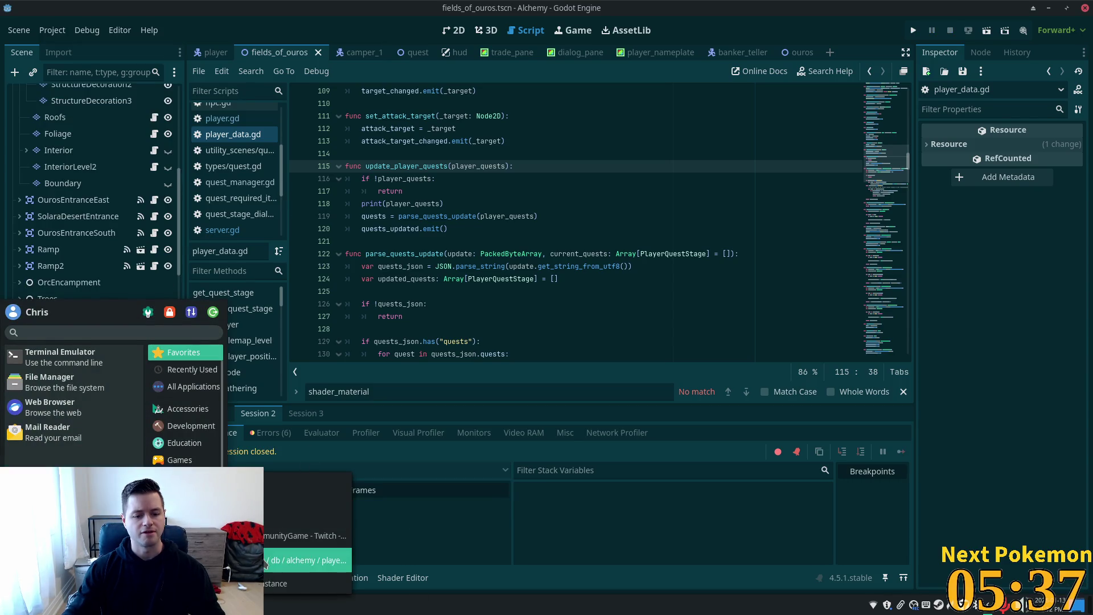
- Refresh player_quests in phpMyAdmin and delete its single row (player_id 3, quest_id 0)
{"action": "left_click", "coordinate": [307, 560]}
{"action": "left_click", "coordinate": [391, 143]}
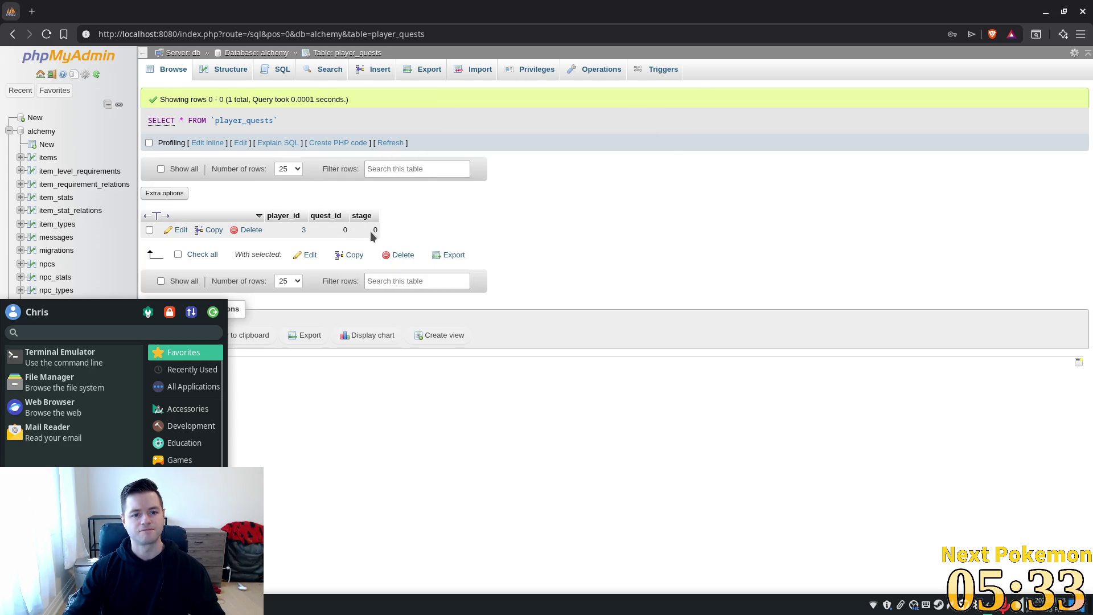
{"action": "left_click", "coordinate": [401, 254]}
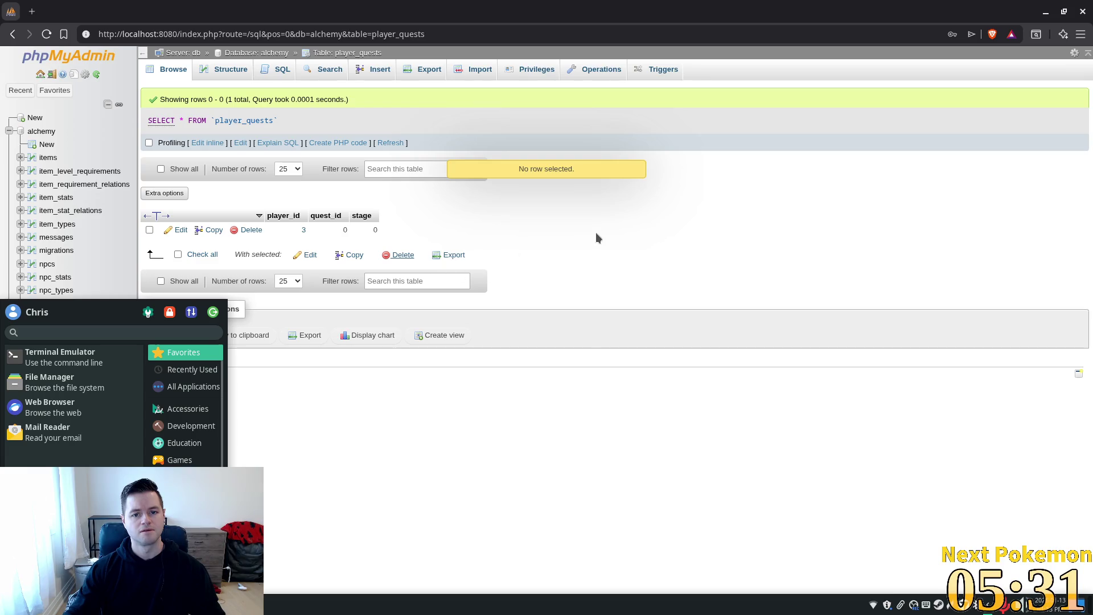
{"action": "left_click", "coordinate": [248, 230]}
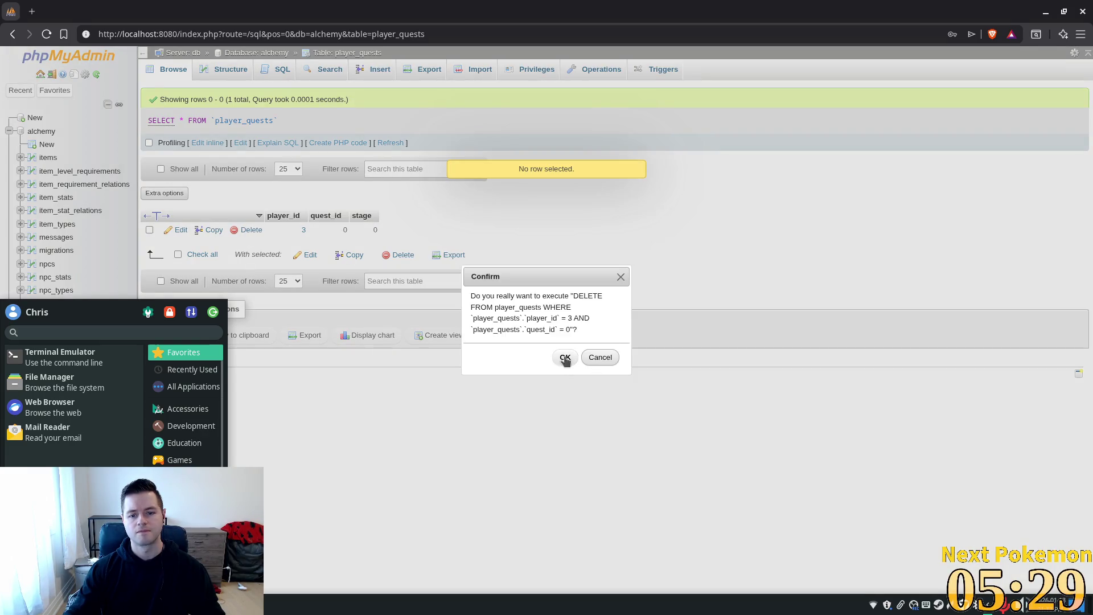
{"action": "left_click", "coordinate": [563, 357]}
{"action": "key", "text": "alt+Tab"}
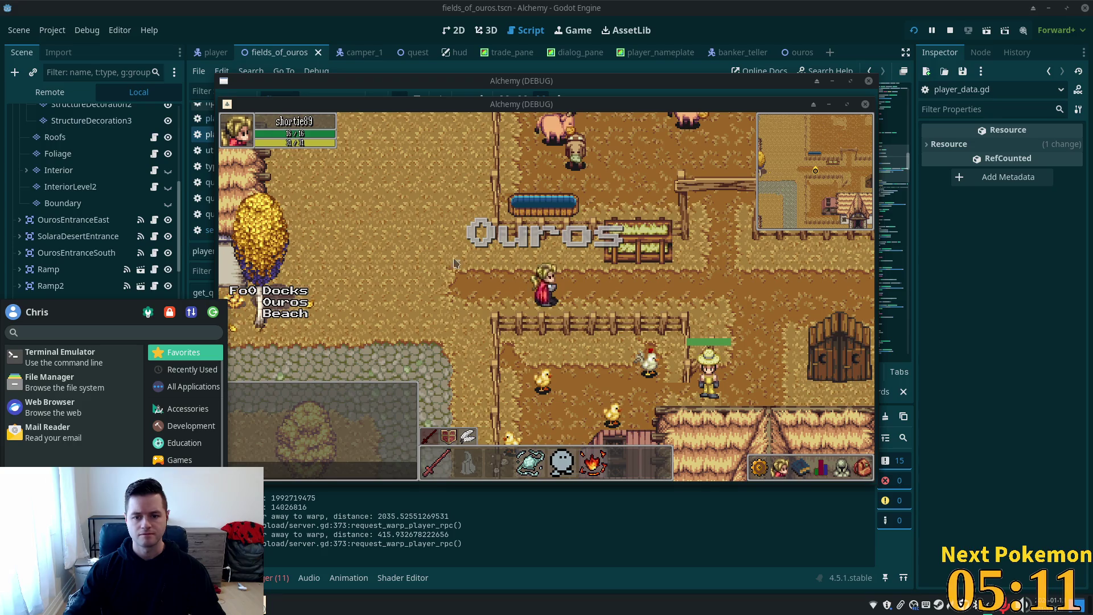
- In the second player's game window, talk to the Camper and accept the quest again
{"action": "left_click_drag", "start_coordinate": [388, 104], "coordinate": [496, 148]}
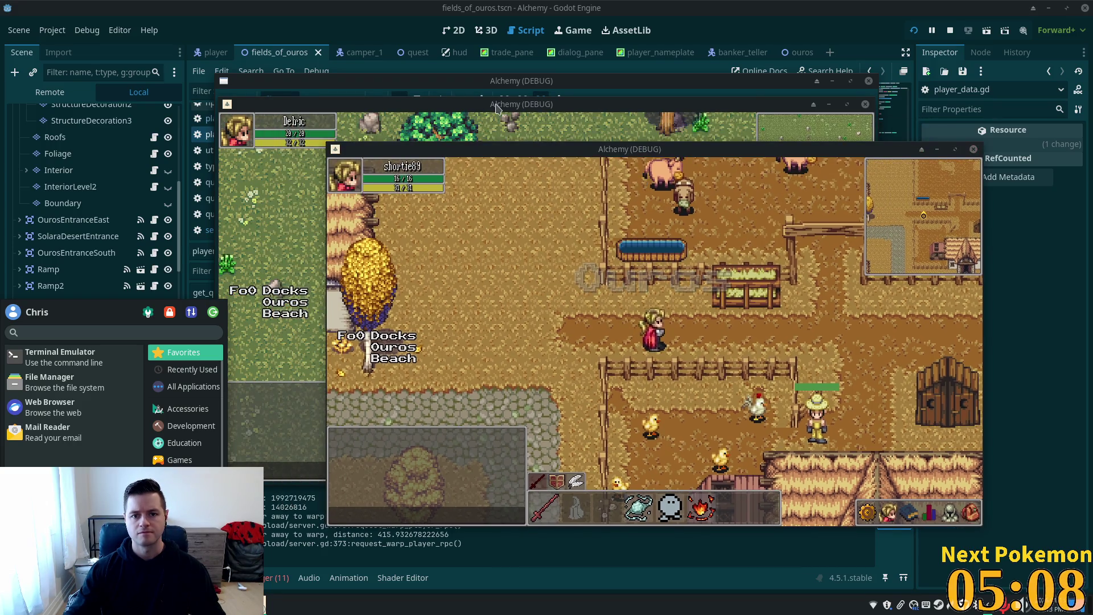
{"action": "left_click", "coordinate": [496, 109]}
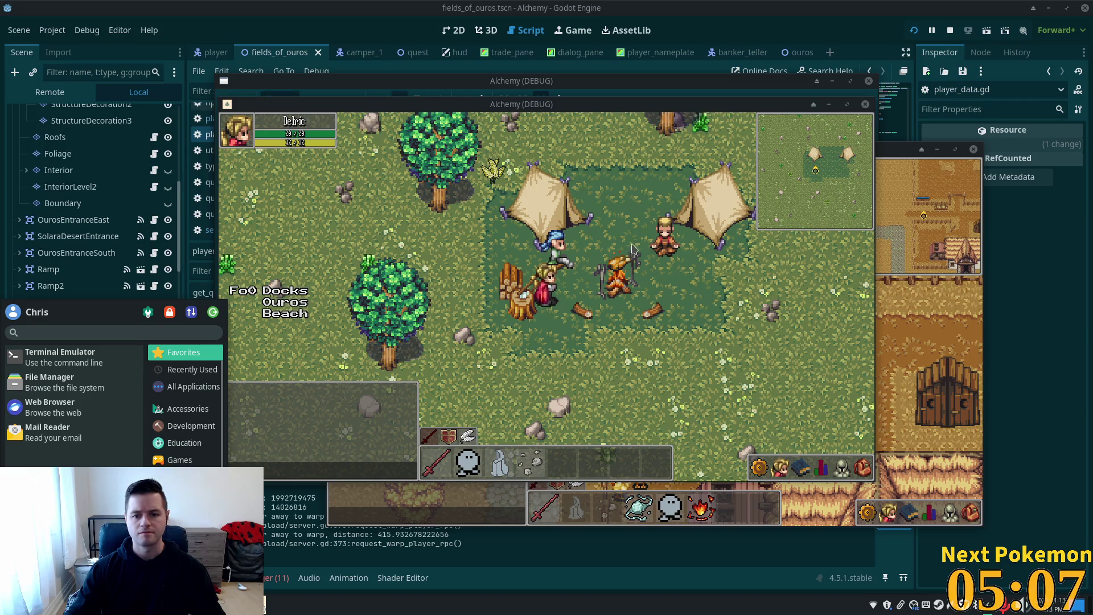
{"action": "left_click", "coordinate": [566, 258]}
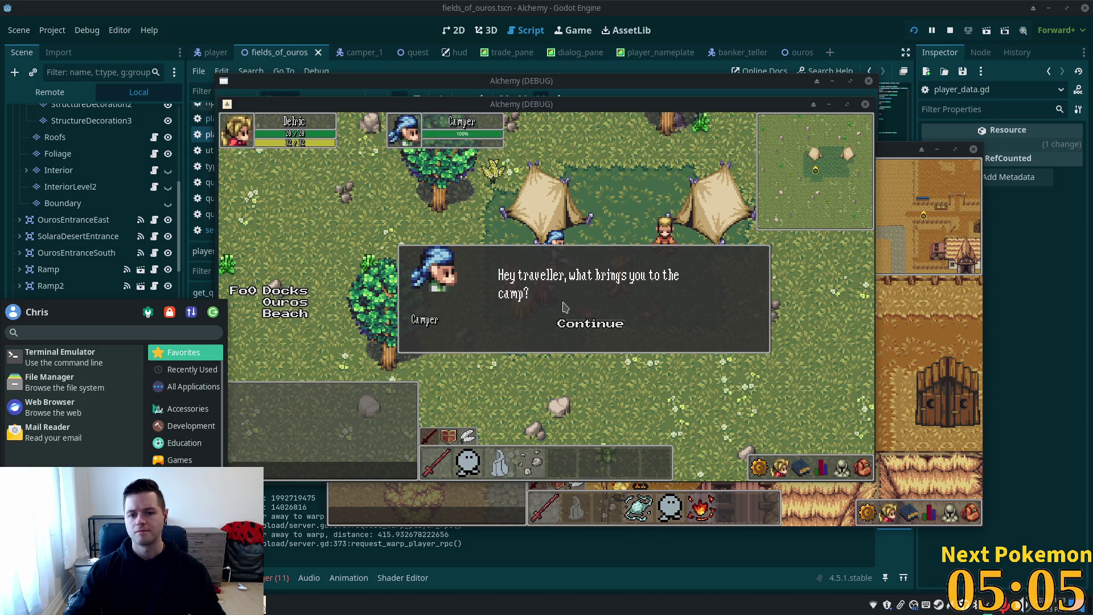
{"action": "left_click", "coordinate": [569, 322]}
{"action": "left_click", "coordinate": [569, 314]}
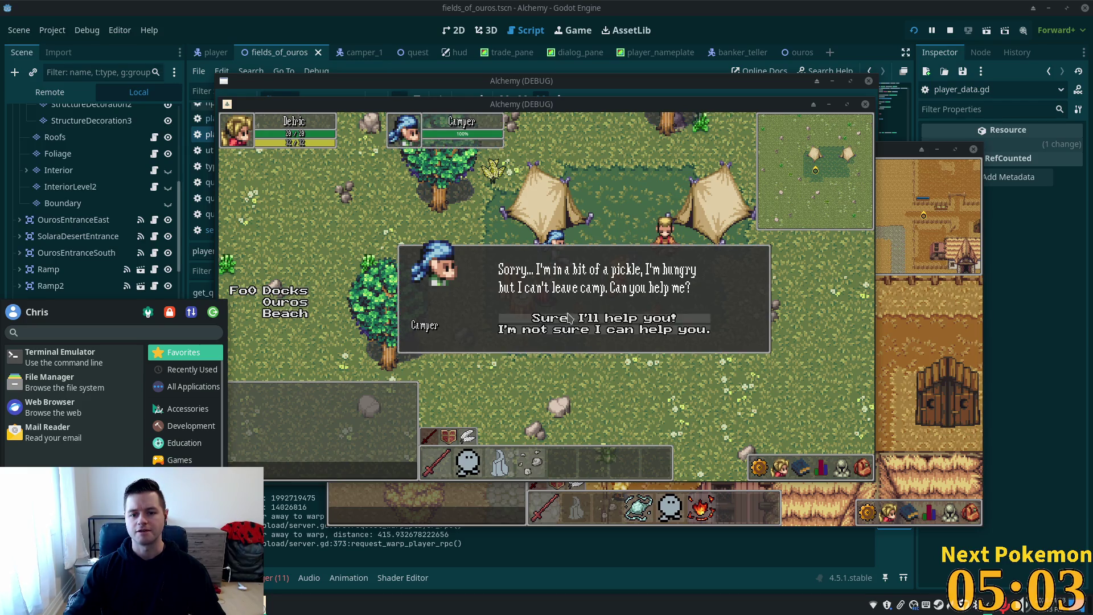
{"action": "left_click", "coordinate": [568, 318]}
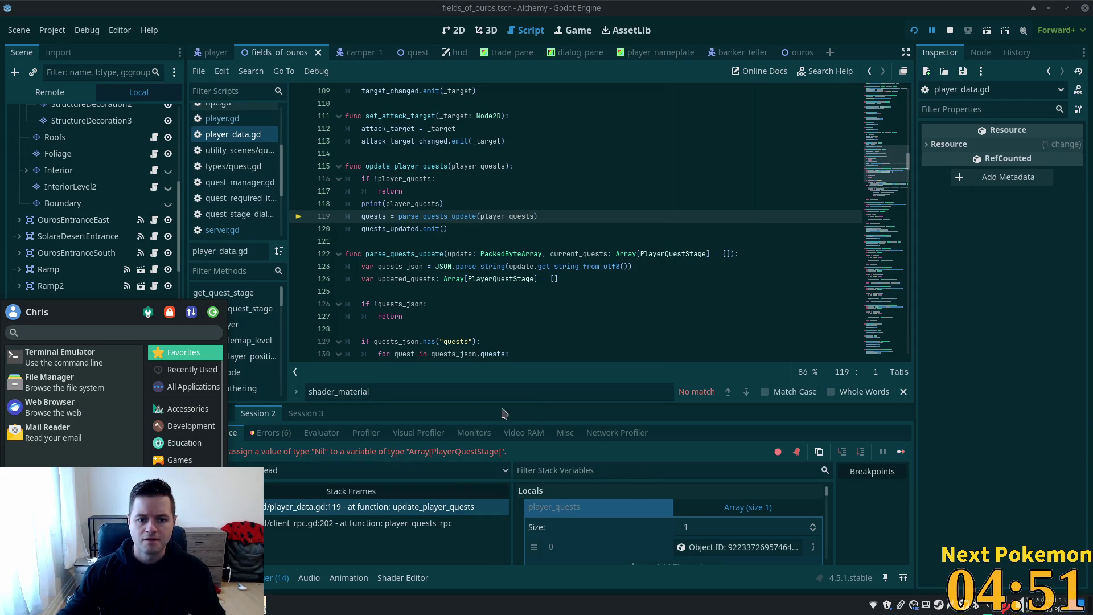
- Examine the parse_quests_update call on line 119 while the debugger is paused
{"action": "left_click", "coordinate": [389, 220]}
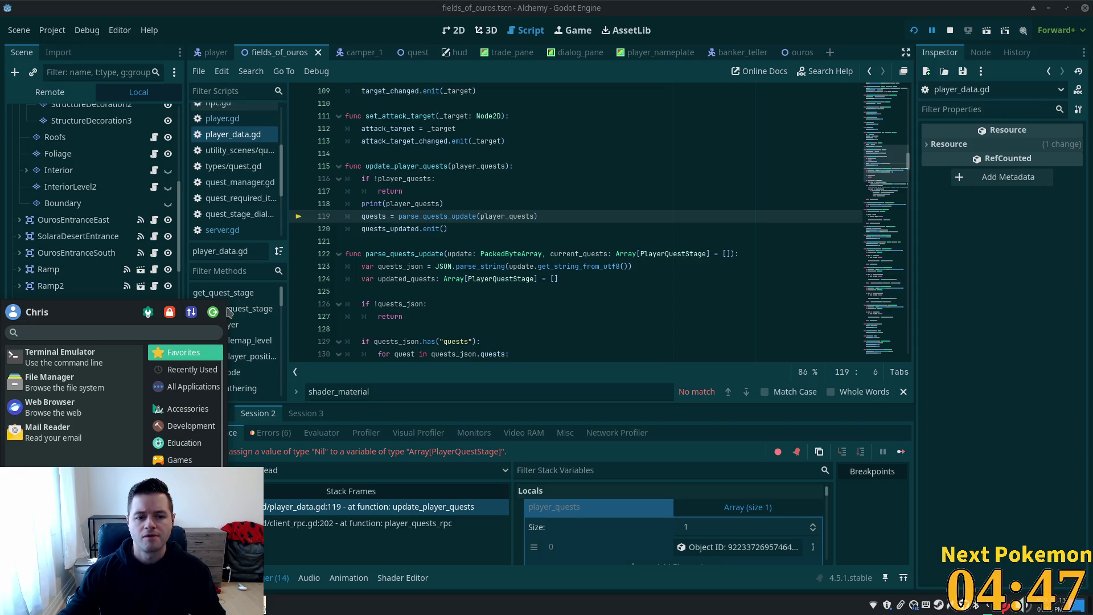
{"action": "left_click", "coordinate": [532, 266]}
{"action": "left_click", "coordinate": [398, 221]}
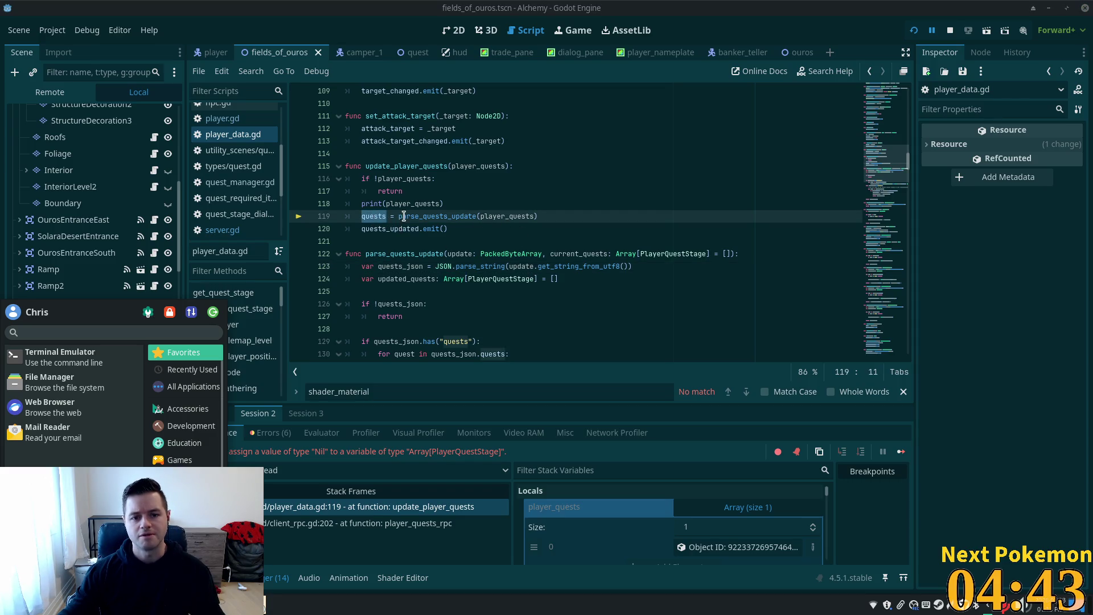
{"action": "double_click", "coordinate": [411, 219]}
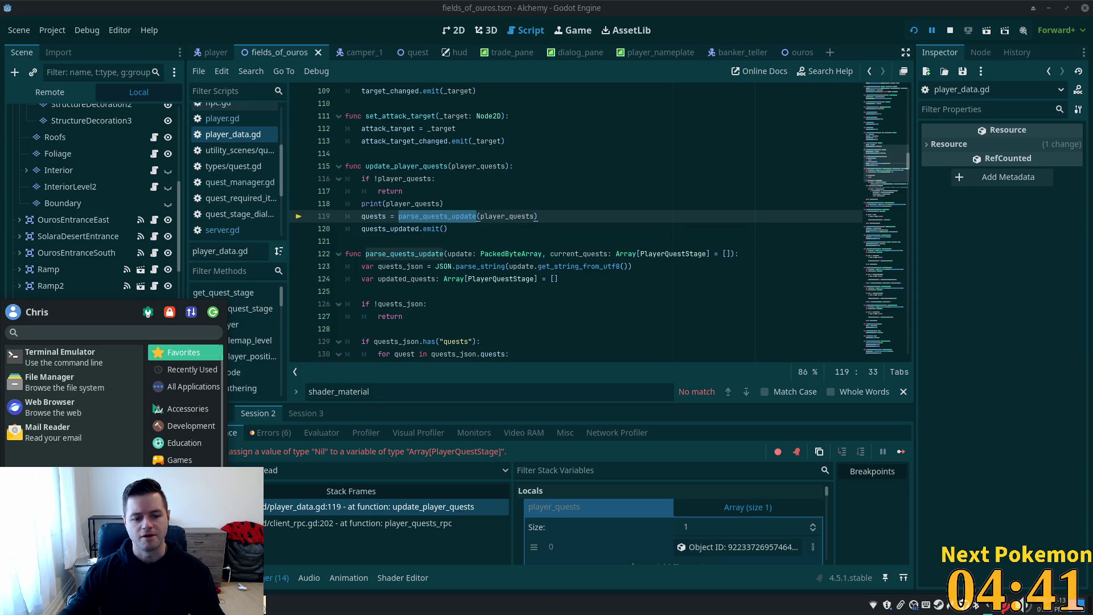
{"action": "key", "text": "Escape"}
{"action": "left_click", "coordinate": [405, 219]}
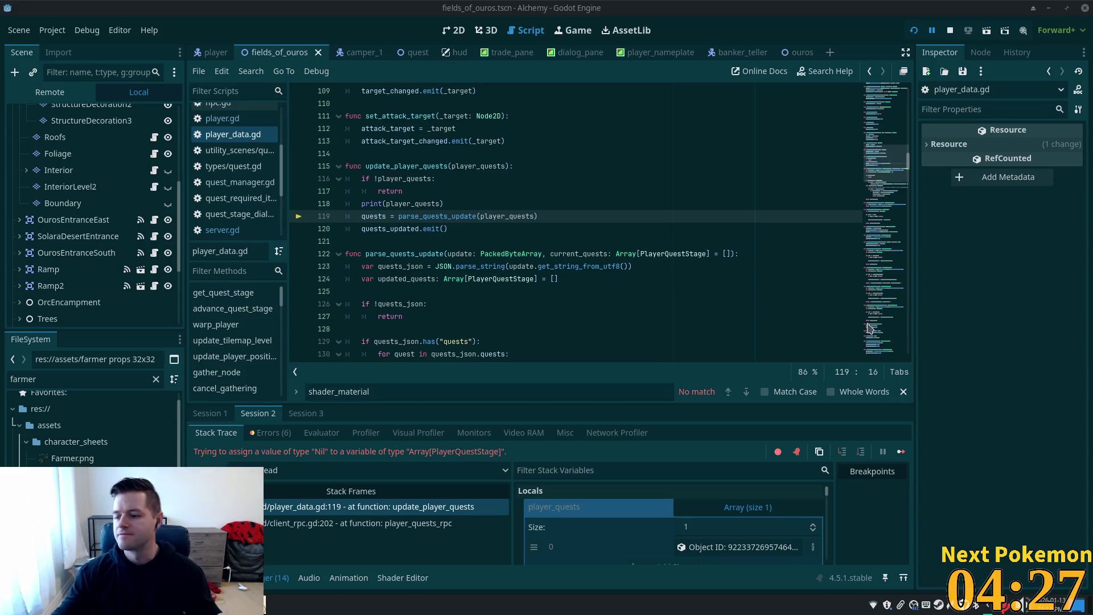
{"action": "left_click", "coordinate": [478, 216]}
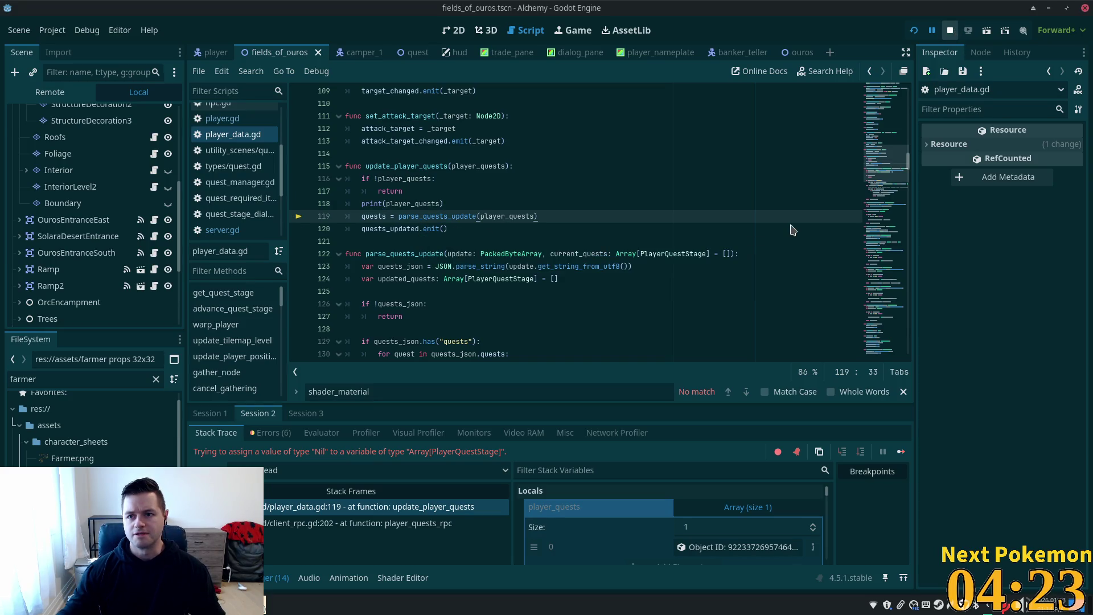
- Stop the debug run, jump to parse_quests_update's definition and show the Output log
{"action": "key", "text": "F8"}
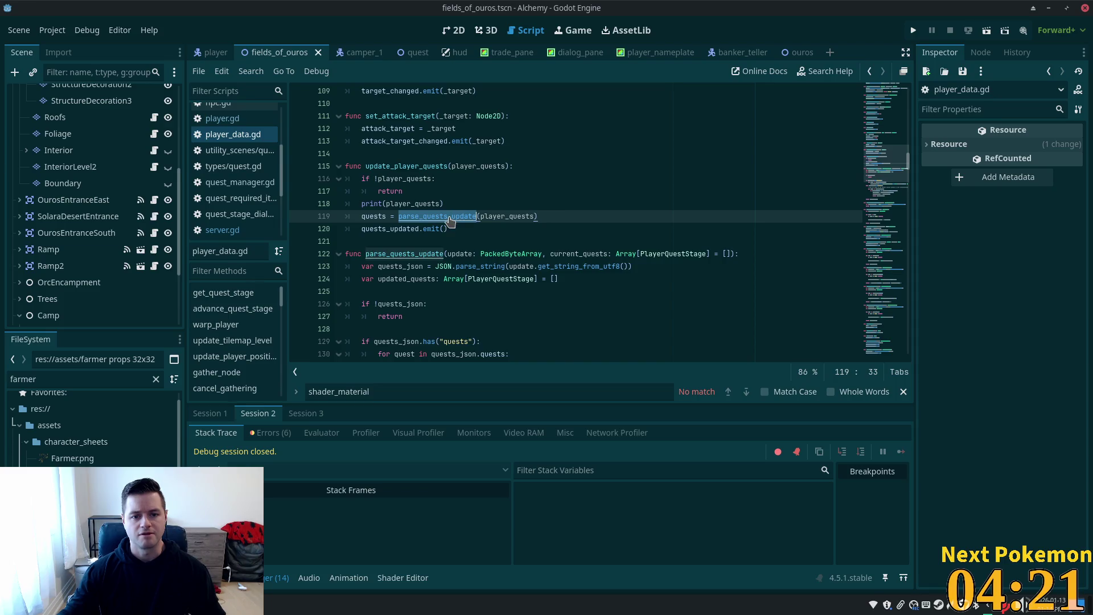
{"action": "left_click", "coordinate": [438, 216], "text": "ctrl"}
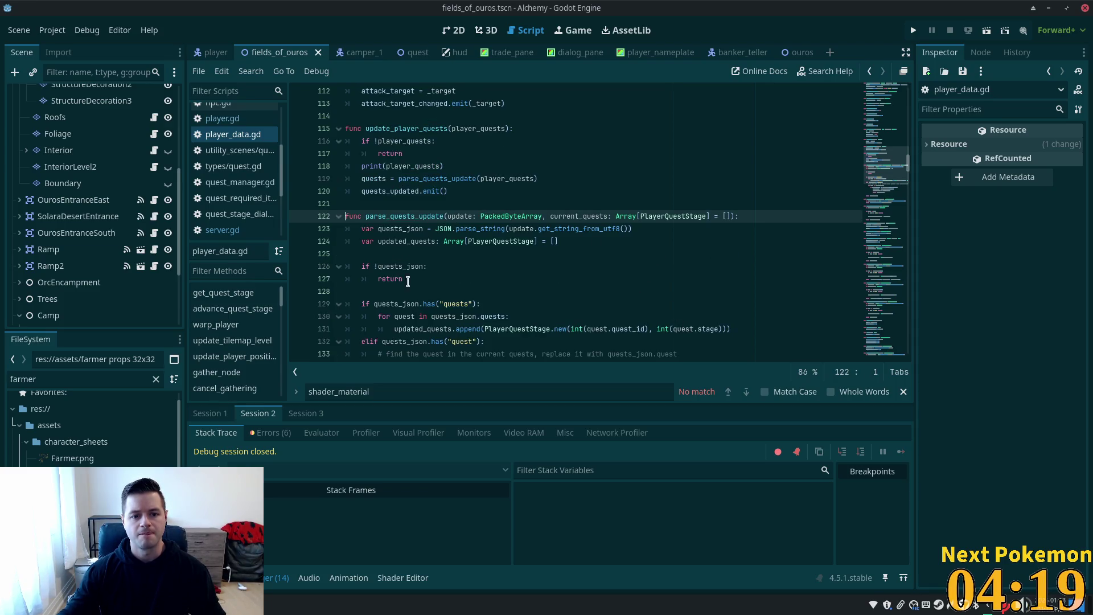
{"action": "double_click", "coordinate": [393, 278]}
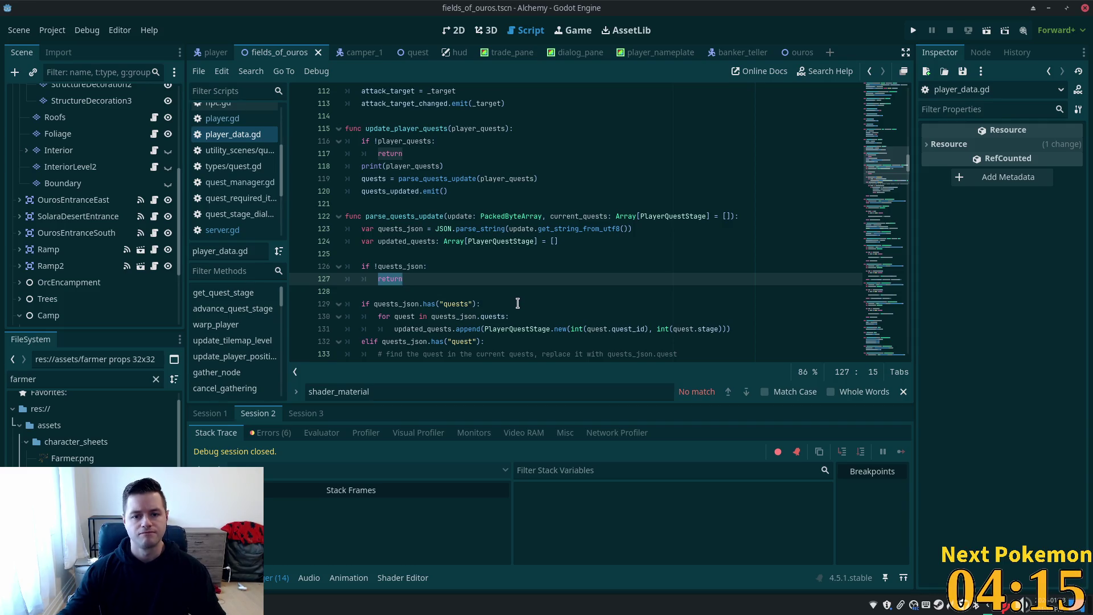
{"action": "scroll", "coordinate": [517, 302], "scroll_direction": "down", "scroll_amount": 3}
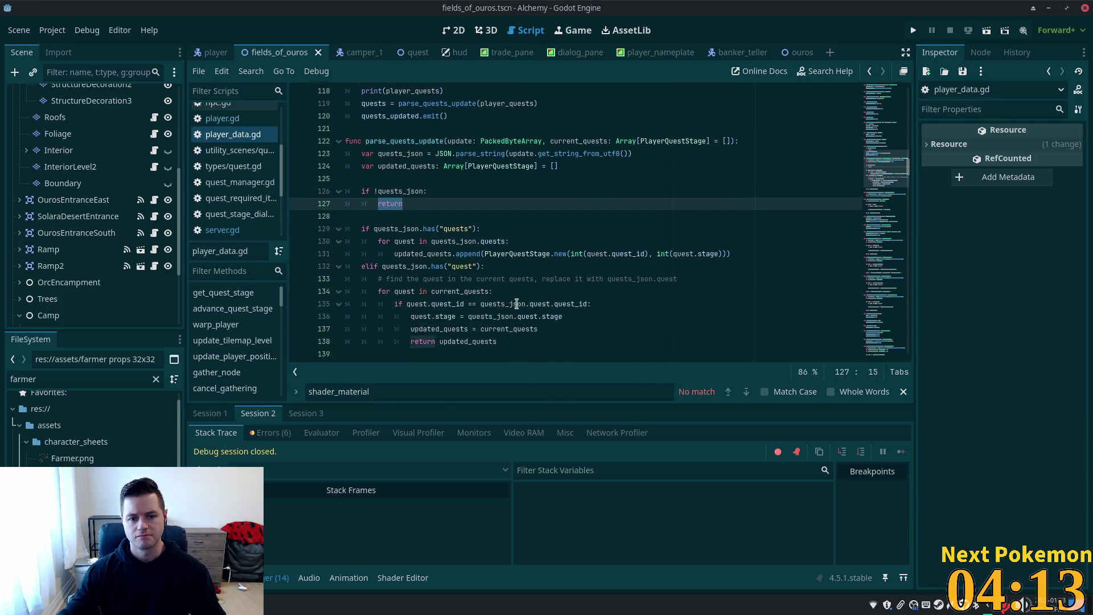
{"action": "left_click", "coordinate": [420, 319]}
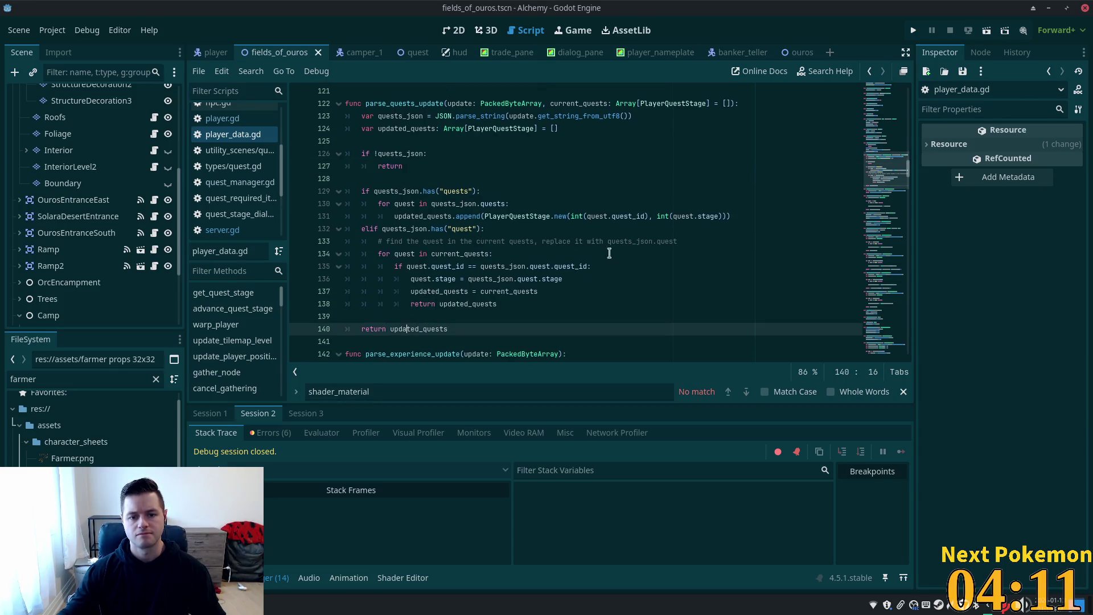
{"action": "left_click", "coordinate": [420, 154]}
{"action": "scroll", "coordinate": [472, 194], "scroll_direction": "up", "scroll_amount": 4}
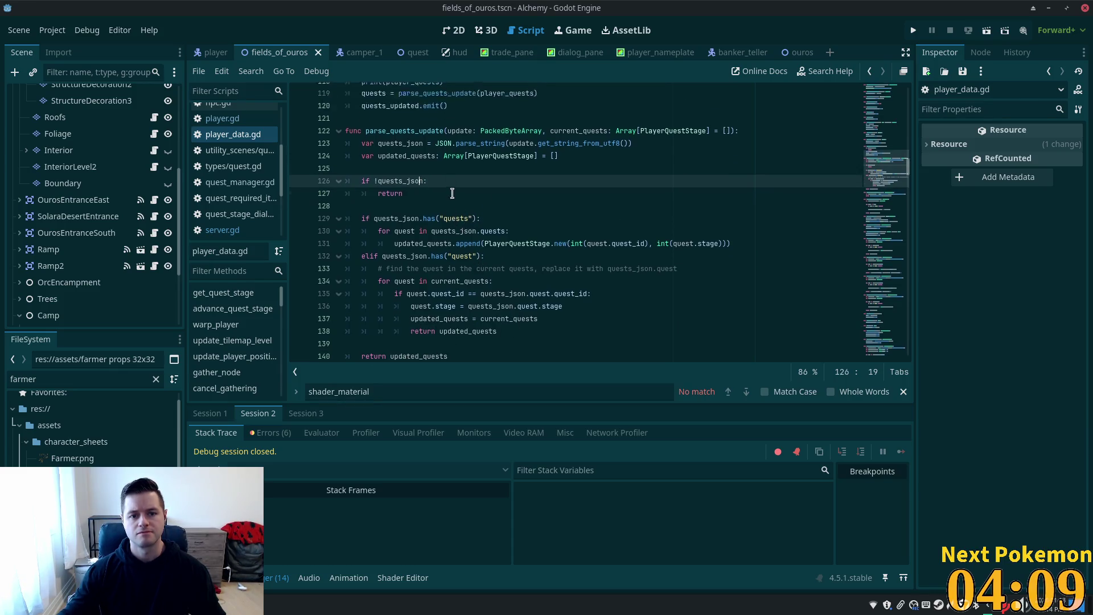
{"action": "scroll", "coordinate": [456, 196], "scroll_direction": "down", "scroll_amount": 2}
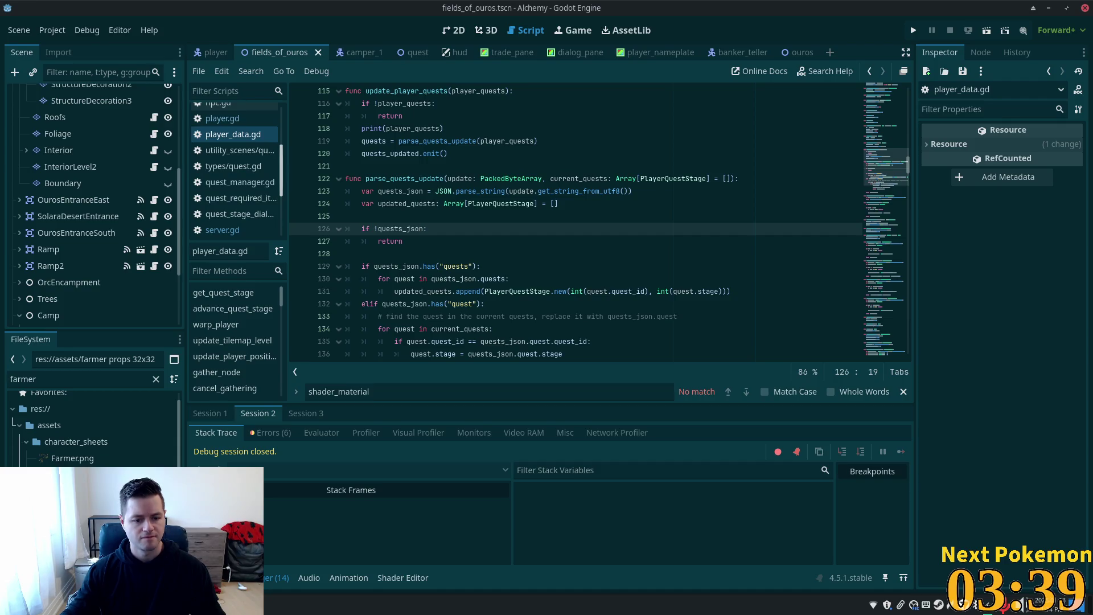
{"action": "key", "text": "alt+o"}
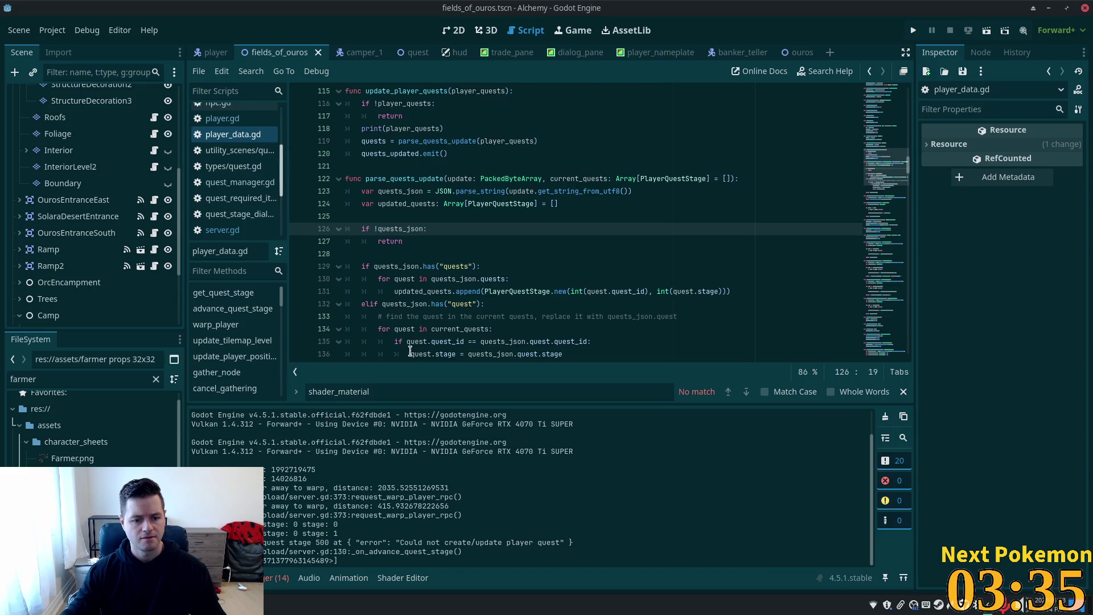
- Add print("no quests json returning") inside the if !quests_json block
{"action": "key", "text": "Return"}
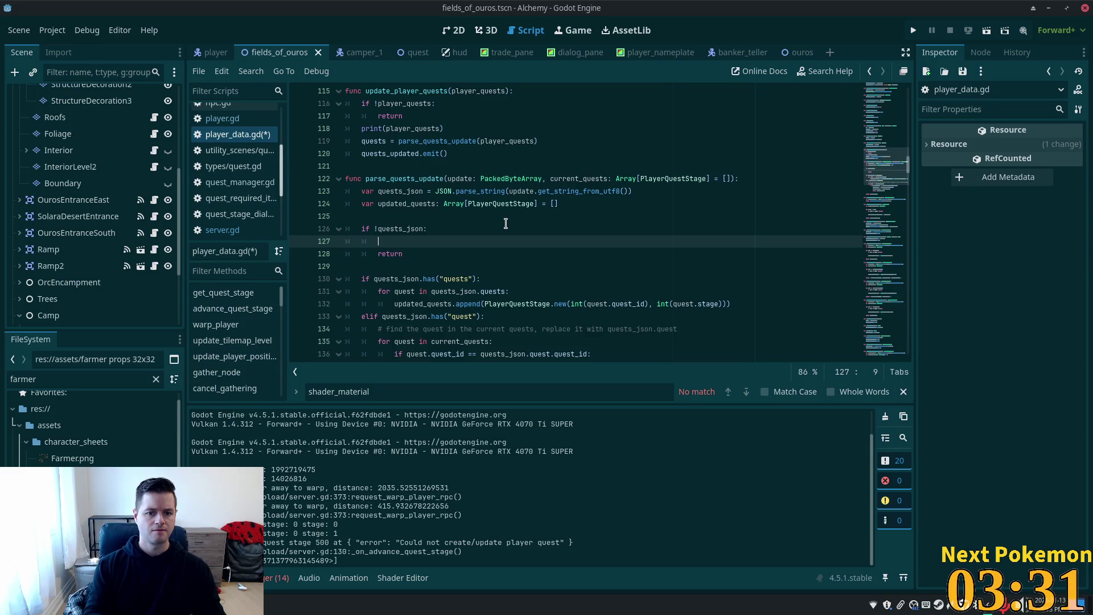
{"action": "type", "text": "p"}
{"action": "type", "text": "(\""}
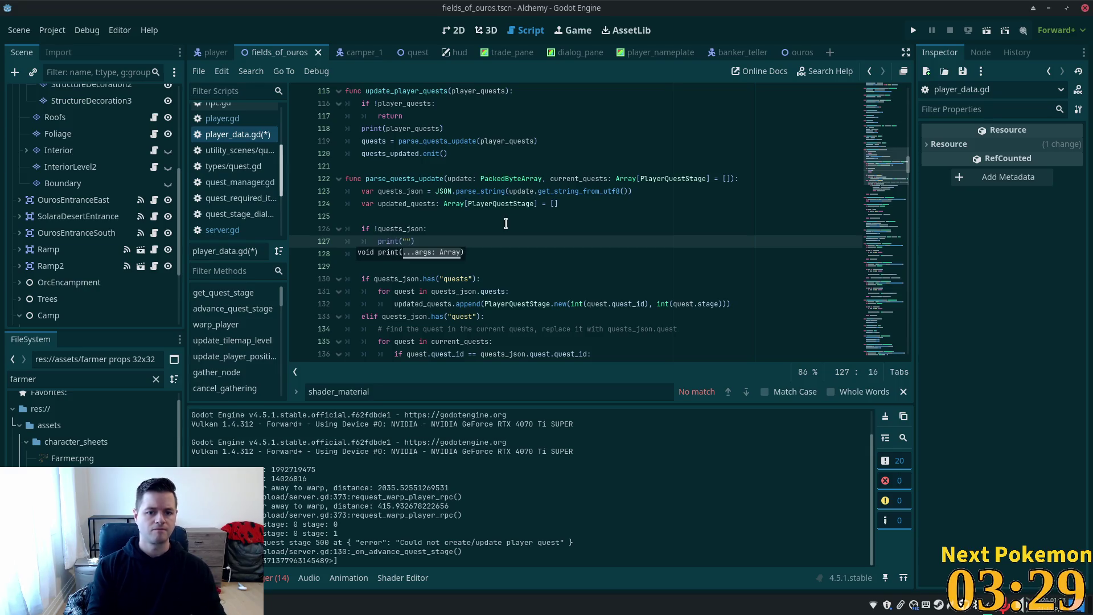
{"action": "type", "text": "noquests "}
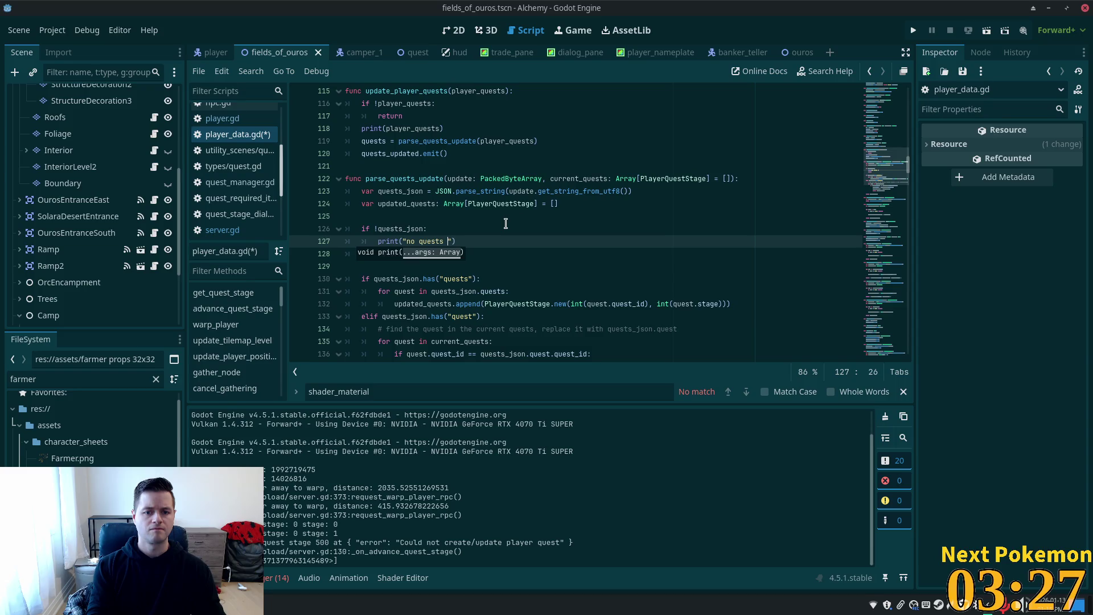
{"action": "type", "text": "n"}
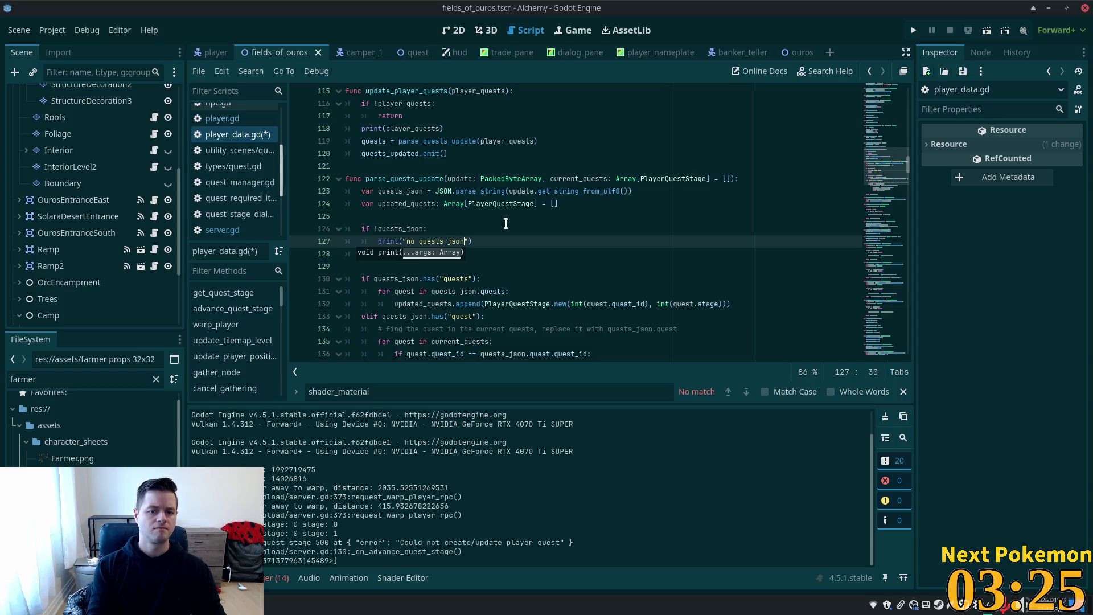
{"action": "type", "text": " r"}
{"action": "type", "text": "eturning"}
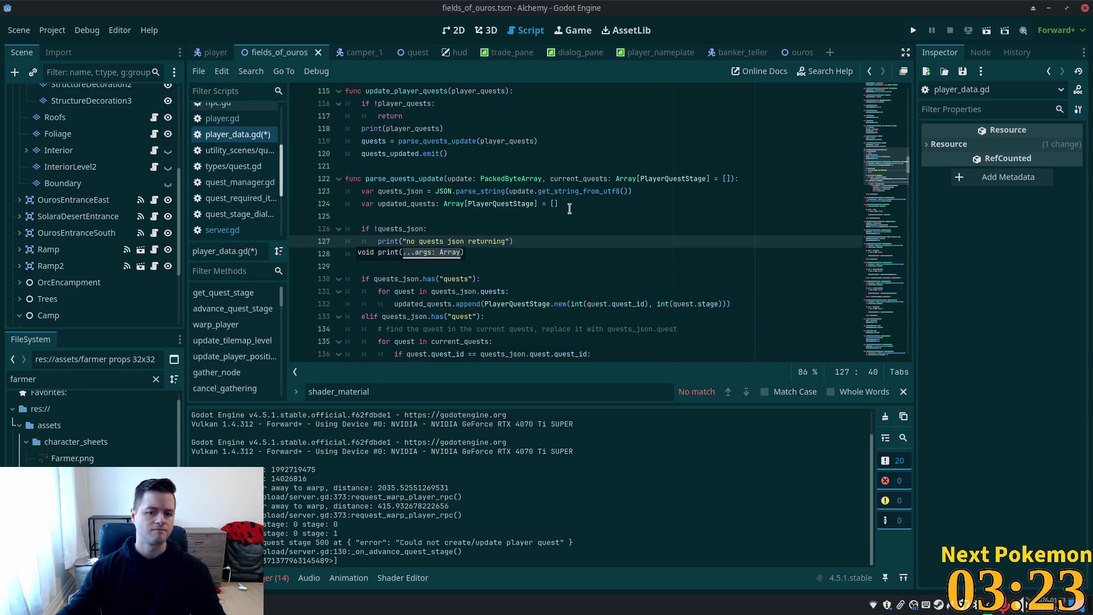
{"action": "scroll", "coordinate": [500, 297], "scroll_direction": "down", "scroll_amount": 3}
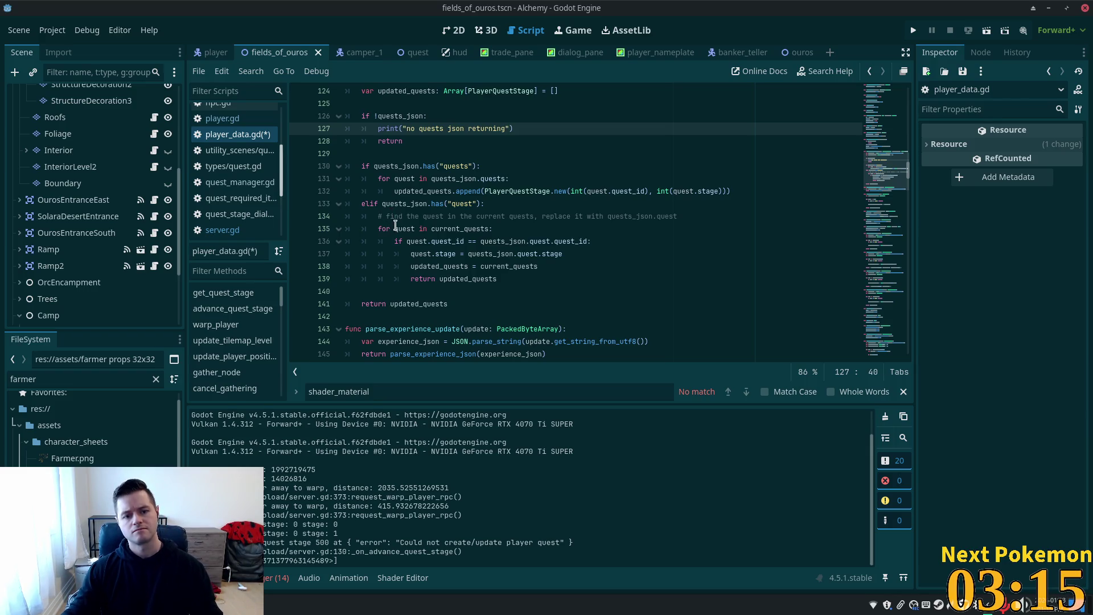
{"action": "scroll", "coordinate": [511, 235], "scroll_direction": "up", "scroll_amount": 4}
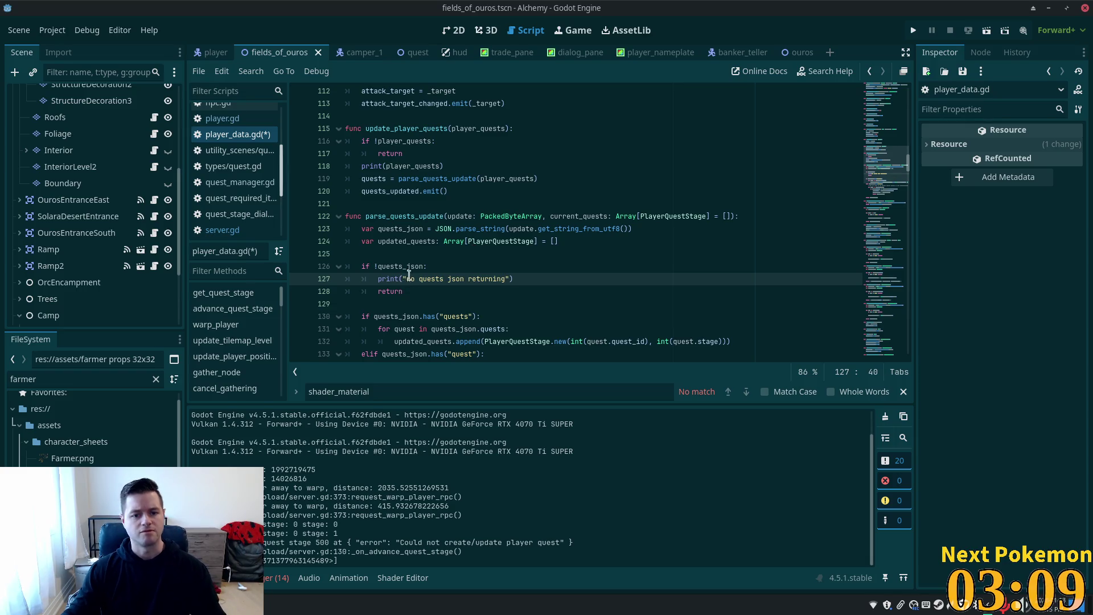
{"action": "left_click", "coordinate": [404, 266]}
{"action": "left_click", "coordinate": [515, 280]}
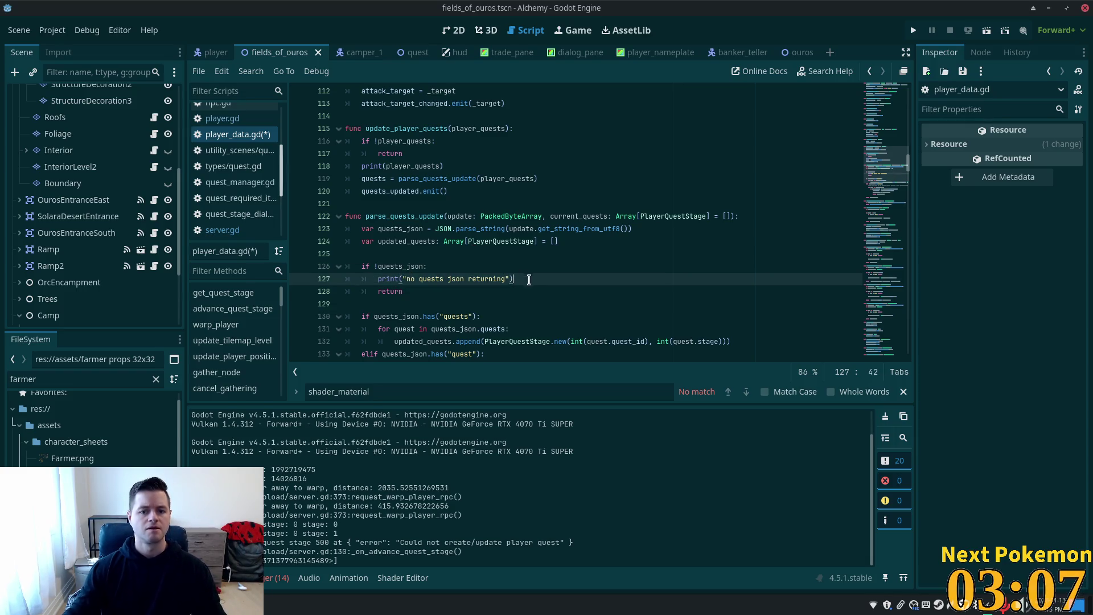
- Add print(quests_json) below it using the autocomplete suggestion
{"action": "key", "text": "Return"}
{"action": "type", "text": "print"}
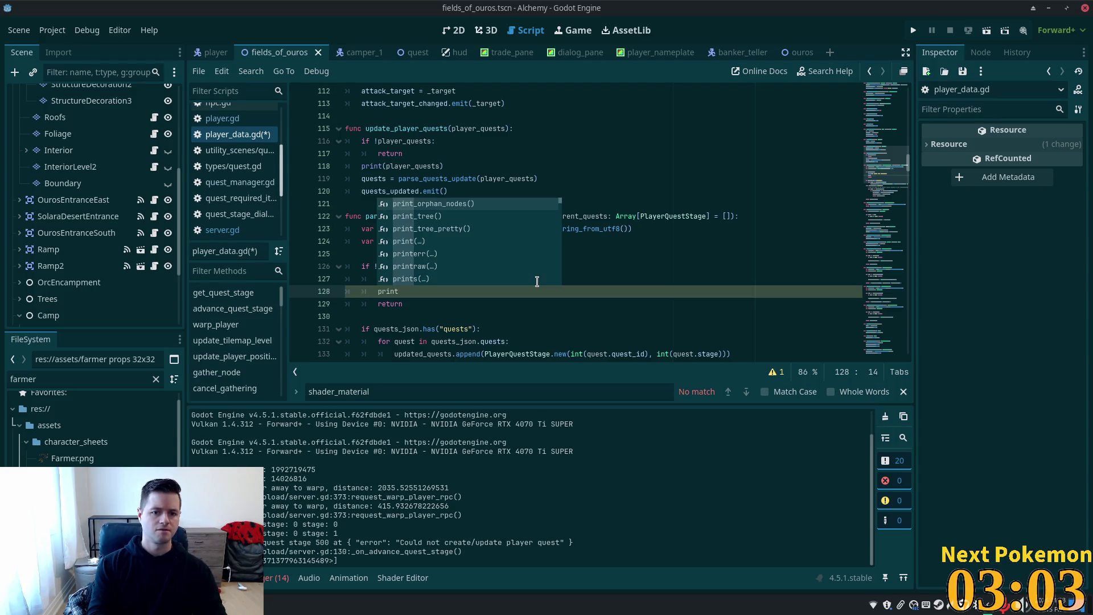
{"action": "type", "text": "("}
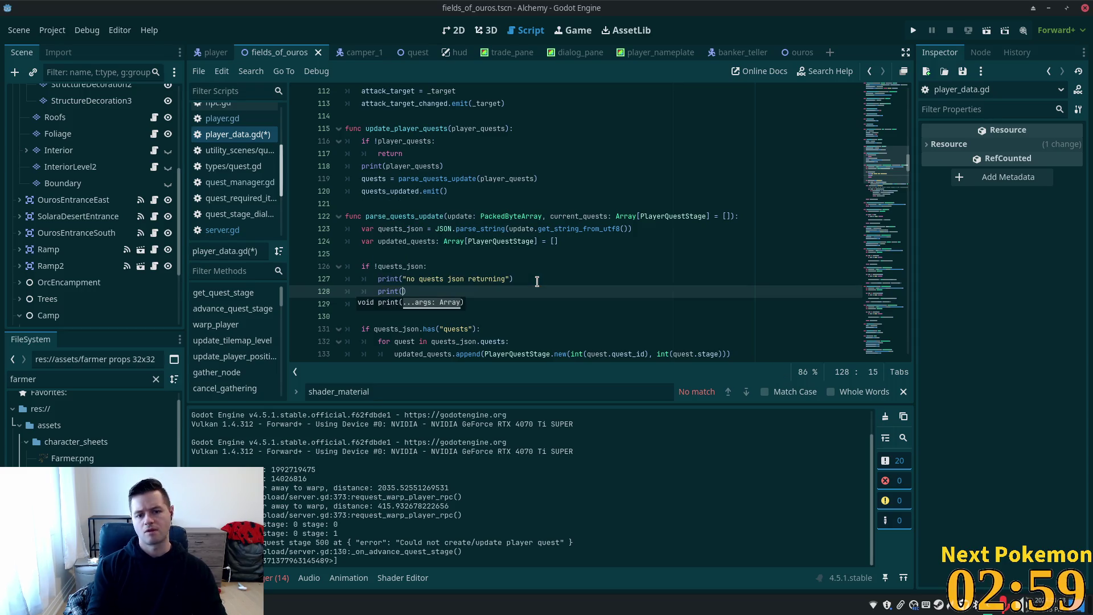
{"action": "type", "text": "que"}
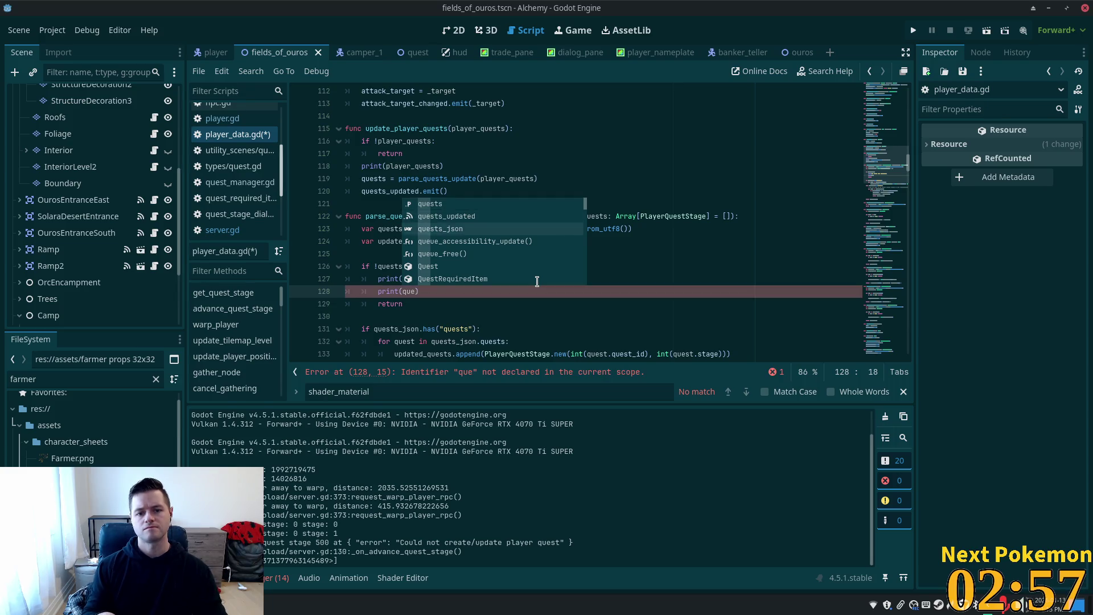
{"action": "key", "text": "Return"}
{"action": "key", "text": "End"}
{"action": "key", "text": "Return"}
- Add print(!quests_json) by pasting the copied condition, then save player_data.gd
{"action": "type", "text": "print"}
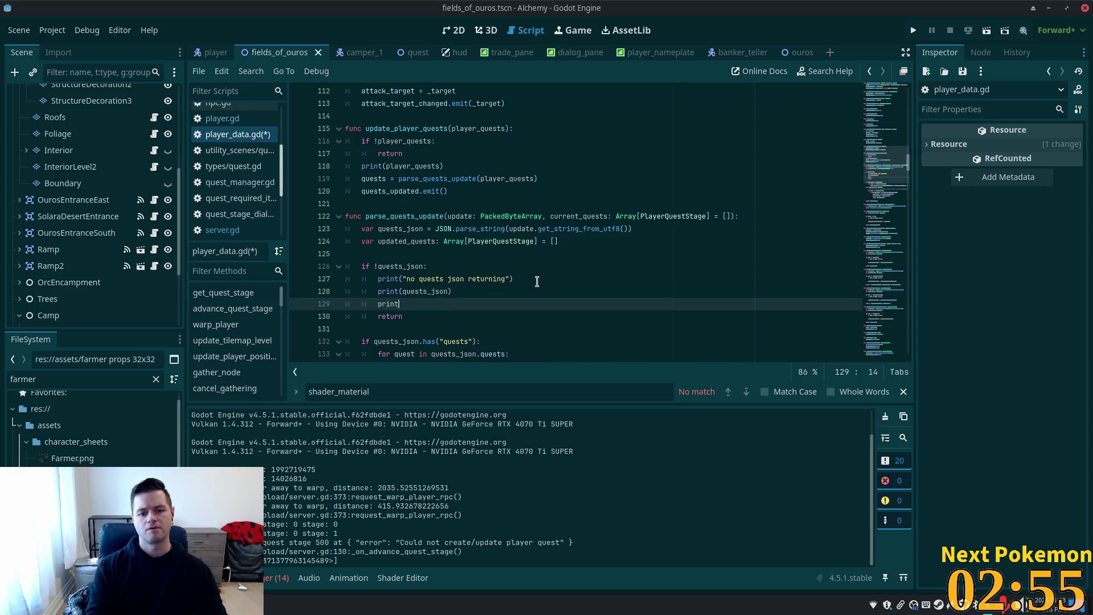
{"action": "type", "text": "("}
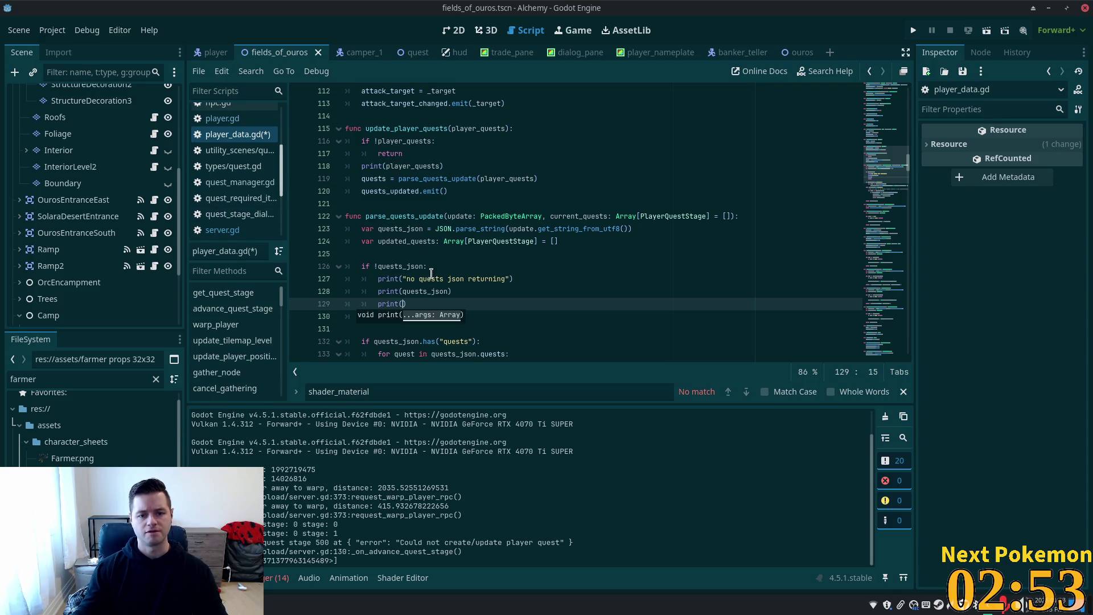
{"action": "left_click_drag", "start_coordinate": [424, 266], "coordinate": [374, 264]}
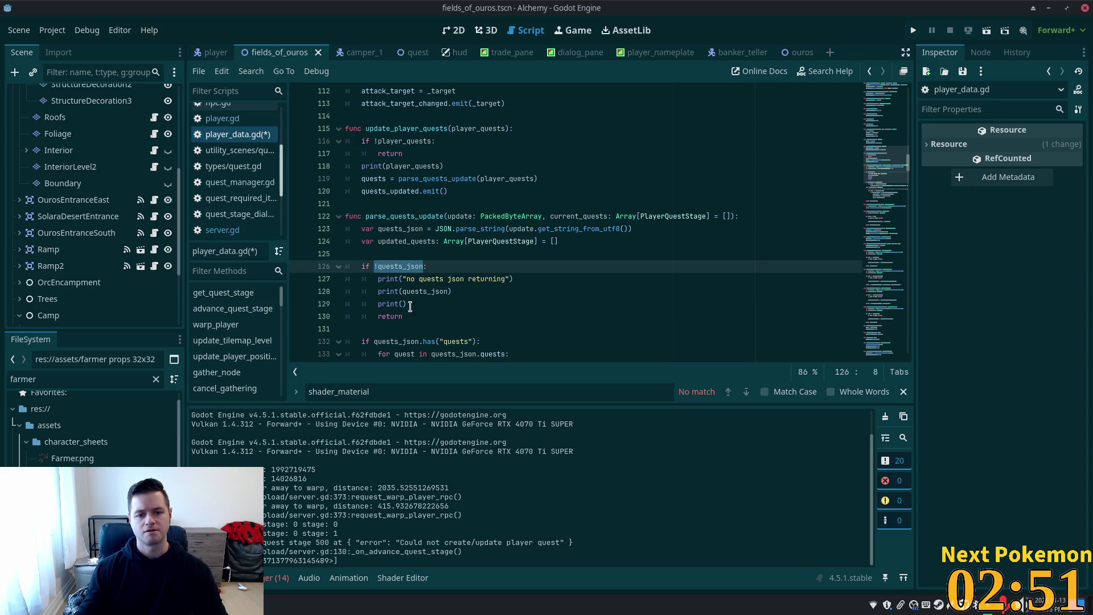
{"action": "key", "text": "ctrl+c"}
{"action": "left_click", "coordinate": [407, 304]}
{"action": "key", "text": "ctrl+v"}
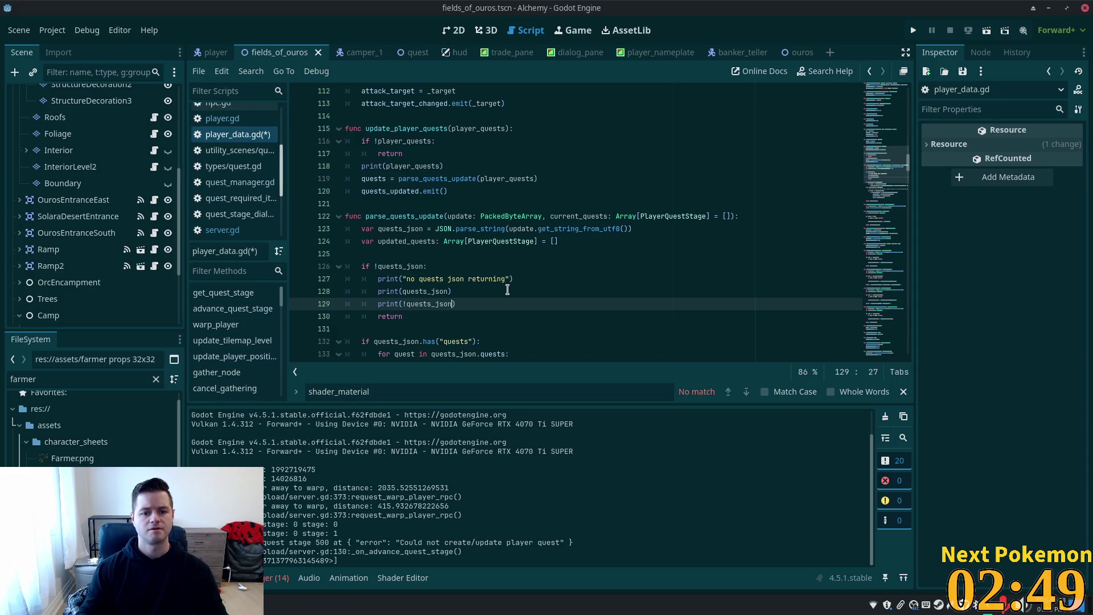
{"action": "left_click", "coordinate": [507, 289]}
{"action": "left_click", "coordinate": [385, 258]}
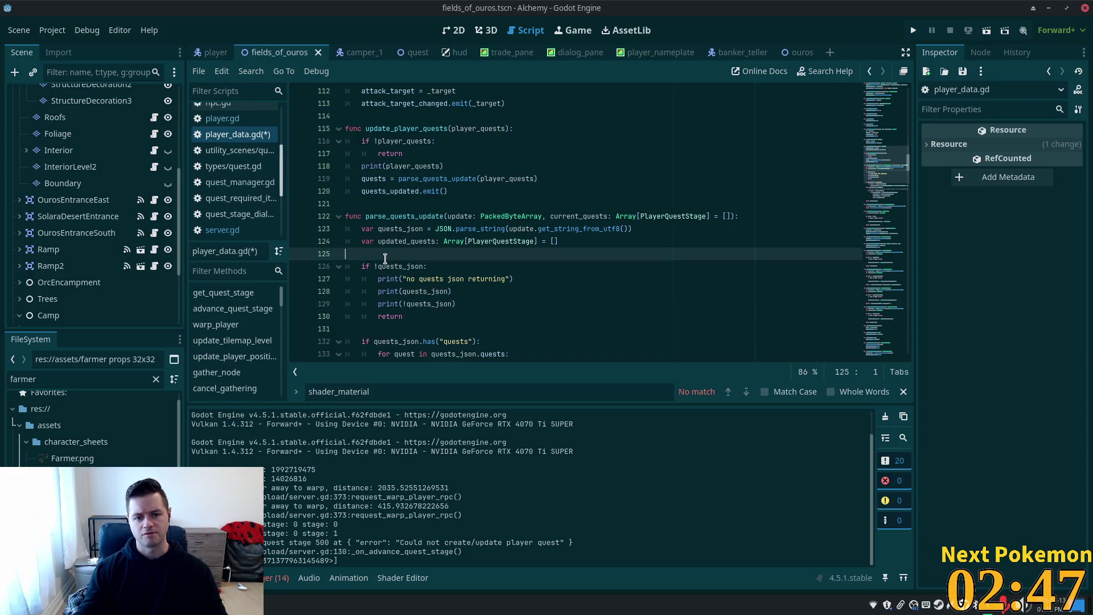
{"action": "left_click", "coordinate": [672, 228]}
{"action": "key", "text": "ctrl+s"}
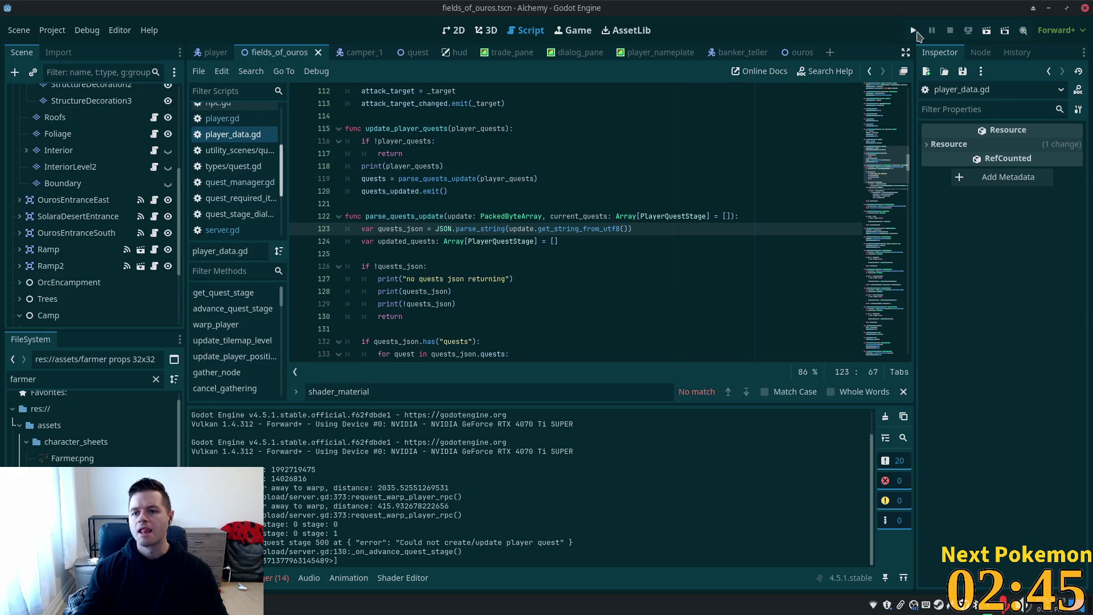
- Restart the game with F5, leaving line 119 without a breakpoint, and show the Output log
{"action": "left_click", "coordinate": [911, 32]}
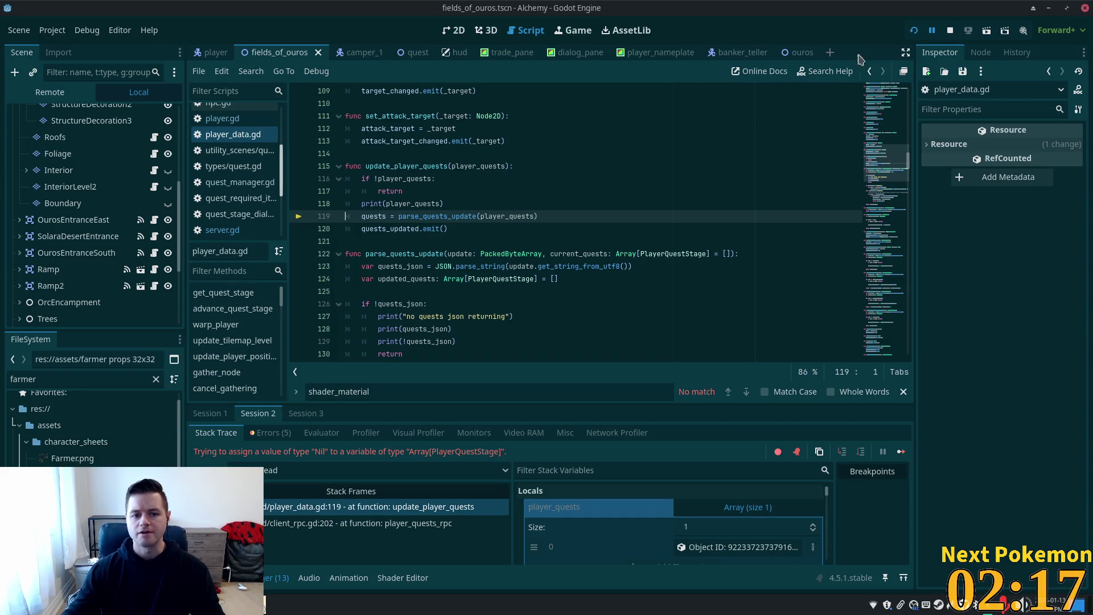
{"action": "left_click", "coordinate": [297, 217]}
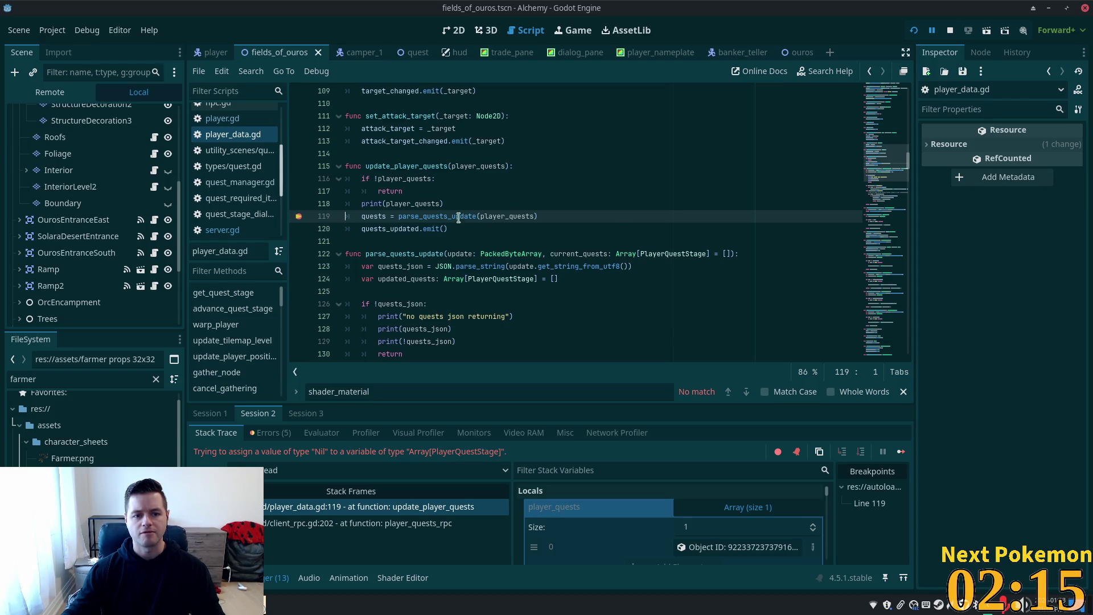
{"action": "left_click", "coordinate": [297, 218]}
{"action": "left_click", "coordinate": [346, 153]}
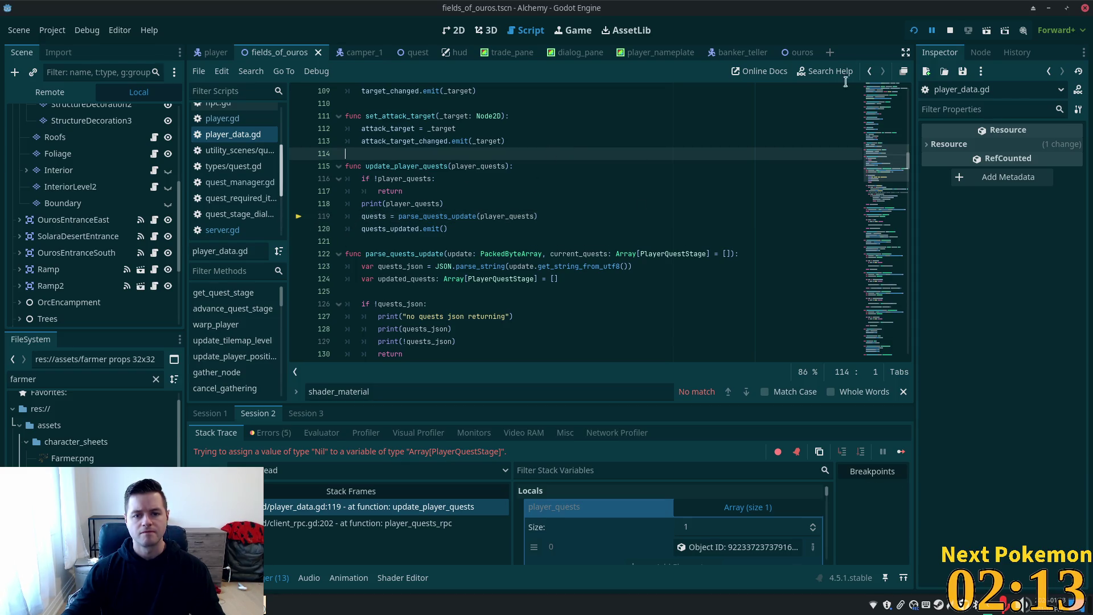
{"action": "key", "text": "F5"}
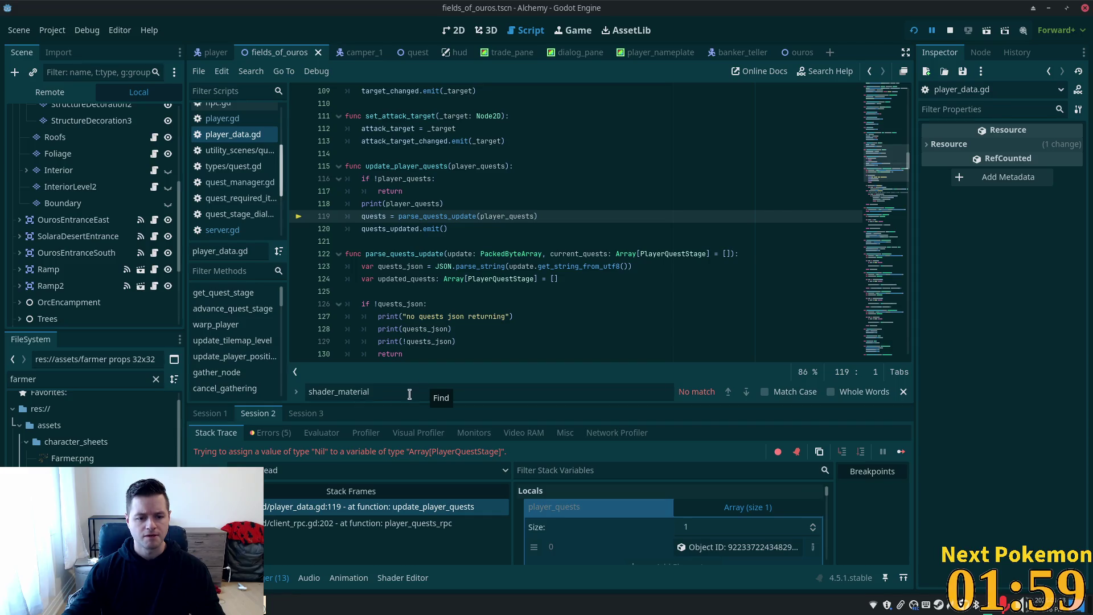
{"action": "left_click", "coordinate": [210, 577]}
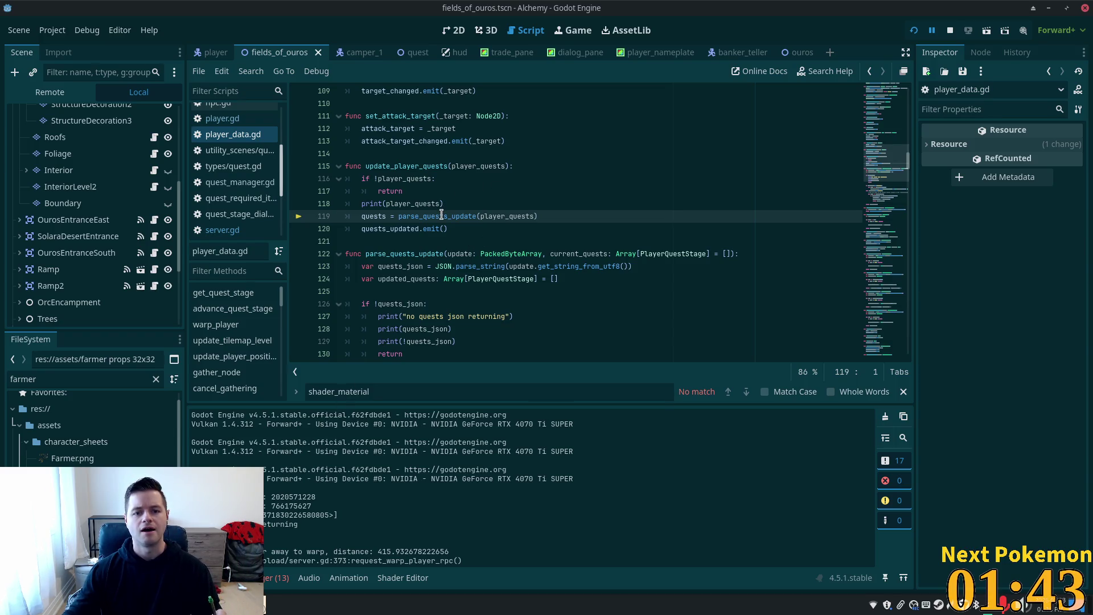
- Look over update_player_quests and its parse_quests_update call on line 119
{"action": "key", "text": "Up"}
{"action": "key", "text": "Up"}
{"action": "key", "text": "Up"}
{"action": "key", "text": "End"}
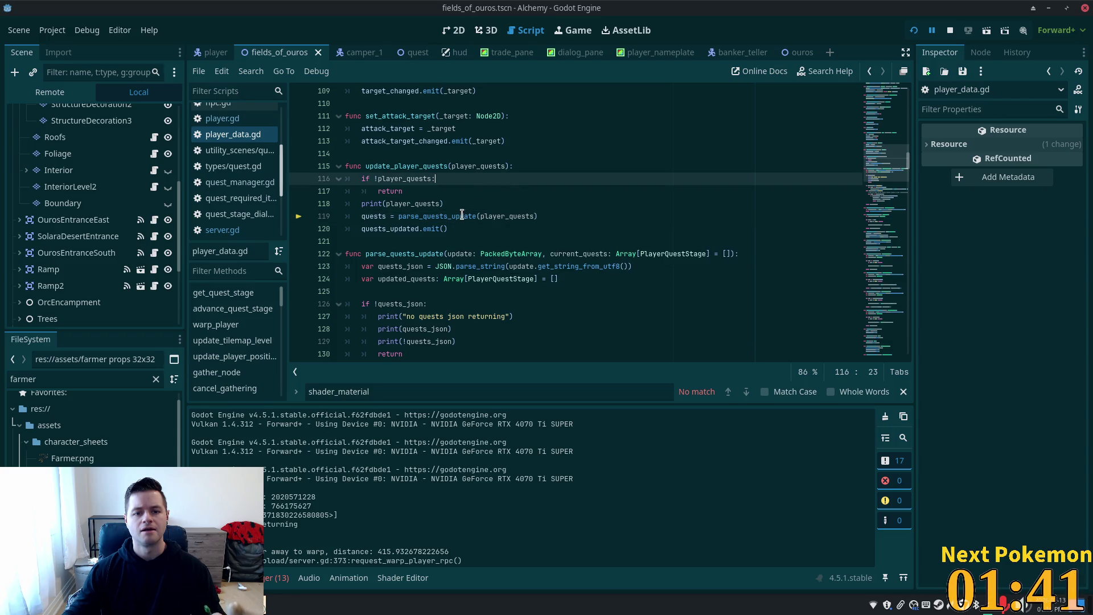
{"action": "key", "text": "Down"}
{"action": "key", "text": "Down"}
{"action": "key", "text": "Down"}
{"action": "key", "text": "Home"}
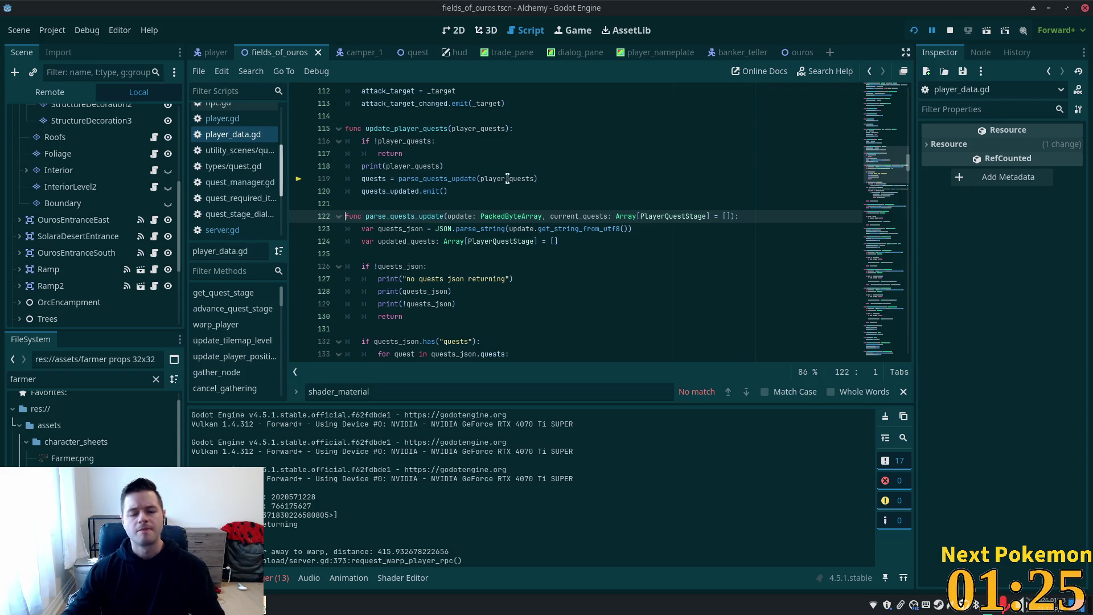
{"action": "left_click", "coordinate": [489, 178]}
{"action": "scroll", "coordinate": [555, 240], "scroll_direction": "up", "scroll_amount": 2}
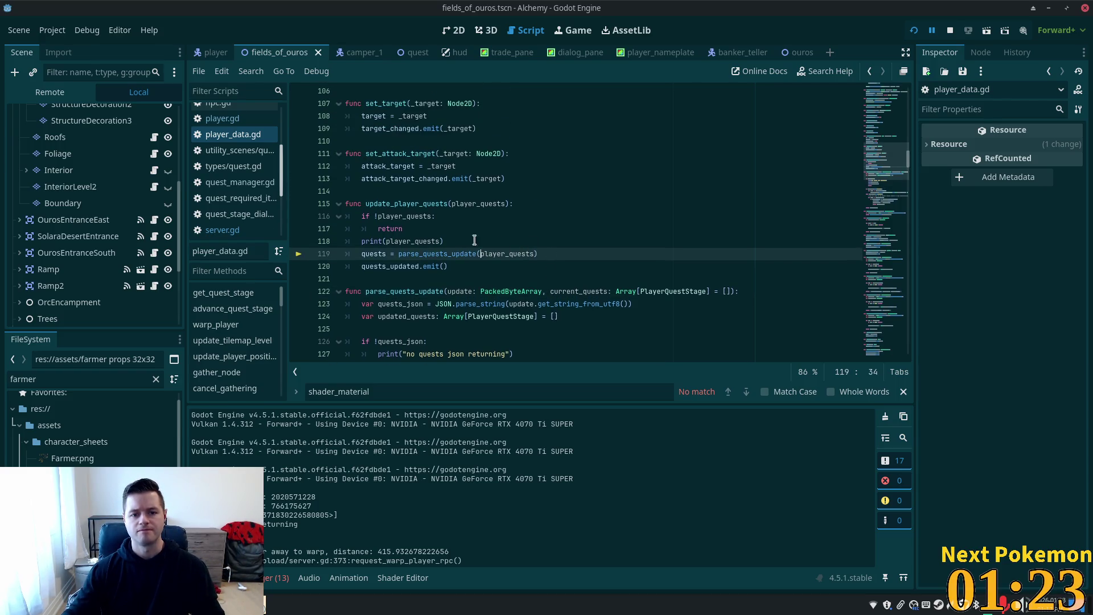
{"action": "left_click", "coordinate": [427, 194]}
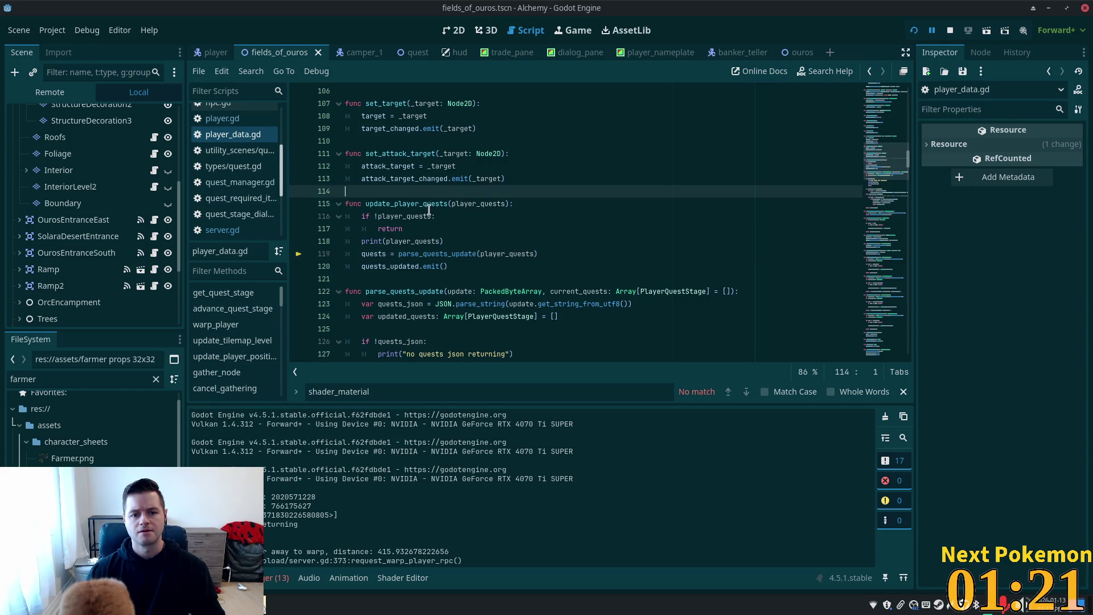
- Copy the update_player_quests function name and switch to the Cursor window
{"action": "double_click", "coordinate": [430, 203]}
{"action": "left_click", "coordinate": [423, 204]}
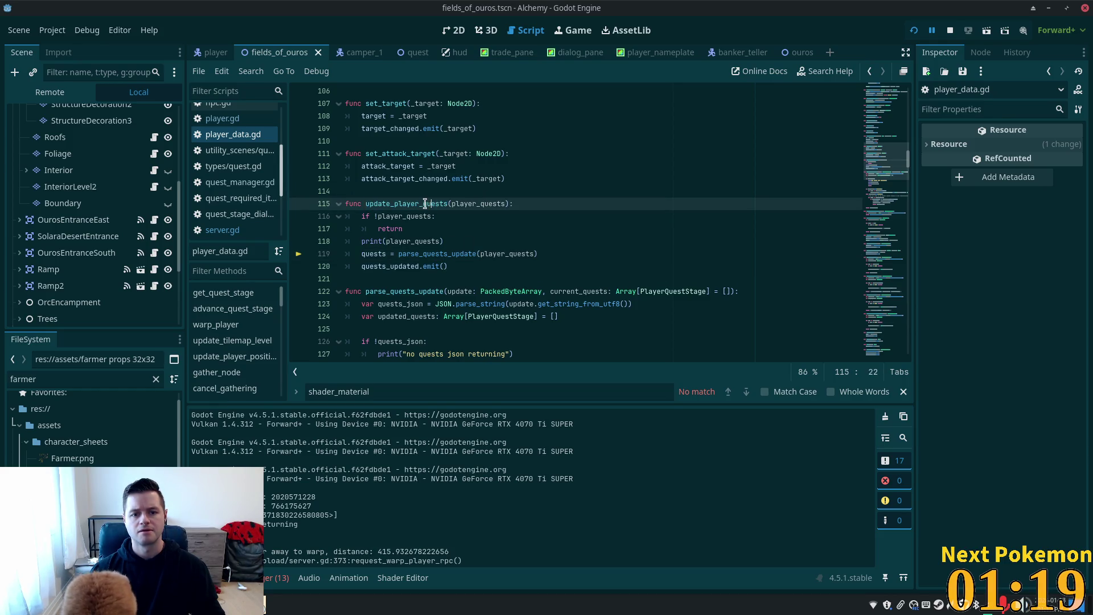
{"action": "double_click", "coordinate": [407, 204]}
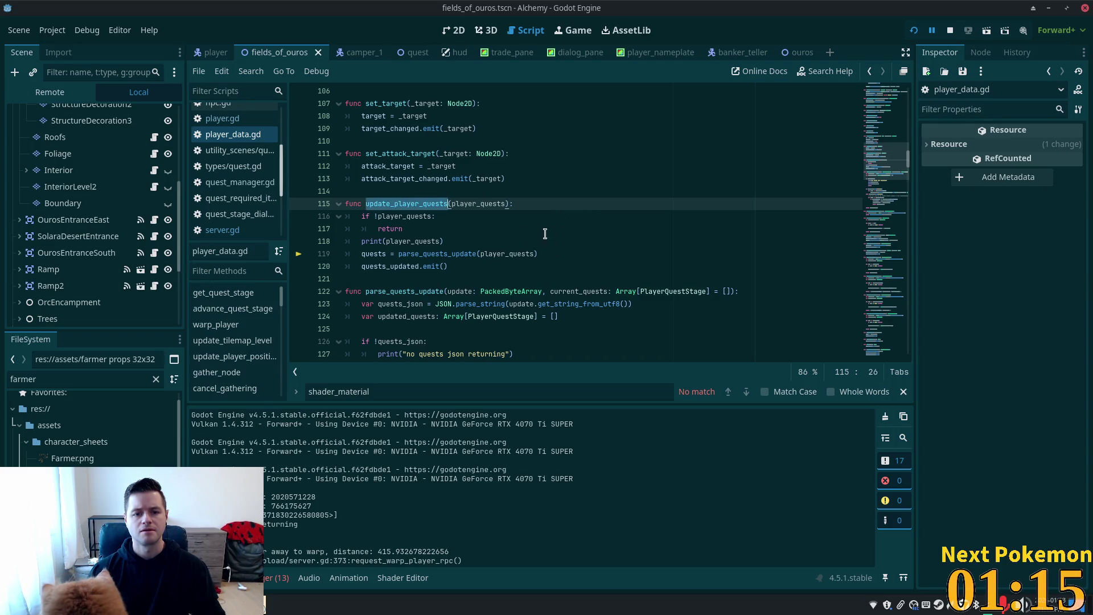
{"action": "left_click", "coordinate": [450, 253]}
{"action": "left_click", "coordinate": [445, 203]}
{"action": "double_click", "coordinate": [445, 204]}
{"action": "key", "text": "alt+Tab"}
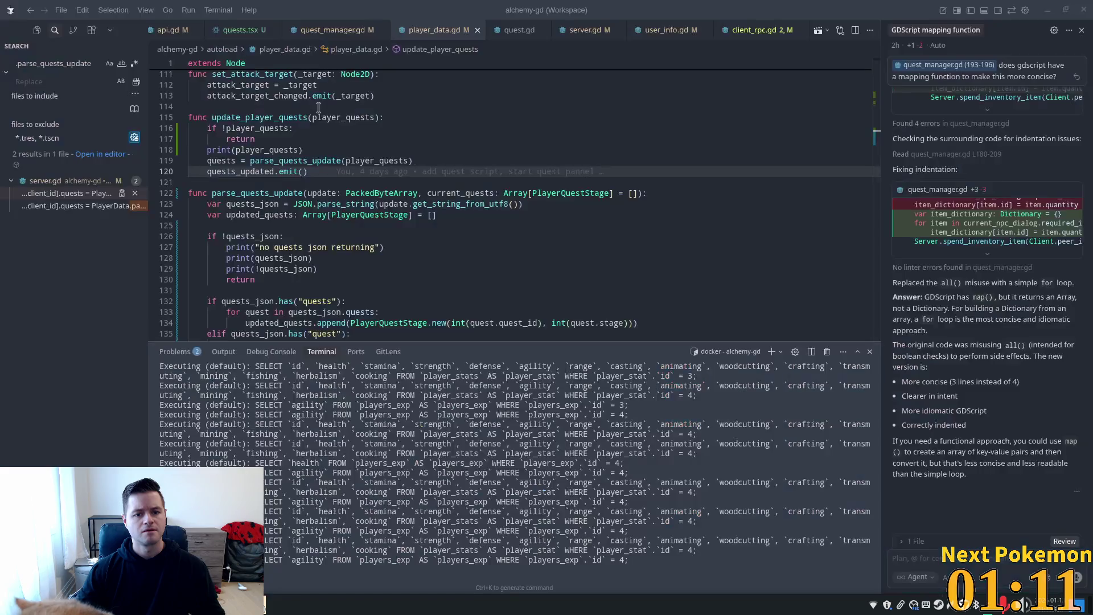
- Search the project for .update_player_quests and follow the client_rpc.gd call to its definition
{"action": "key", "text": "ctrl+shift+f"}
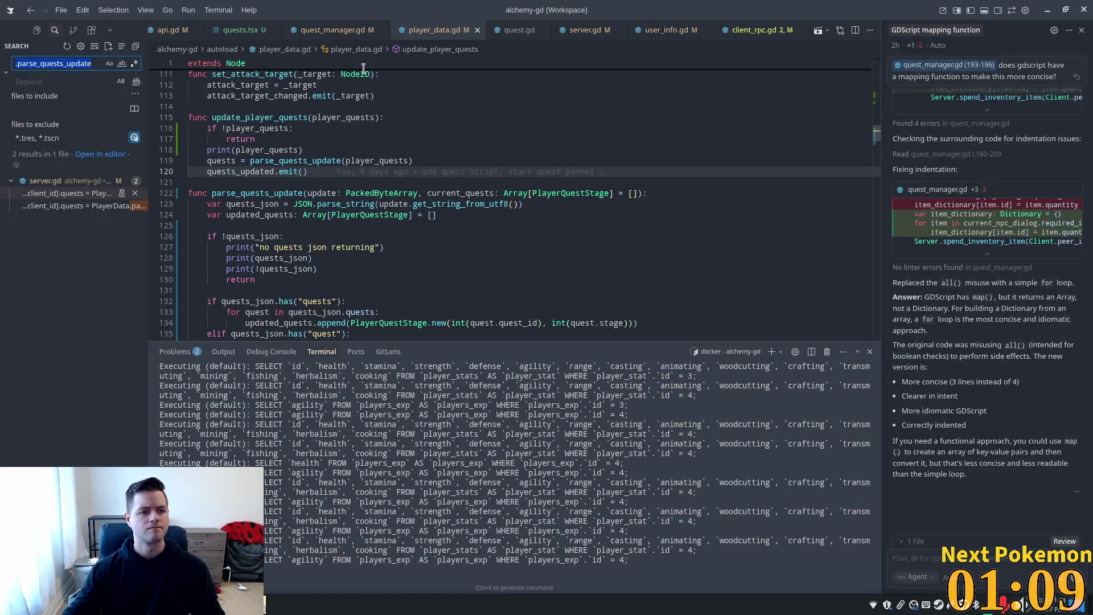
{"action": "key", "text": "ctrl+v"}
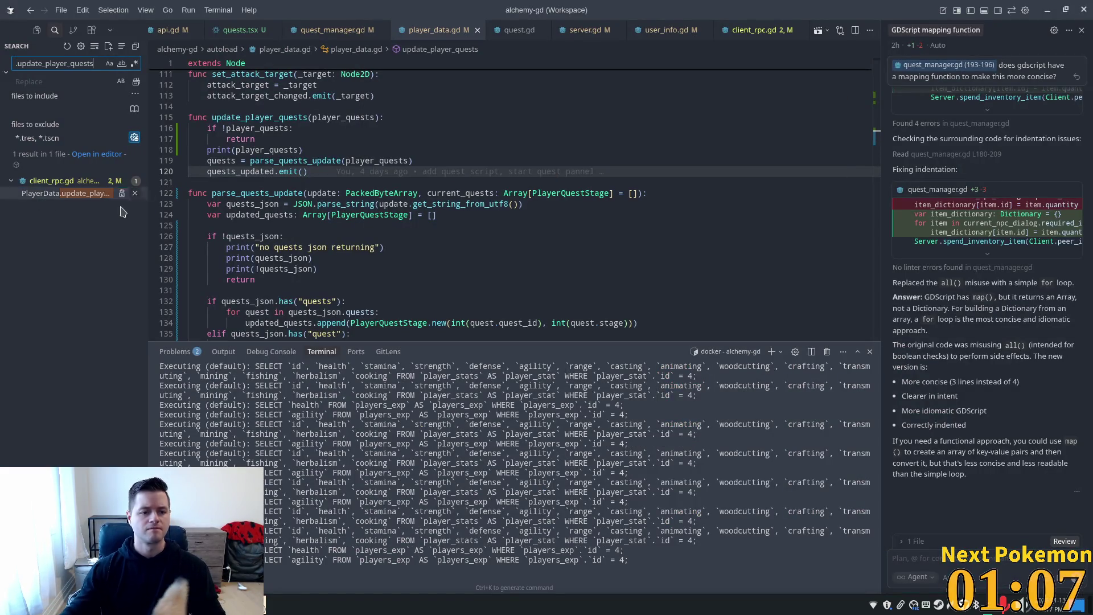
{"action": "left_click", "coordinate": [111, 194]}
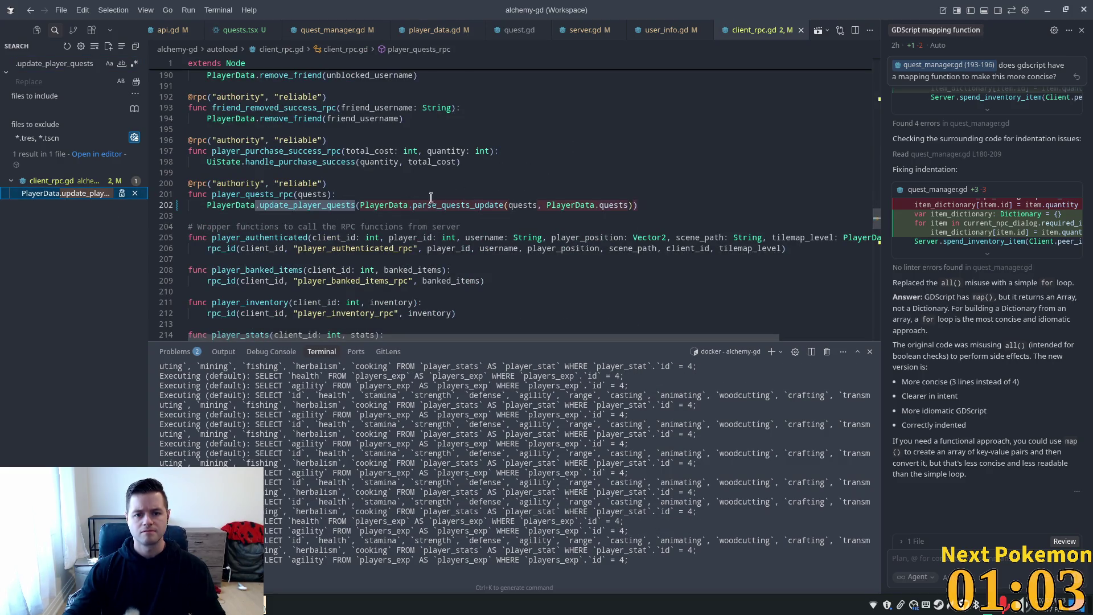
{"action": "left_click", "coordinate": [355, 205]}
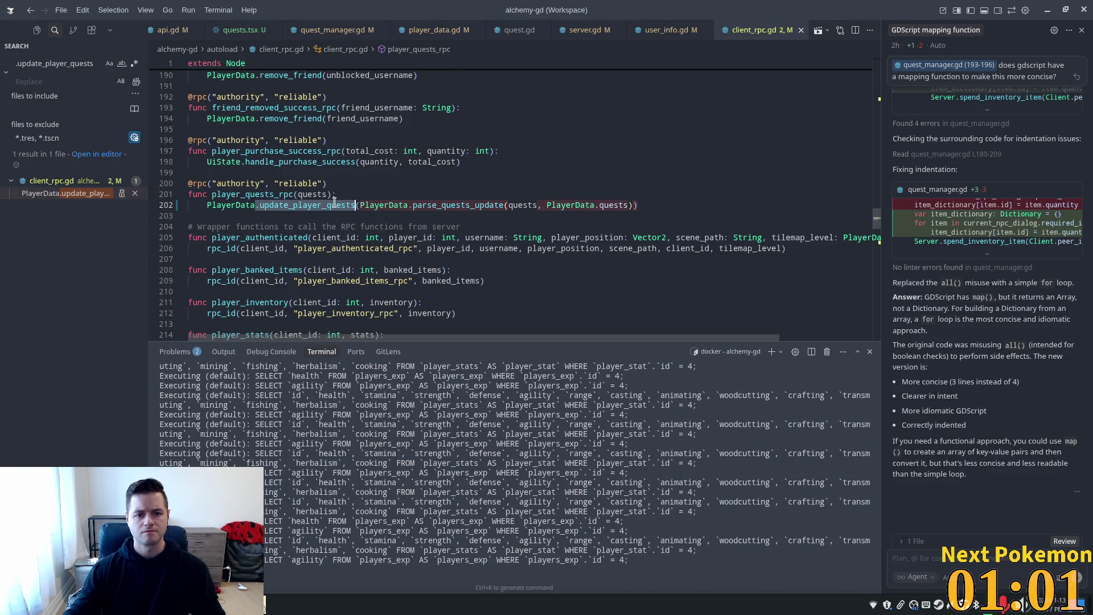
{"action": "left_click", "coordinate": [334, 205], "text": "ctrl"}
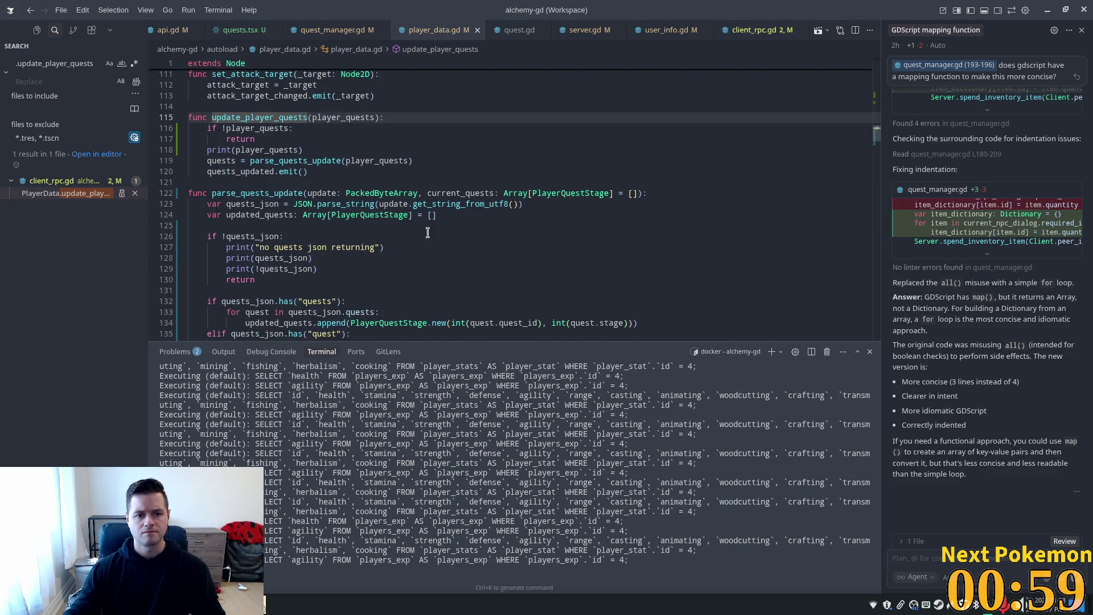
- Review lines 116–119 of update_player_quests in player_data.gd
{"action": "scroll", "coordinate": [276, 184], "scroll_direction": "up", "scroll_amount": 2}
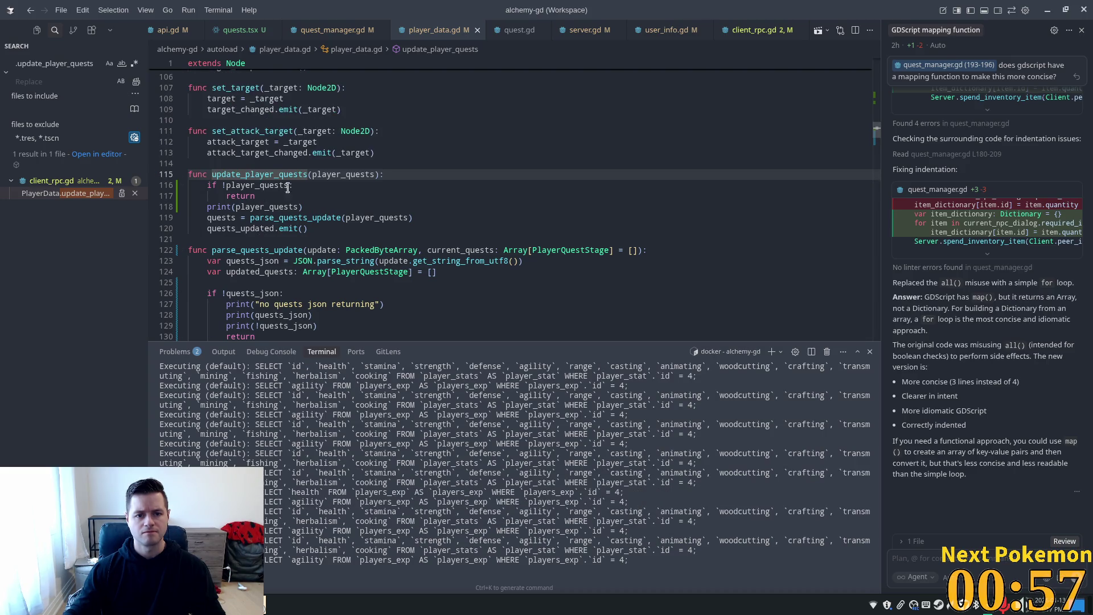
{"action": "left_click", "coordinate": [281, 208]}
{"action": "left_click", "coordinate": [271, 183]}
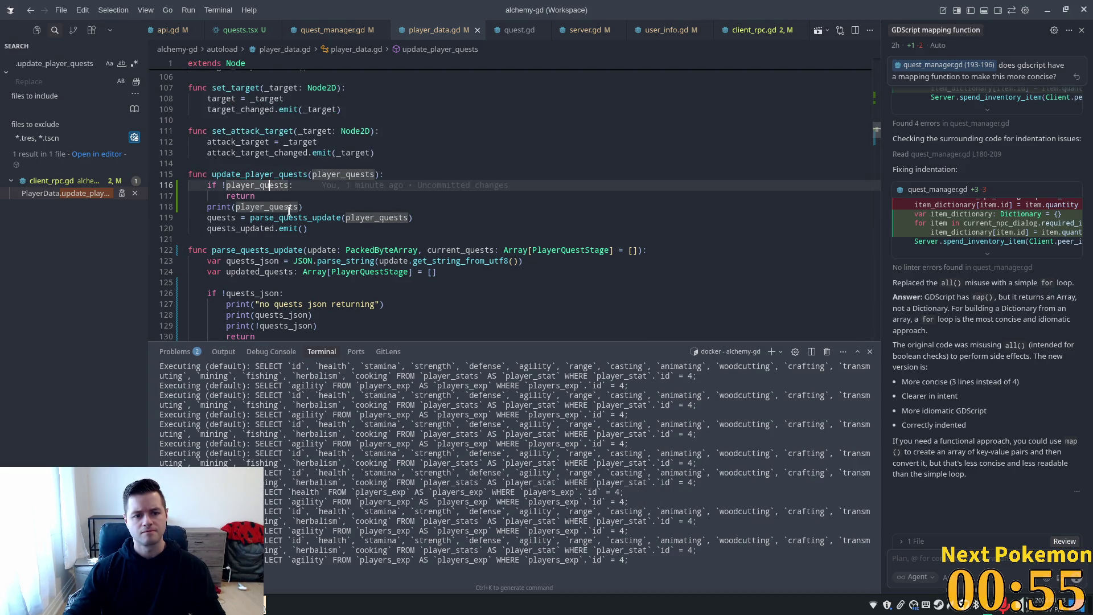
{"action": "left_click", "coordinate": [410, 218]}
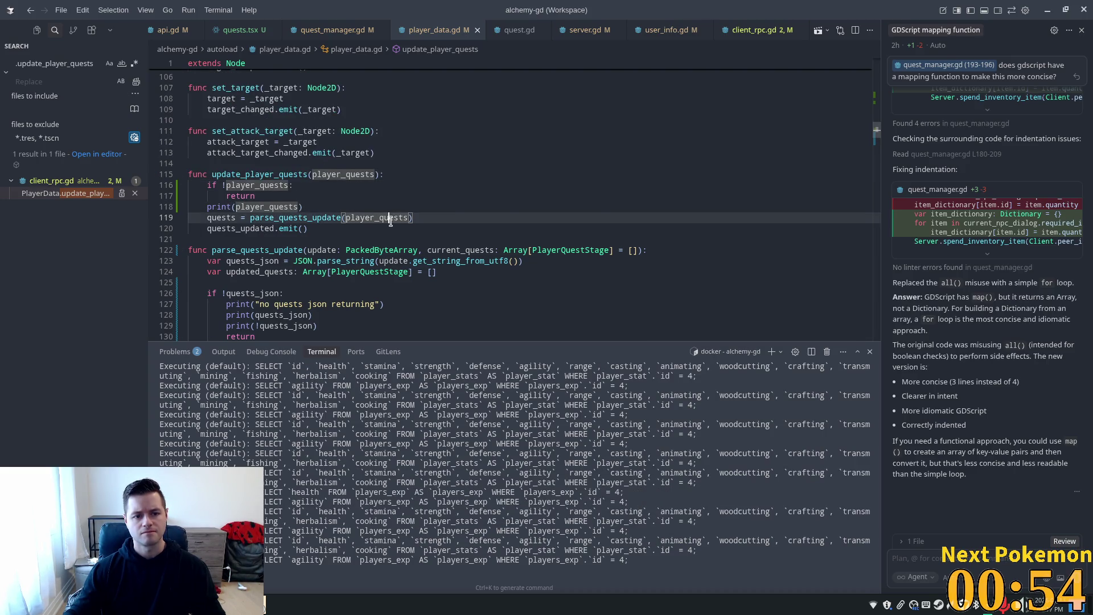
{"action": "left_click", "coordinate": [233, 206]}
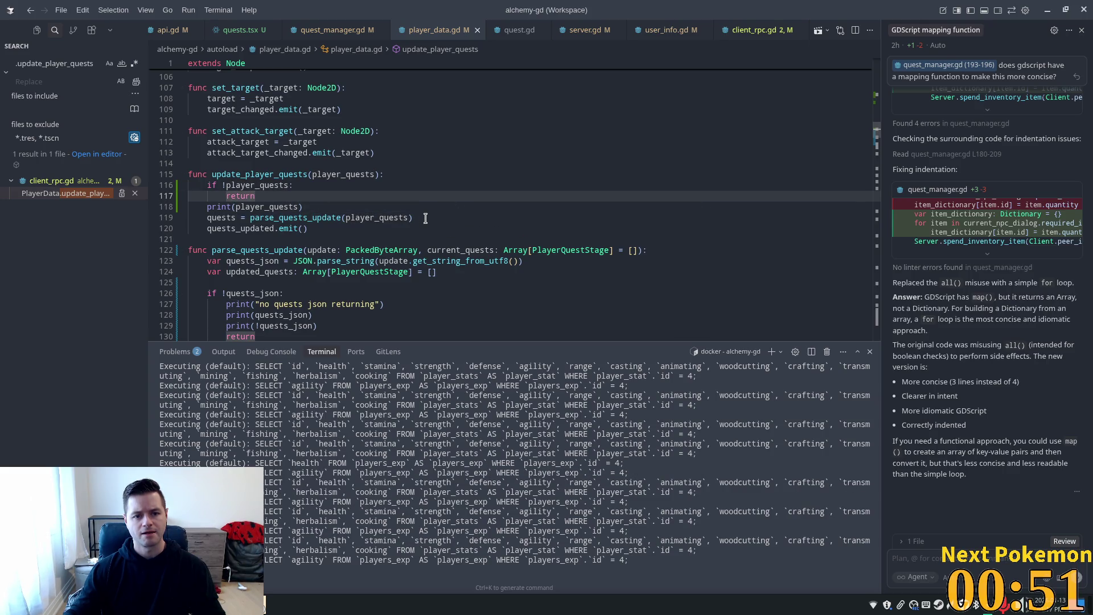
{"action": "left_click", "coordinate": [305, 218]}
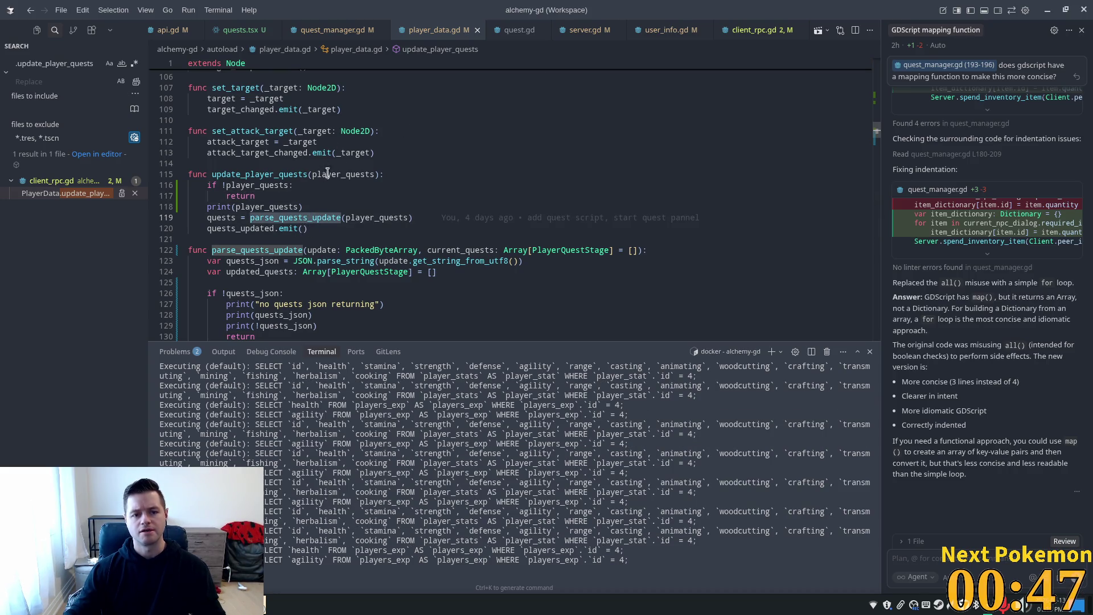
- Return to the client_rpc.gd call, F12 to the definition and select parse_quests_update(player_quests)
{"action": "left_click", "coordinate": [67, 193]}
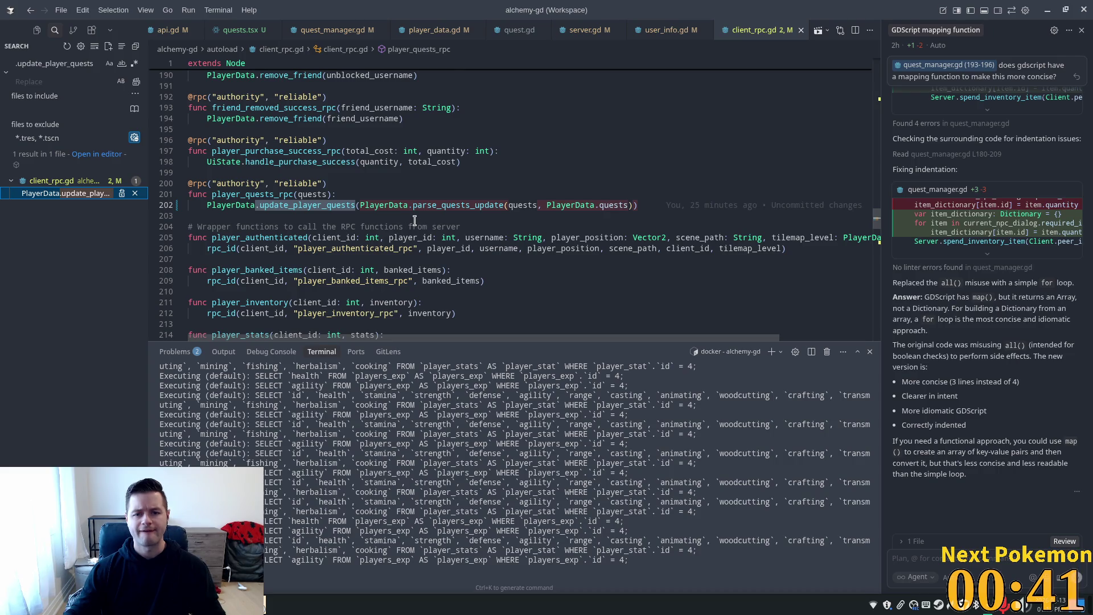
{"action": "double_click", "coordinate": [292, 206]}
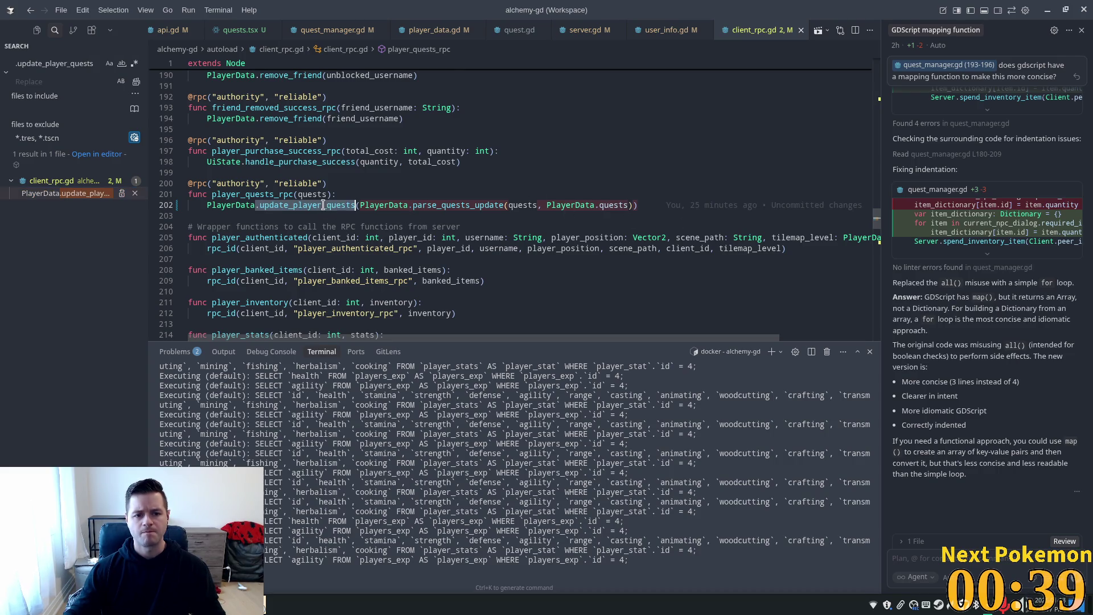
{"action": "key", "text": "F12"}
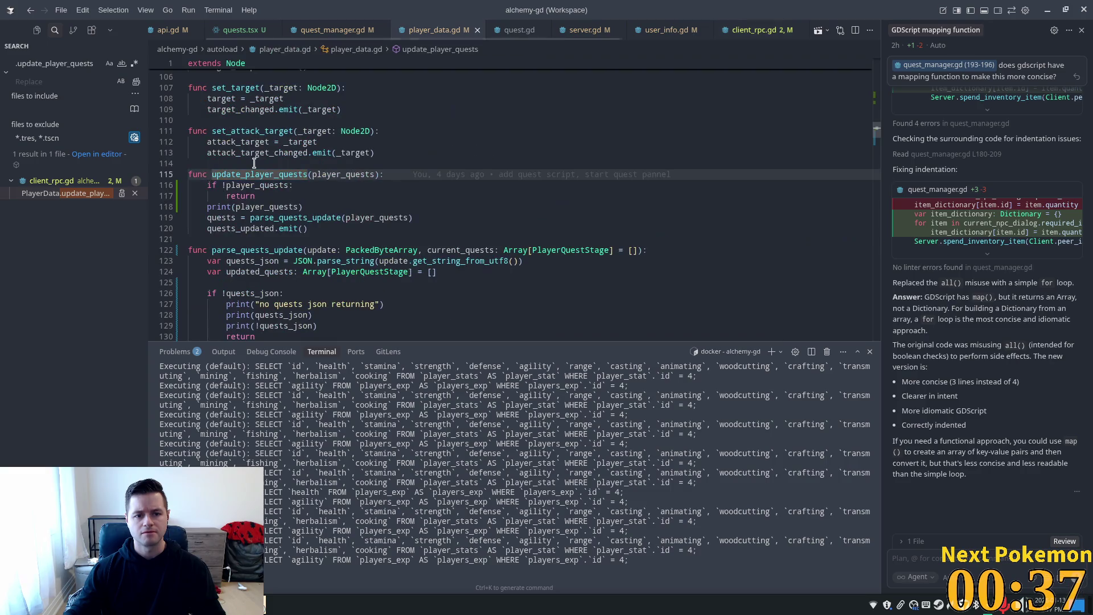
{"action": "mouse_move", "coordinate": [413, 217]}
{"action": "left_mouse_down"}
{"action": "mouse_move", "coordinate": [208, 208]}
{"action": "mouse_move", "coordinate": [248, 219]}
{"action": "left_mouse_up"}
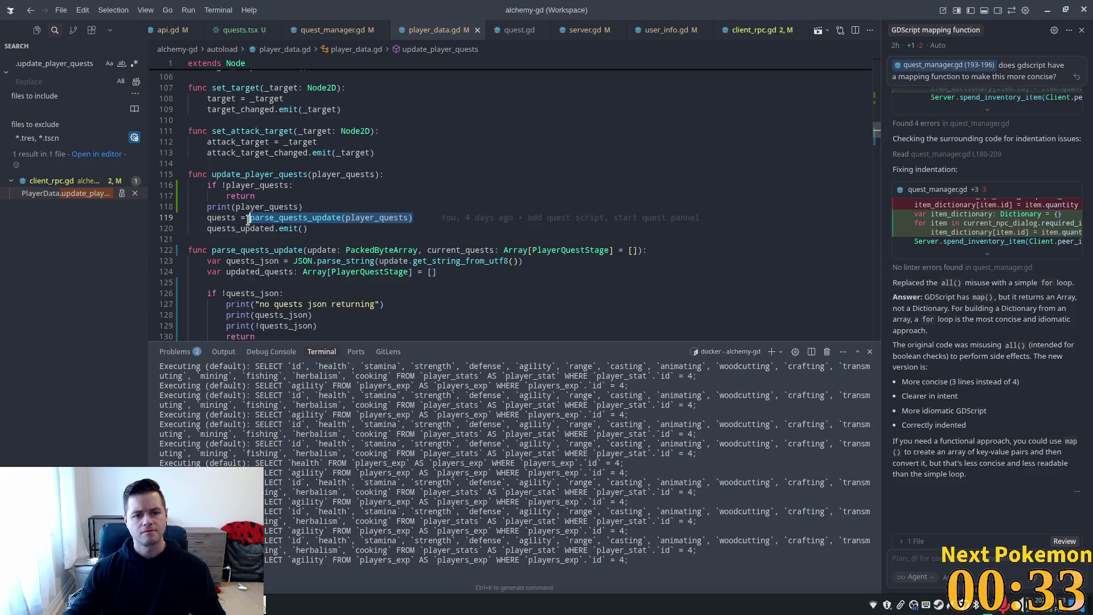
- In update_player_quests, assign player_quests directly instead of parse_quests_update, remove the debug print, and save
{"action": "left_click", "coordinate": [430, 219]}
{"action": "left_click_drag", "start_coordinate": [430, 218], "coordinate": [250, 218]}
{"action": "type", "text": "player_quests"}
{"action": "left_click", "coordinate": [338, 206]}
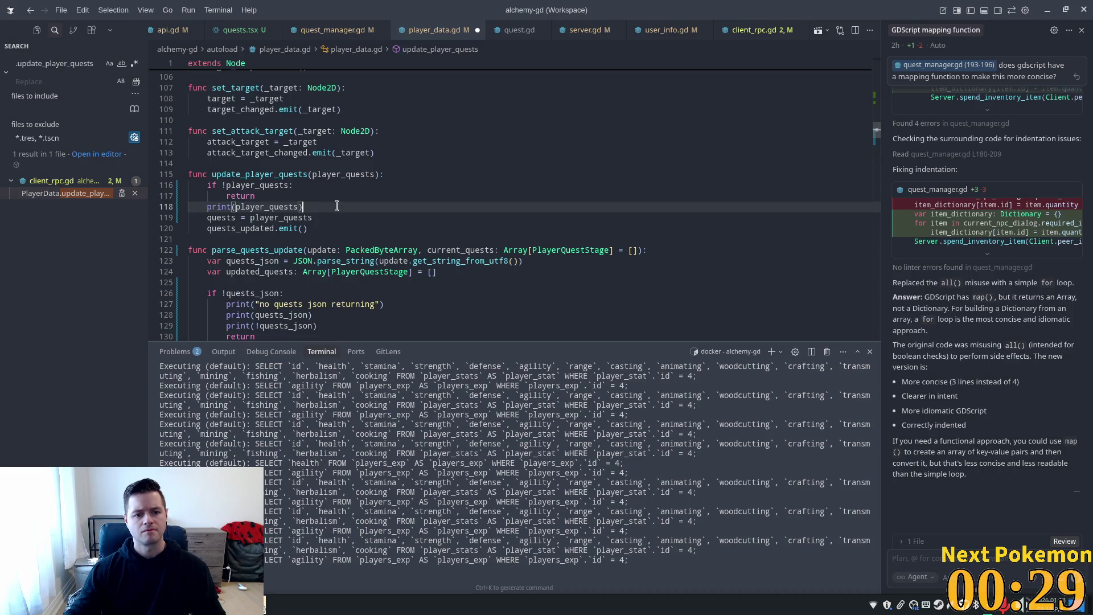
{"action": "left_click_drag", "start_coordinate": [338, 207], "coordinate": [189, 206]}
{"action": "key", "text": "BackSpace"}
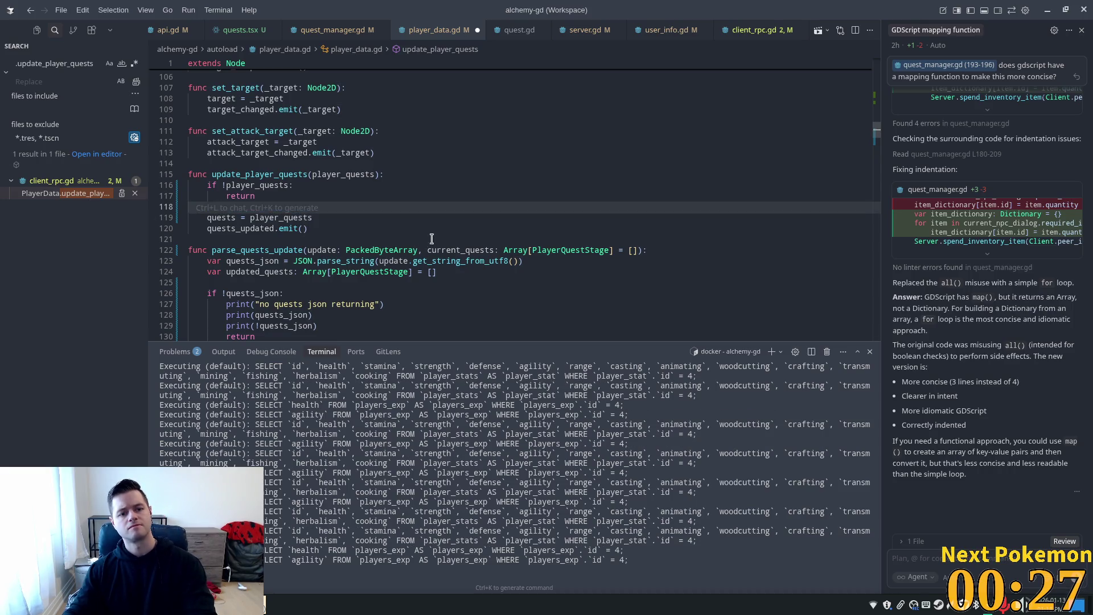
{"action": "key", "text": "BackSpace"}
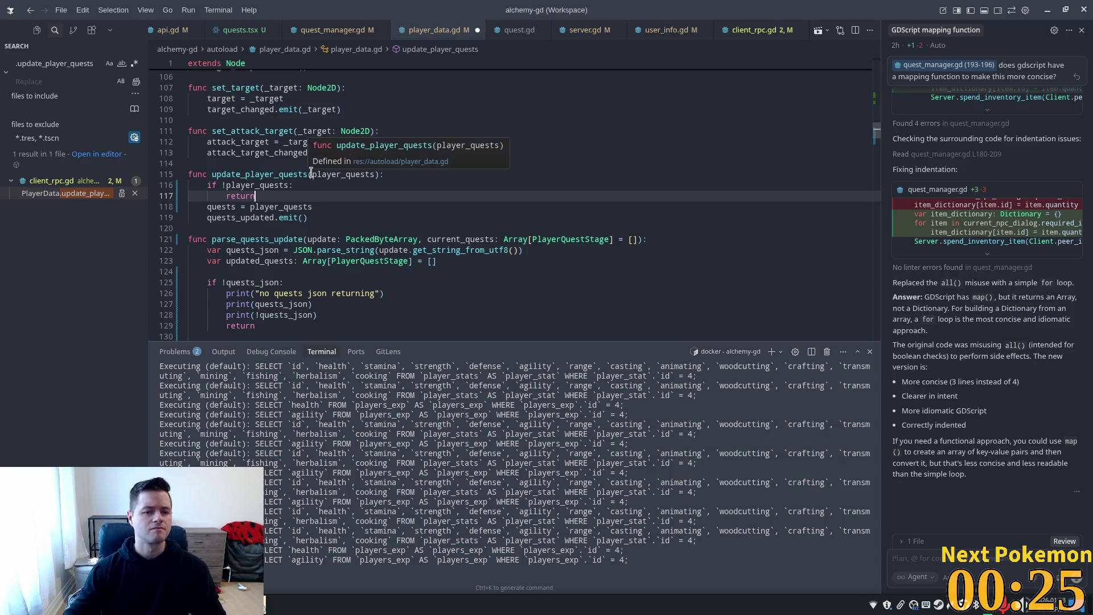
{"action": "key", "text": "Return"}
{"action": "key", "text": "ctrl+s"}
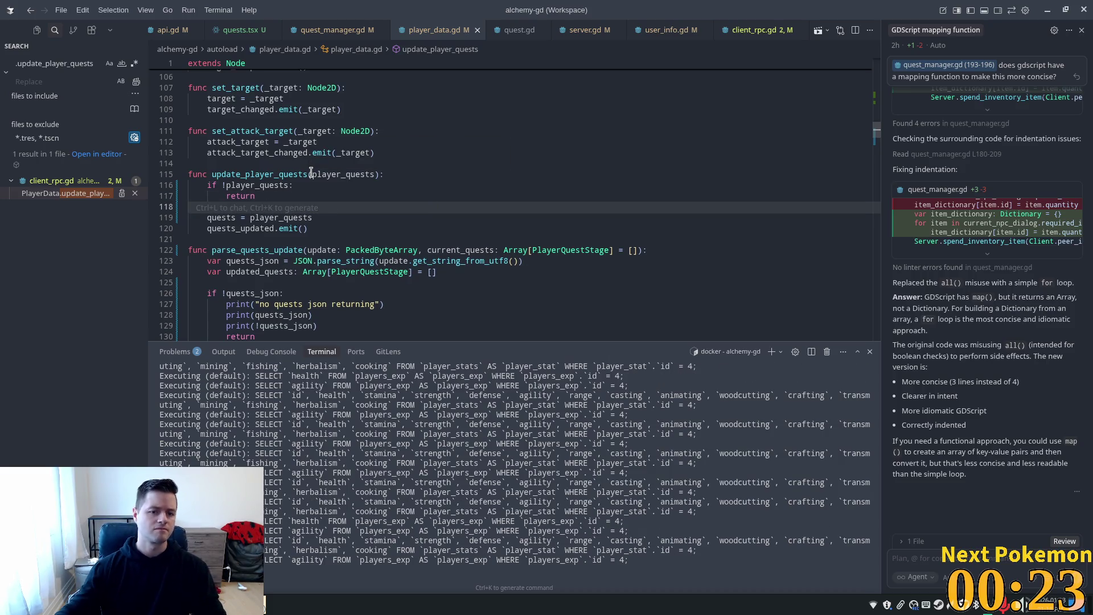
- Refresh phpMyAdmin's player_quests results and delete the player 3 / quest 0 row
{"action": "key", "text": "alt+Tab"}
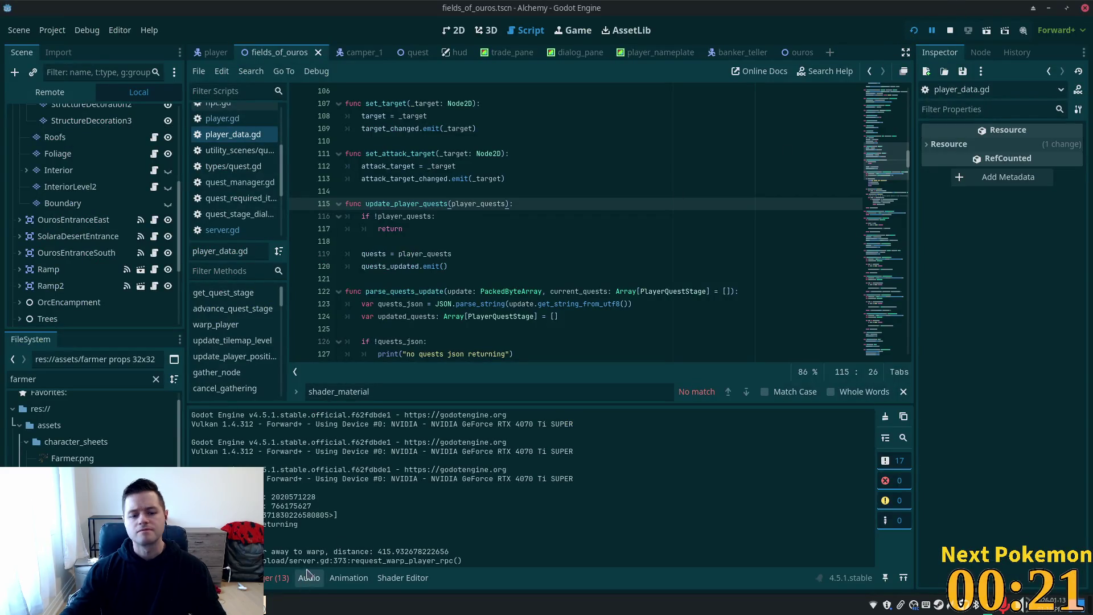
{"action": "key", "text": "alt+Tab"}
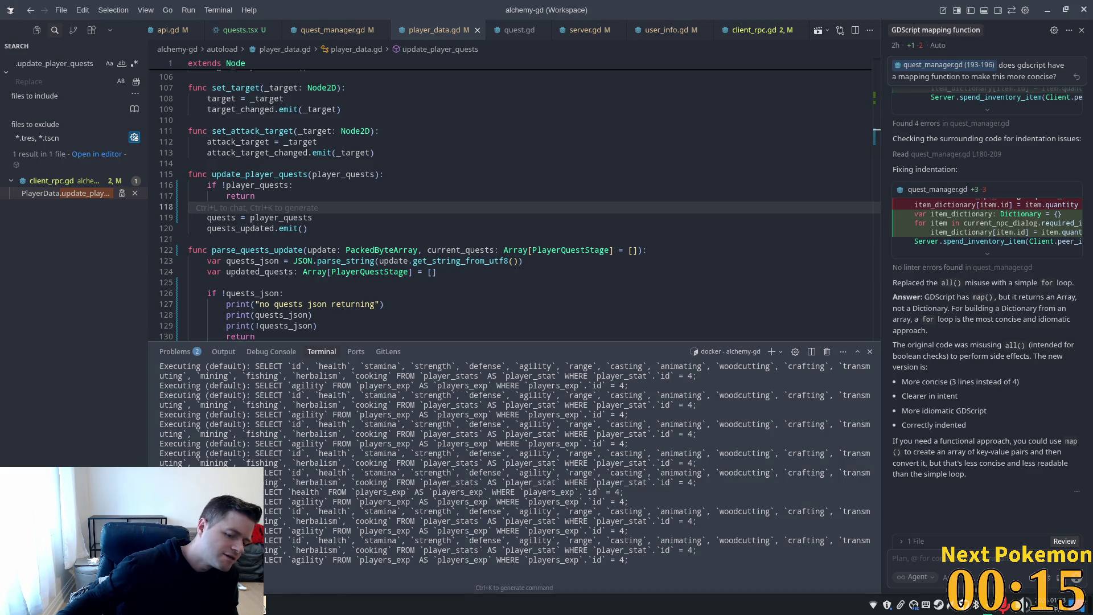
{"action": "key", "text": "alt+Tab"}
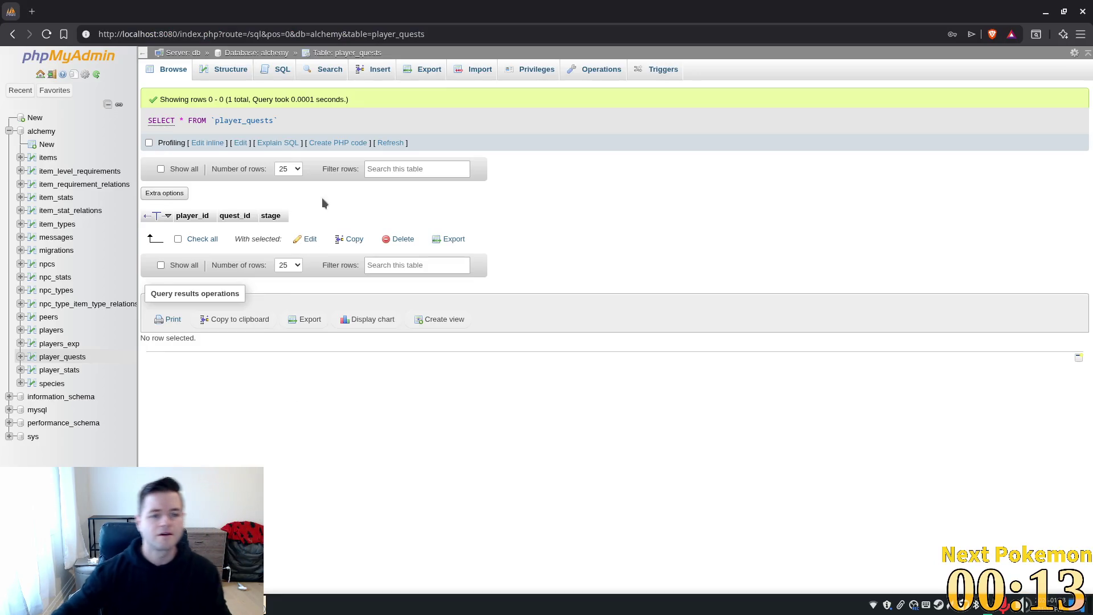
{"action": "left_click", "coordinate": [391, 142]}
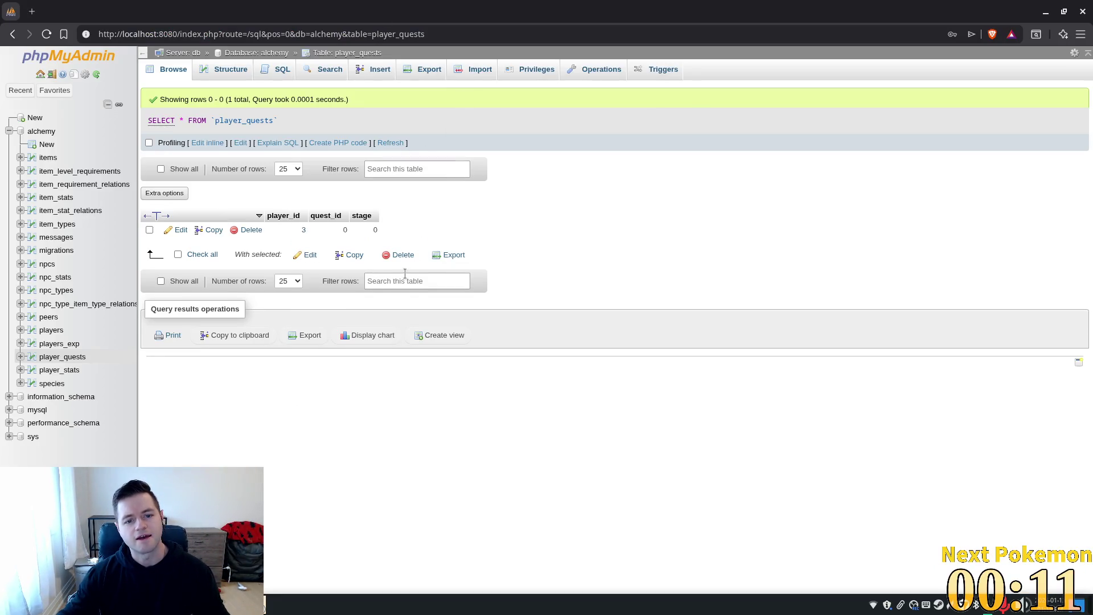
{"action": "left_click", "coordinate": [248, 232]}
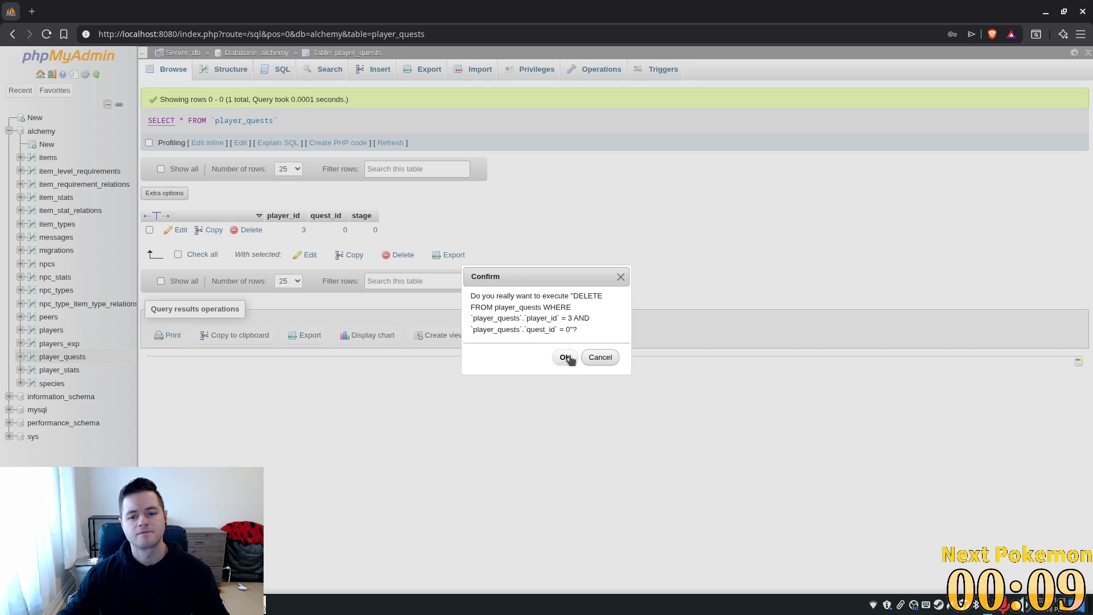
{"action": "left_click", "coordinate": [566, 357]}
{"action": "key", "text": "alt+Tab"}
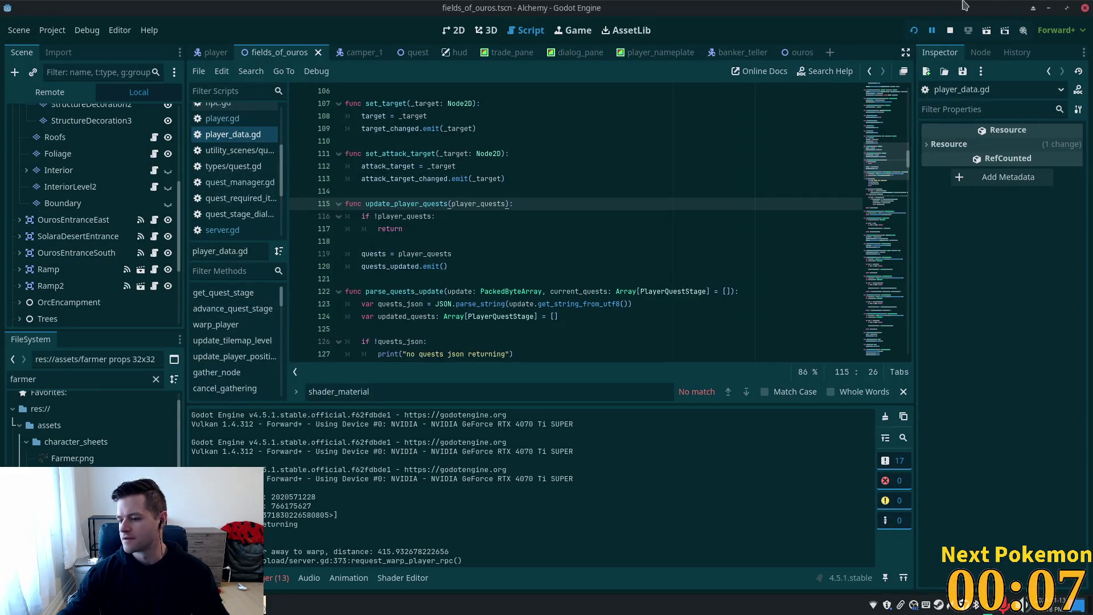
- Relaunch the game with F5 and move the second Alchemy (DEBUG) window to the right
{"action": "key", "text": "F5"}
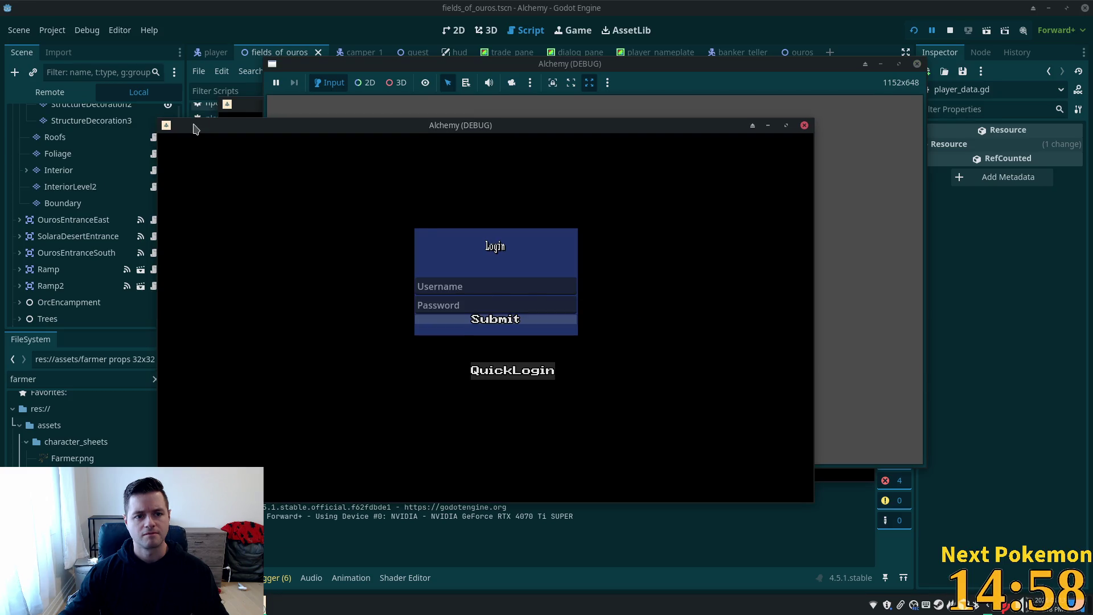
{"action": "left_click_drag", "start_coordinate": [194, 128], "coordinate": [254, 107]}
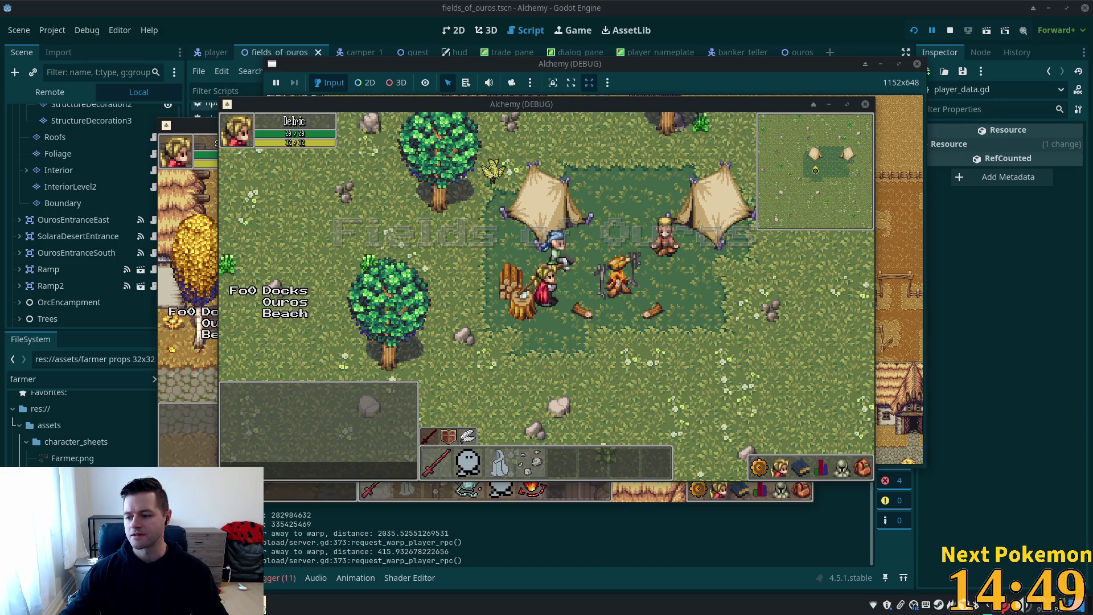
{"action": "left_click", "coordinate": [296, 603]}
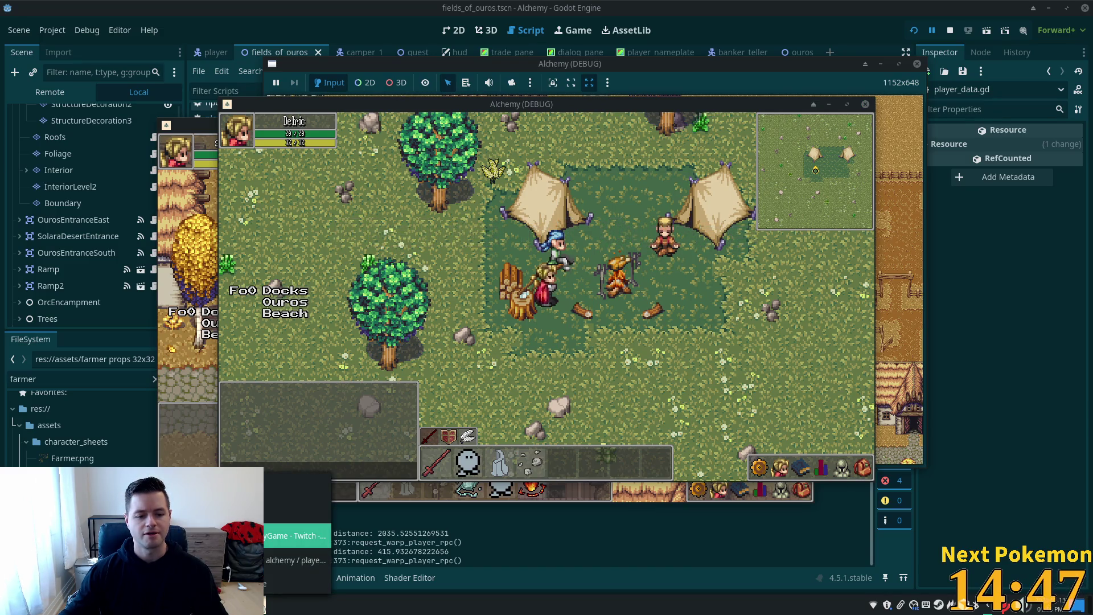
- Reload the PokemonCommunityGame extension, clear its search to list all 384 Pokémon, and return to the game
{"action": "left_click", "coordinate": [296, 536]}
{"action": "key", "text": "BackSpace"}
{"action": "key", "text": "BackSpace"}
{"action": "key", "text": "BackSpace"}
{"action": "type", "text": "toxal"}
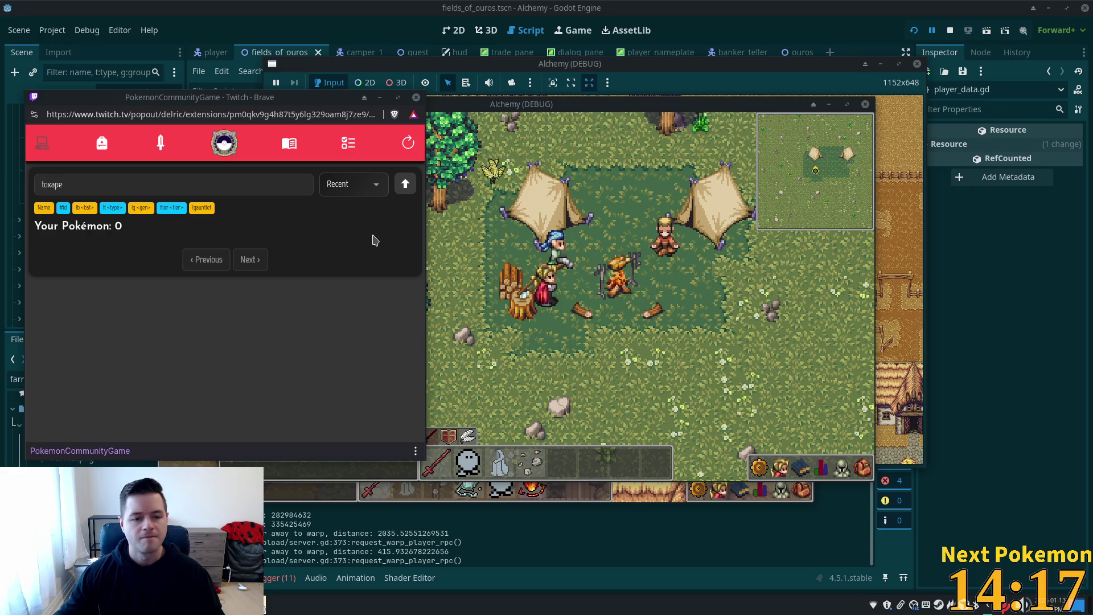
{"action": "left_click", "coordinate": [406, 149]}
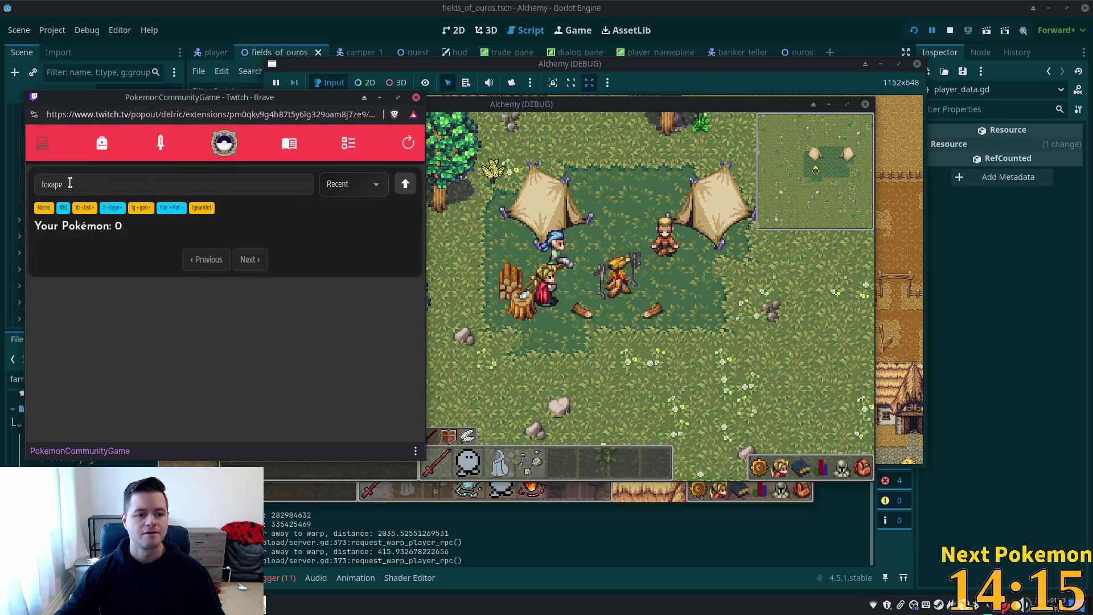
{"action": "key", "text": "BackSpace"}
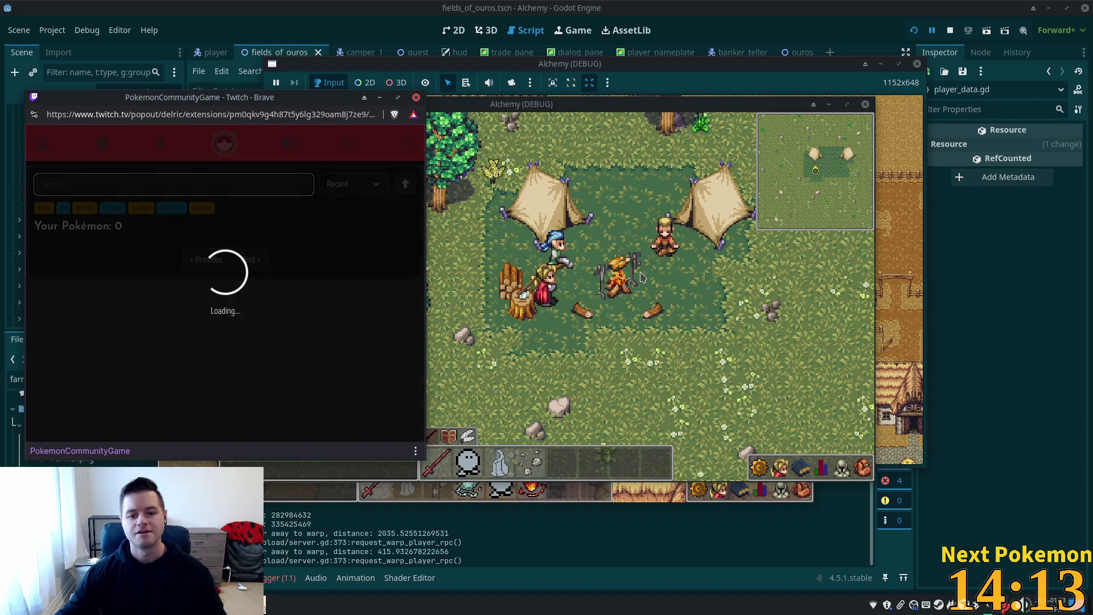
{"action": "left_click", "coordinate": [578, 300]}
{"action": "key", "text": "Down"}
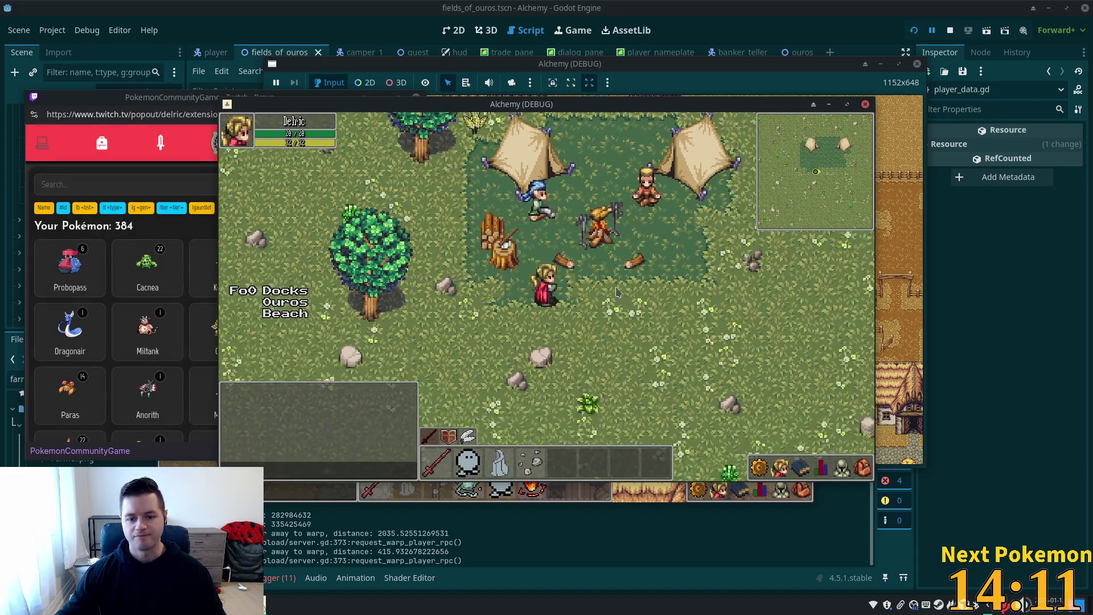
- Talk to the Camper, answer "Sure, I'll help you!", and click through the beef request dialog
{"action": "left_click", "coordinate": [576, 251]}
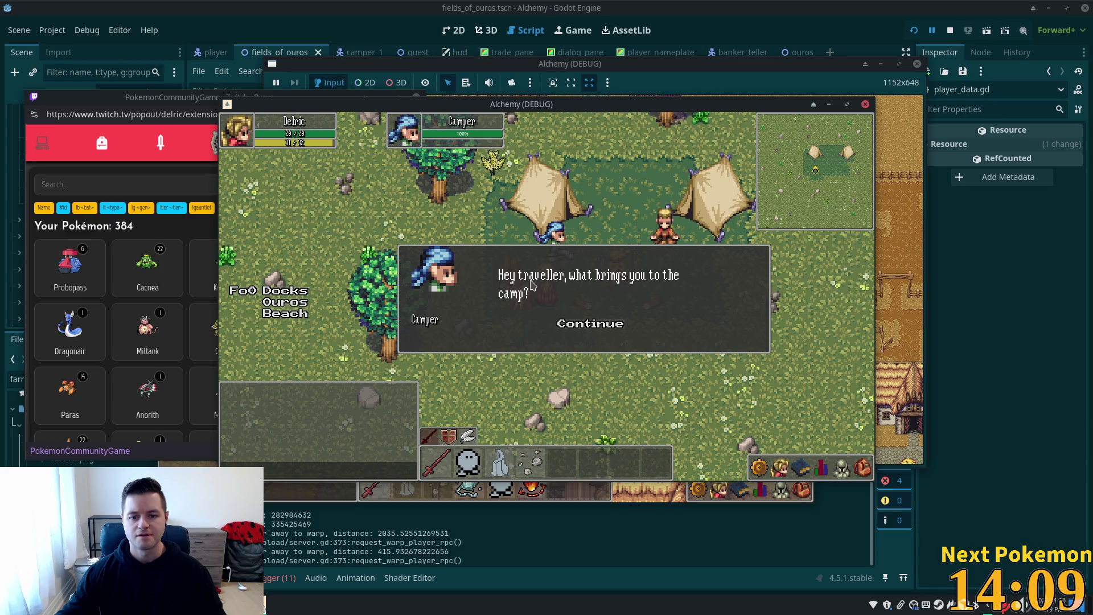
{"action": "left_click", "coordinate": [566, 329]}
{"action": "left_click", "coordinate": [570, 330]}
{"action": "left_click", "coordinate": [571, 322]}
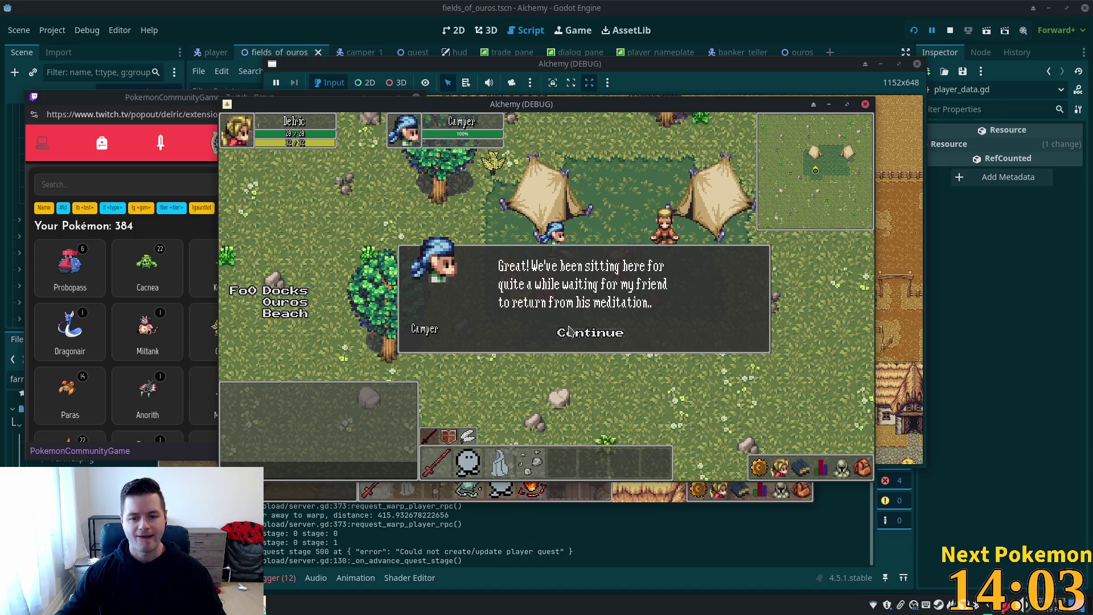
{"action": "left_click", "coordinate": [570, 331]}
{"action": "left_click", "coordinate": [571, 330]}
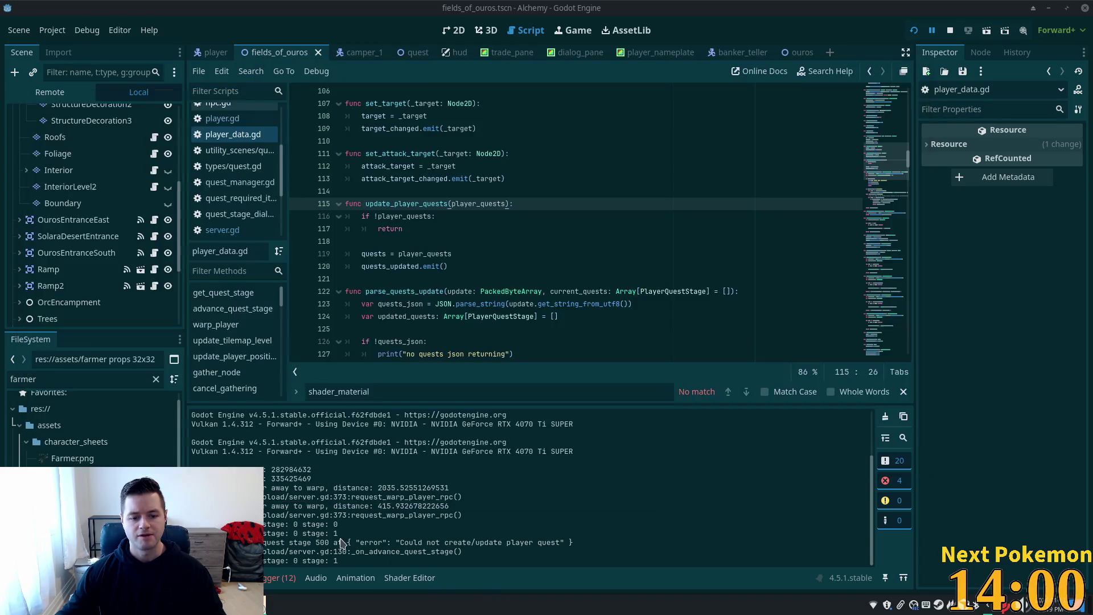
{"action": "left_click", "coordinate": [374, 546]}
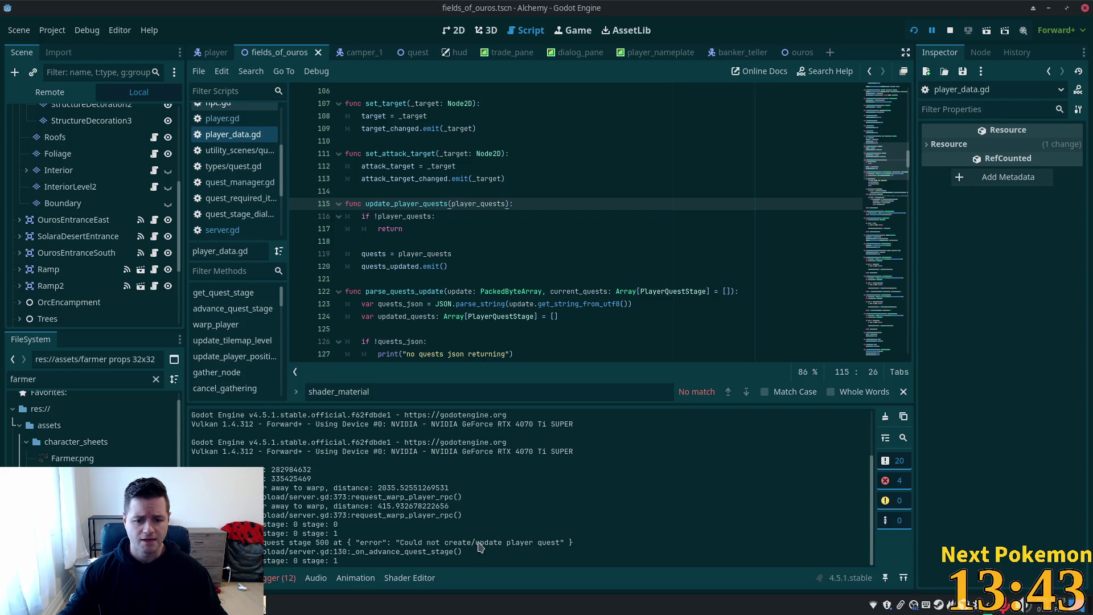
- Review the quest error lines in the Output log and check both game instances
{"action": "left_click_drag", "start_coordinate": [251, 541], "coordinate": [450, 553]}
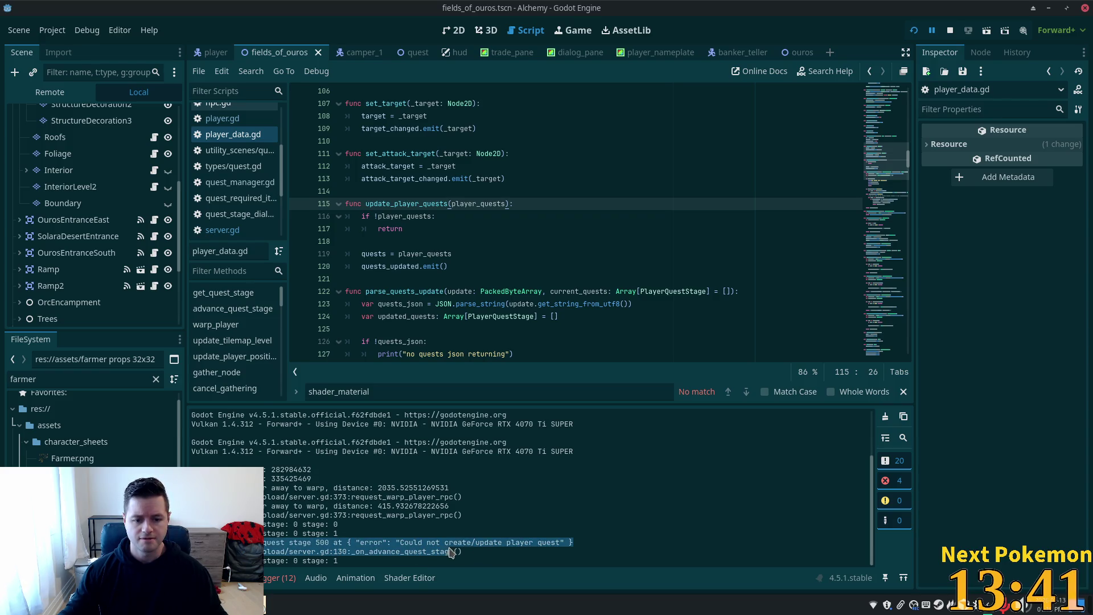
{"action": "left_click", "coordinate": [483, 536]}
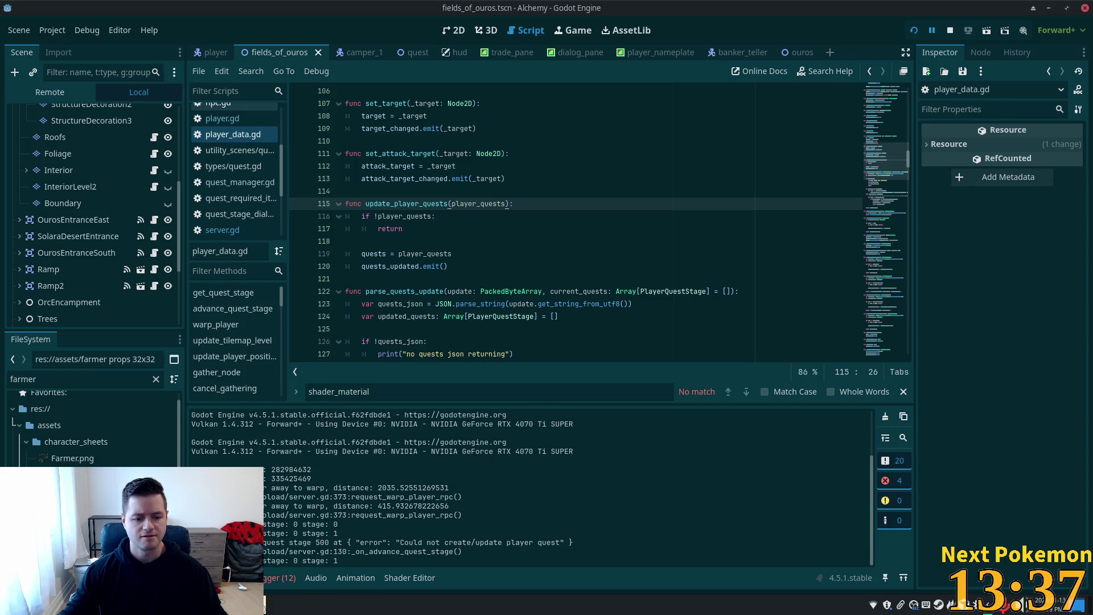
{"action": "left_click", "coordinate": [283, 570]}
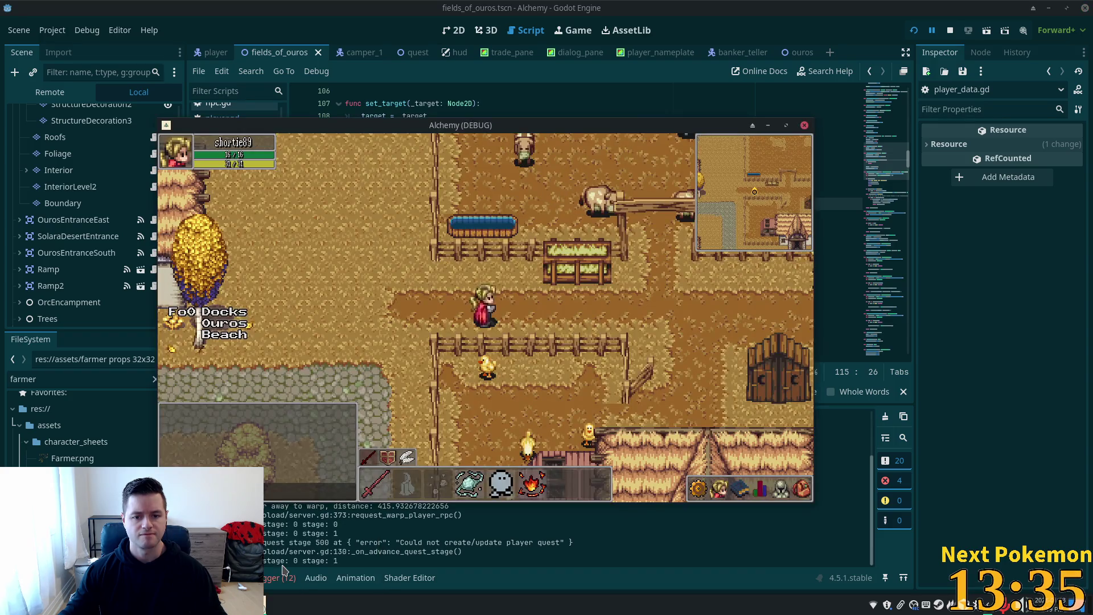
{"action": "left_click", "coordinate": [267, 603]}
{"action": "left_click", "coordinate": [300, 538]}
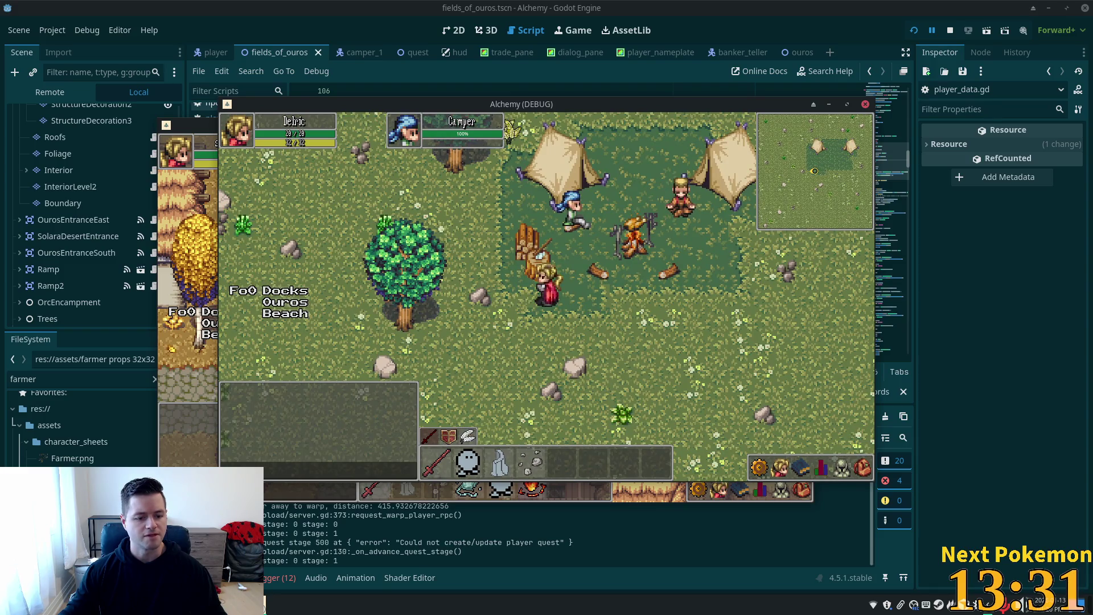
{"action": "key", "text": "alt+Tab"}
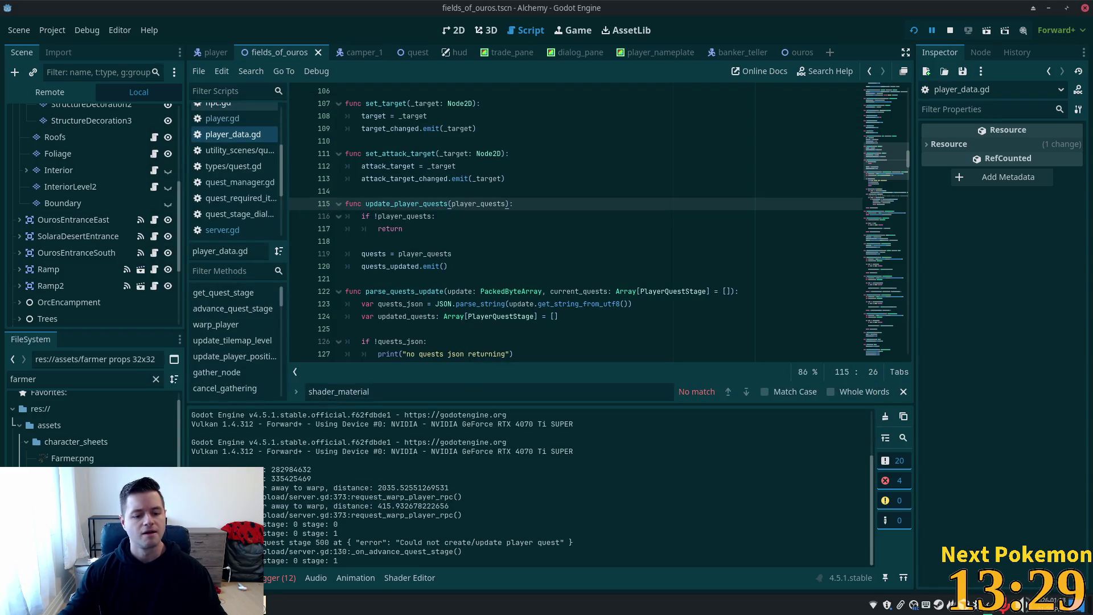
{"action": "key", "text": "alt+Tab"}
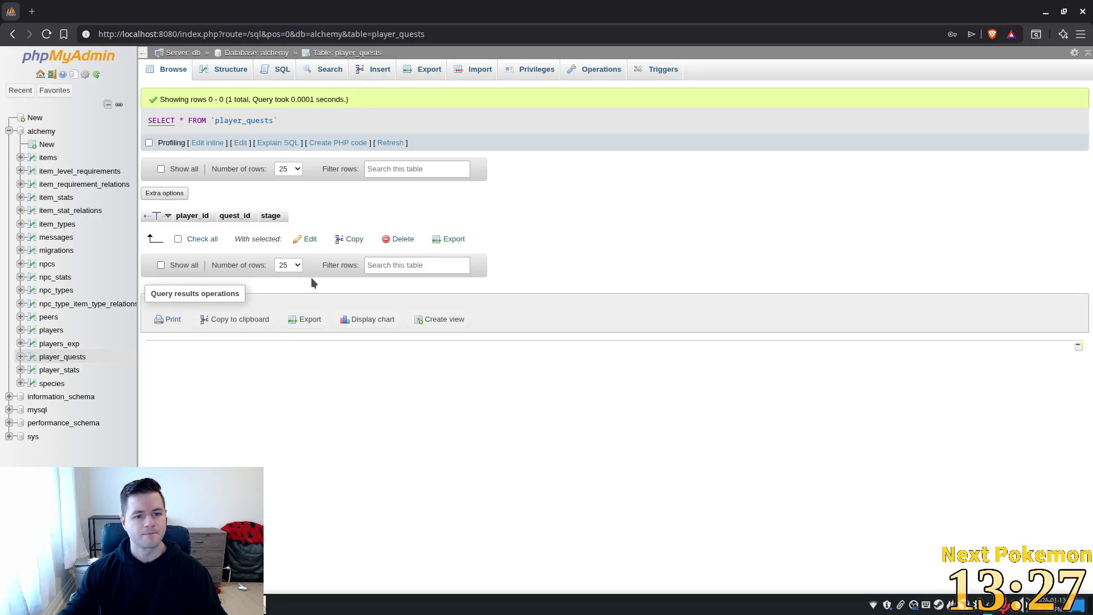
- Refresh the player_quests results to confirm player 3, quest 0 at stage 1
{"action": "left_click", "coordinate": [391, 143]}
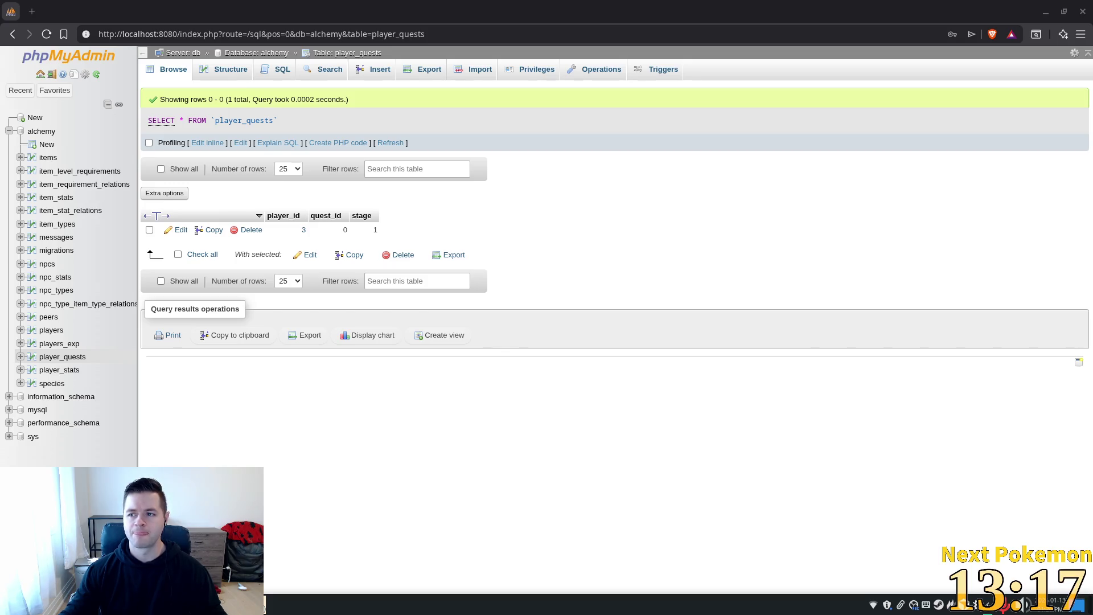
{"action": "key", "text": "alt+Tab"}
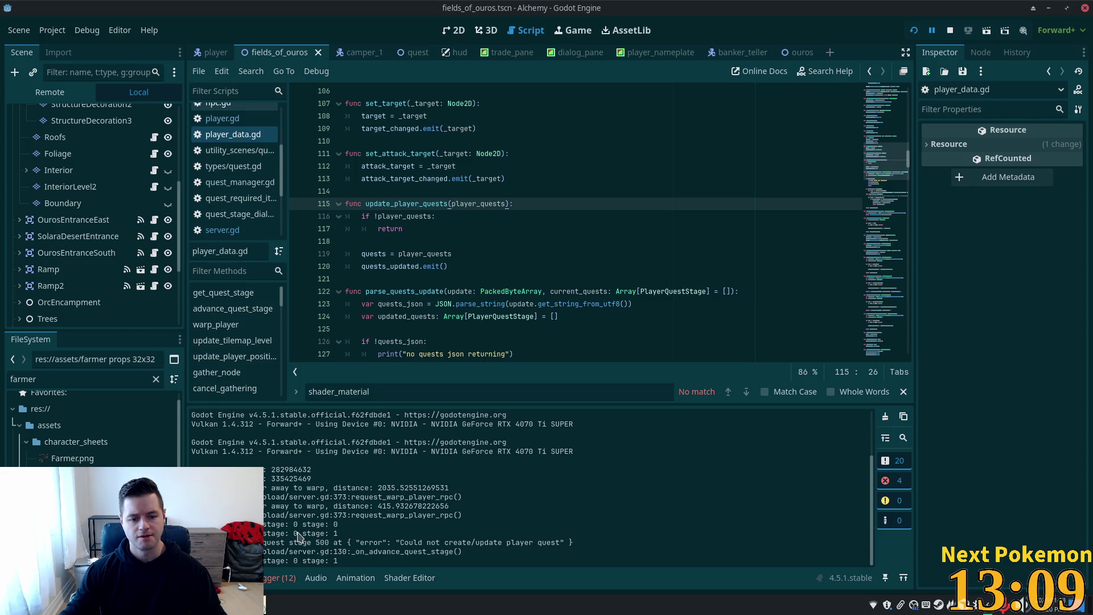
- Bring the game instance standing at the camp to the front
{"action": "left_click", "coordinate": [8, 604]}
{"action": "right_click", "coordinate": [268, 604]}
{"action": "left_click", "coordinate": [276, 602]}
{"action": "left_click", "coordinate": [285, 564]}
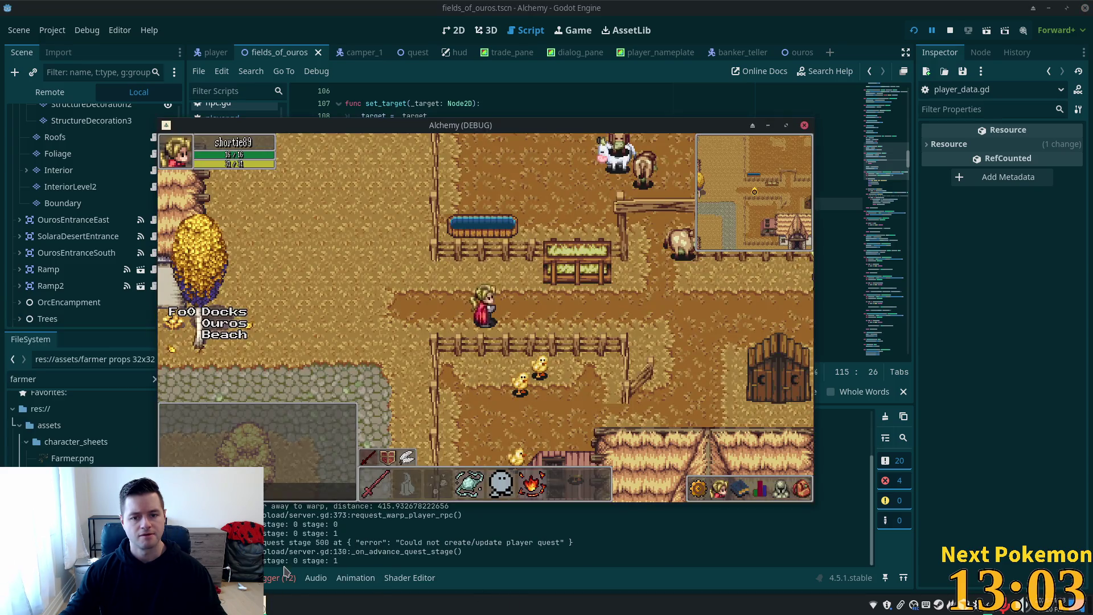
{"action": "left_click", "coordinate": [276, 602]}
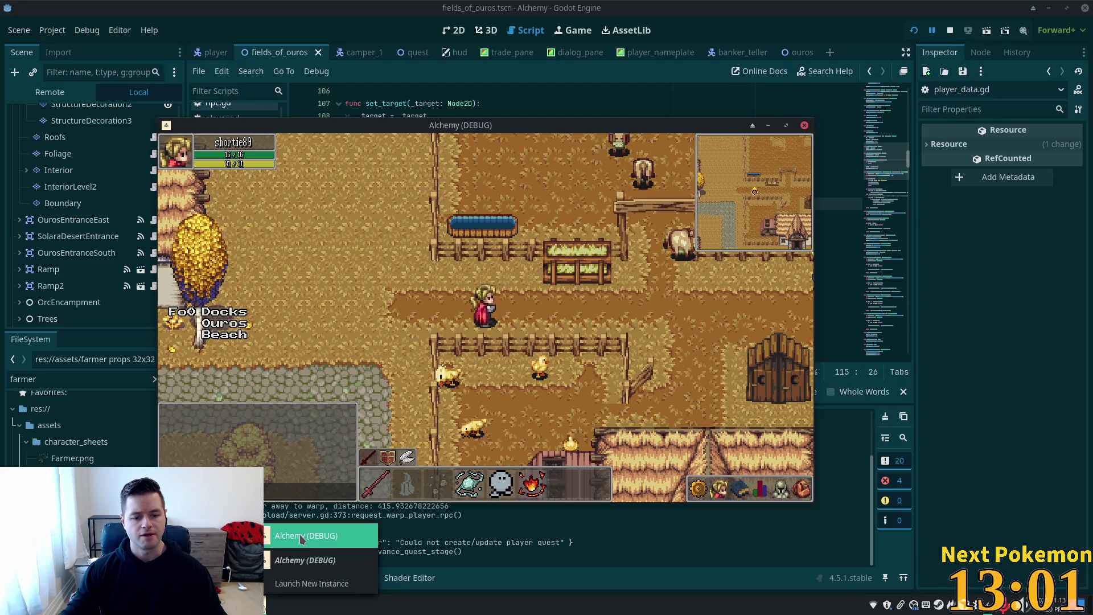
{"action": "left_click", "coordinate": [302, 542]}
- Talk to the Camper again through to the end, then open the Output log's copy options
{"action": "left_click", "coordinate": [571, 214]}
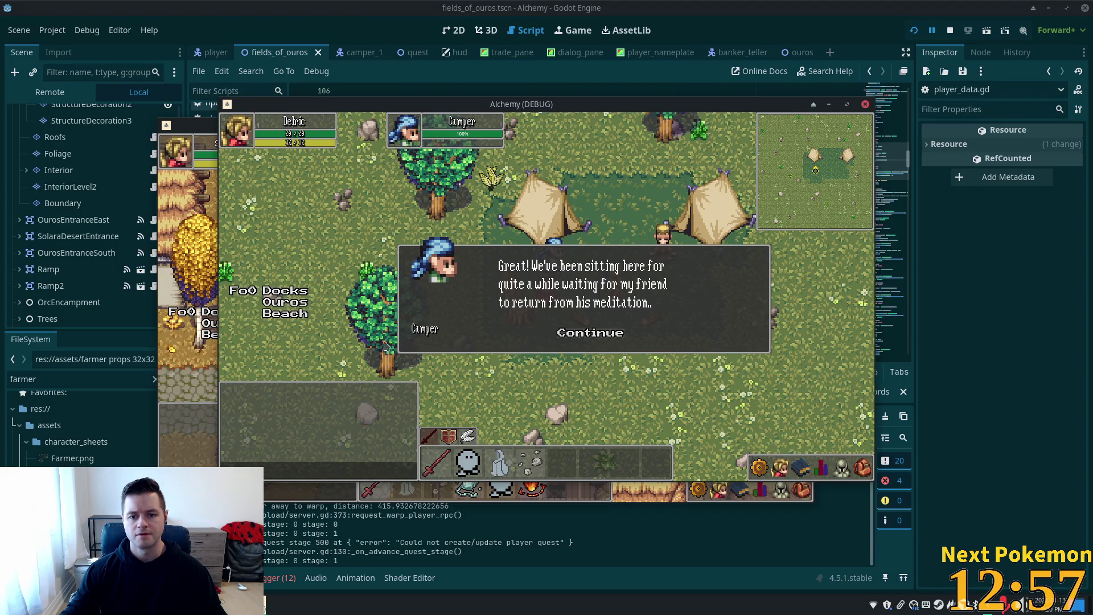
{"action": "left_click", "coordinate": [592, 331]}
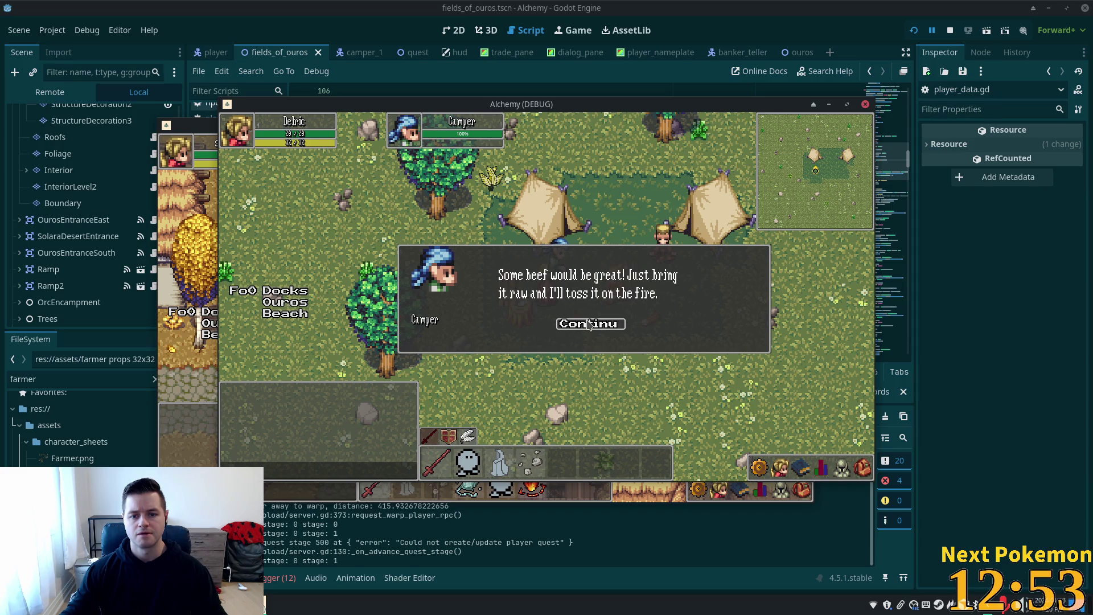
{"action": "left_click", "coordinate": [589, 324]}
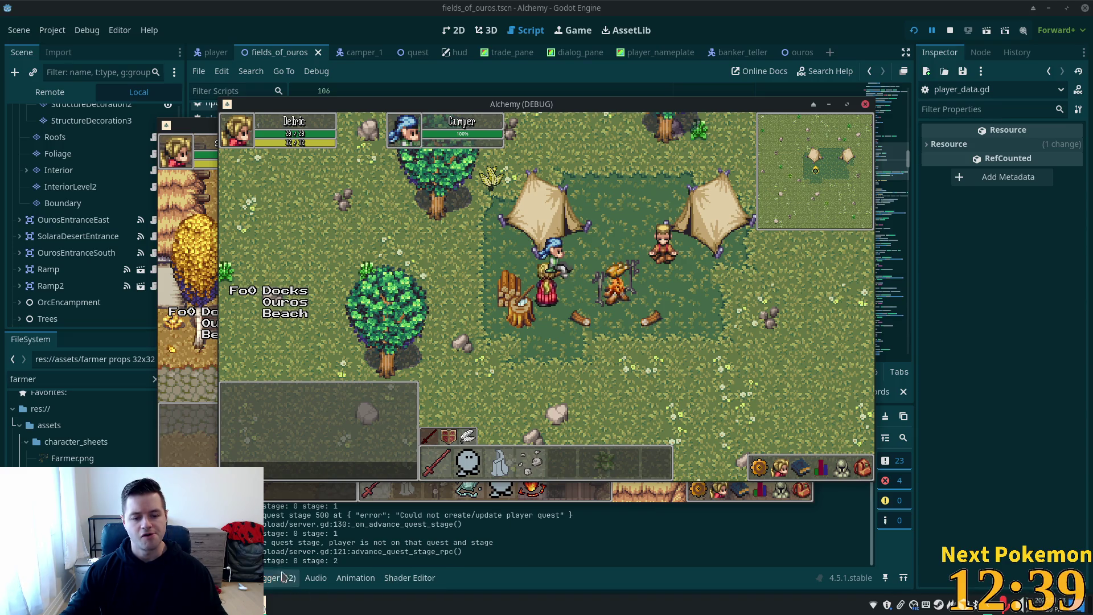
{"action": "left_click", "coordinate": [313, 538]}
{"action": "right_click", "coordinate": [312, 543]}
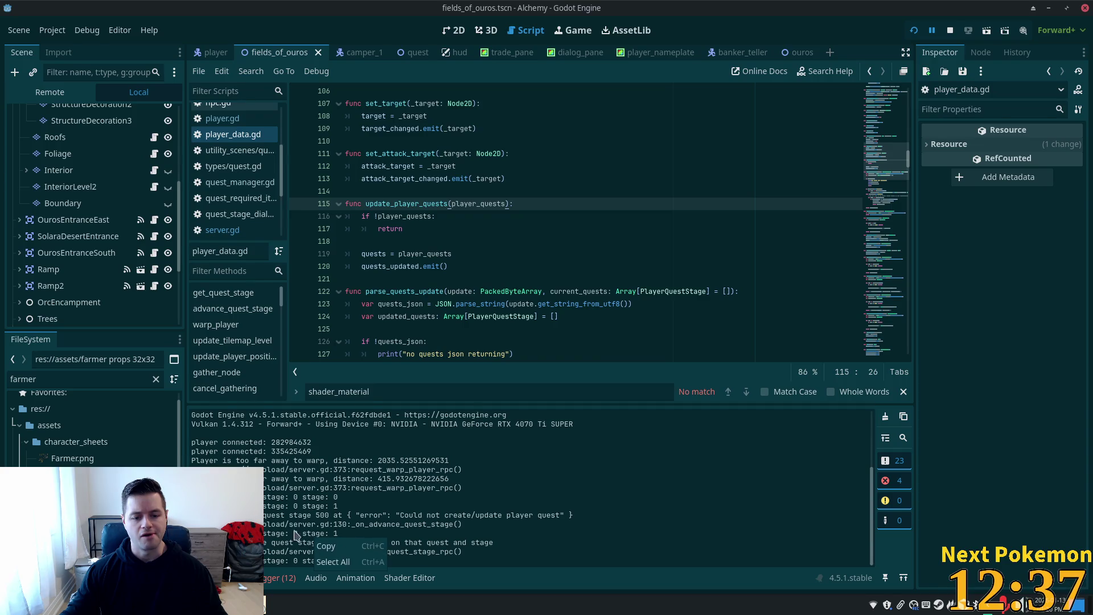
{"action": "left_click", "coordinate": [306, 540]}
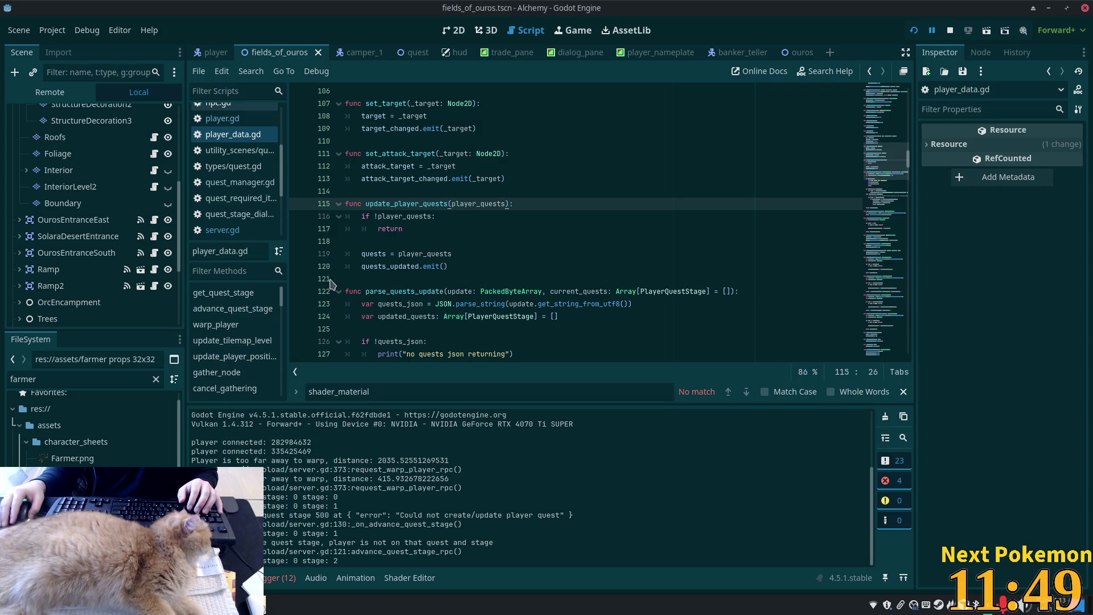
- Delete the three debug print lines under 'if !quests_json:' in parse_quests_update
{"action": "left_click", "coordinate": [461, 239]}
{"action": "left_click", "coordinate": [507, 304]}
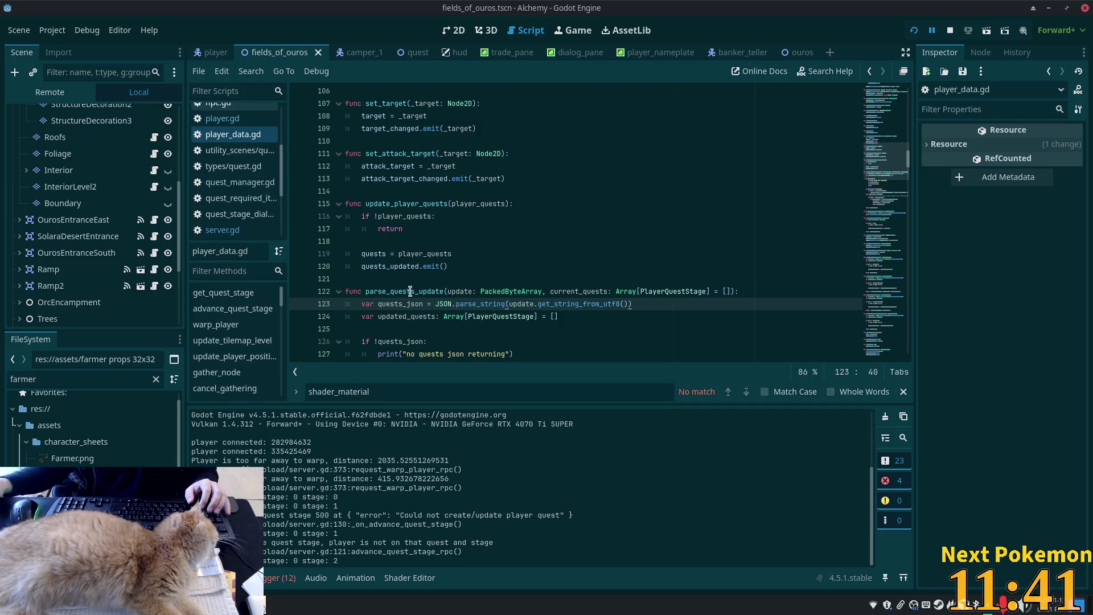
{"action": "scroll", "coordinate": [522, 274], "scroll_direction": "down", "scroll_amount": 3}
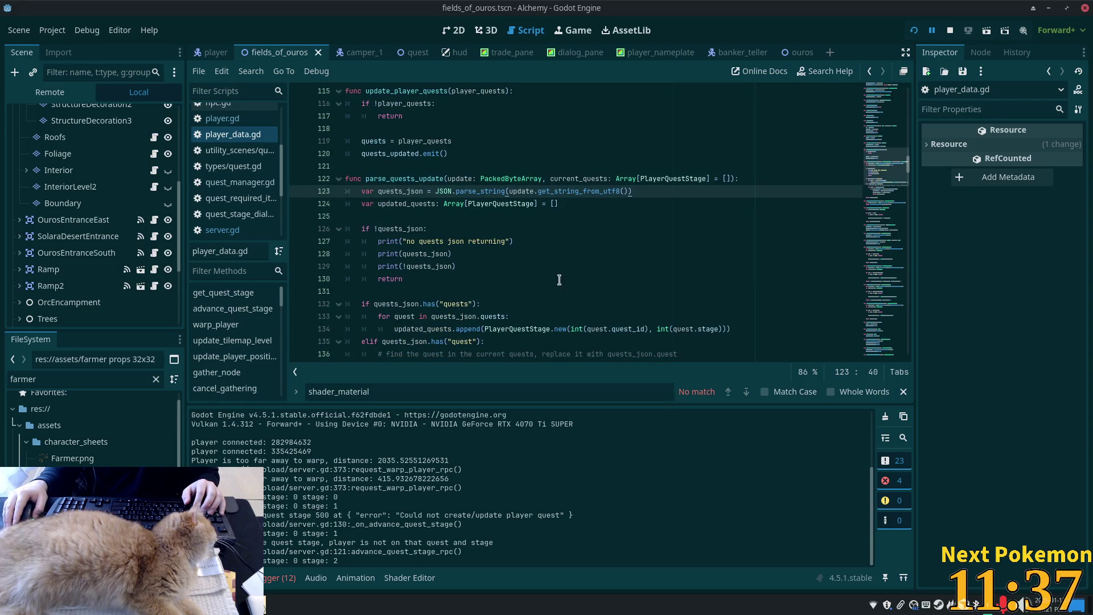
{"action": "left_click", "coordinate": [450, 266]}
{"action": "scroll", "coordinate": [456, 262], "scroll_direction": "up", "scroll_amount": 1}
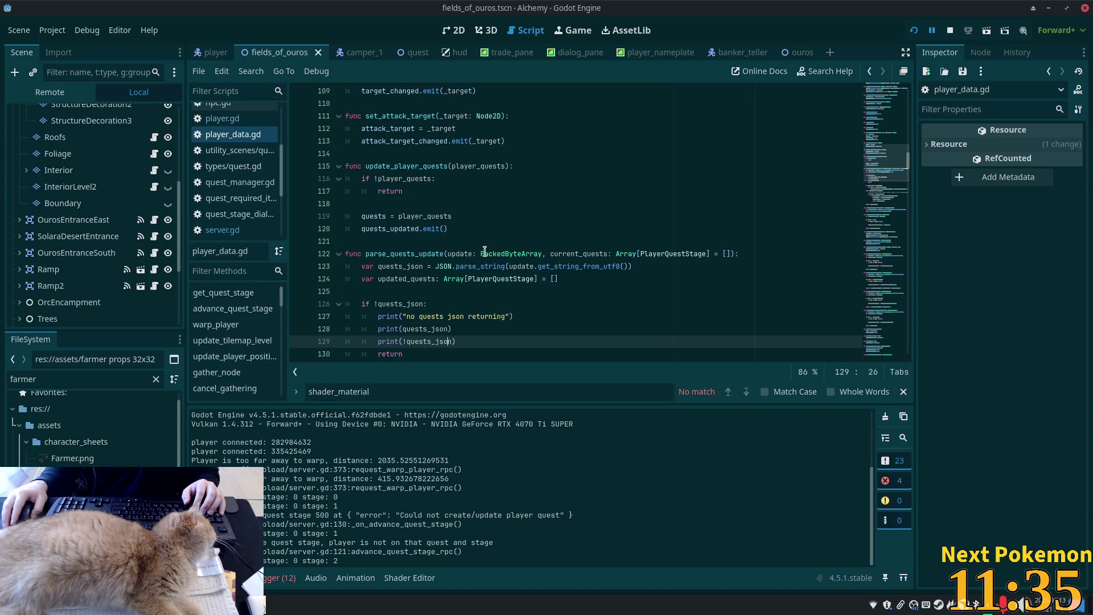
{"action": "scroll", "coordinate": [483, 251], "scroll_direction": "down", "scroll_amount": 2}
{"action": "scroll", "coordinate": [484, 251], "scroll_direction": "down", "scroll_amount": 1}
{"action": "left_click_drag", "start_coordinate": [459, 229], "coordinate": [301, 206]}
{"action": "key", "text": "ctrl+shift+k"}
{"action": "left_click", "coordinate": [478, 128]}
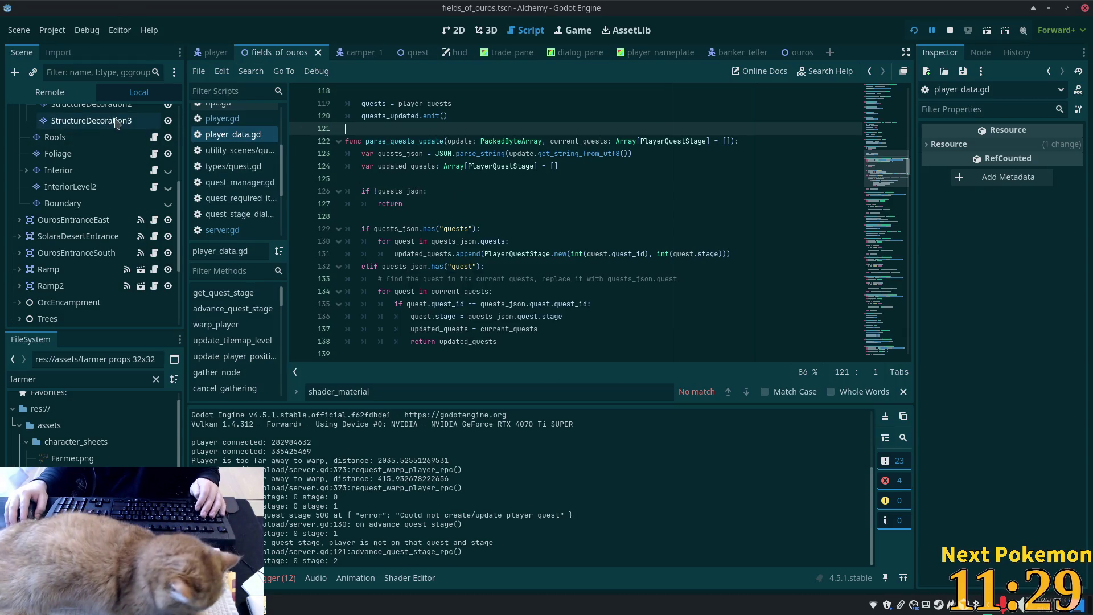
- Copy the 'player not on quest' error from the Output log and refresh the player_quests results
{"action": "key", "text": "alt+Tab"}
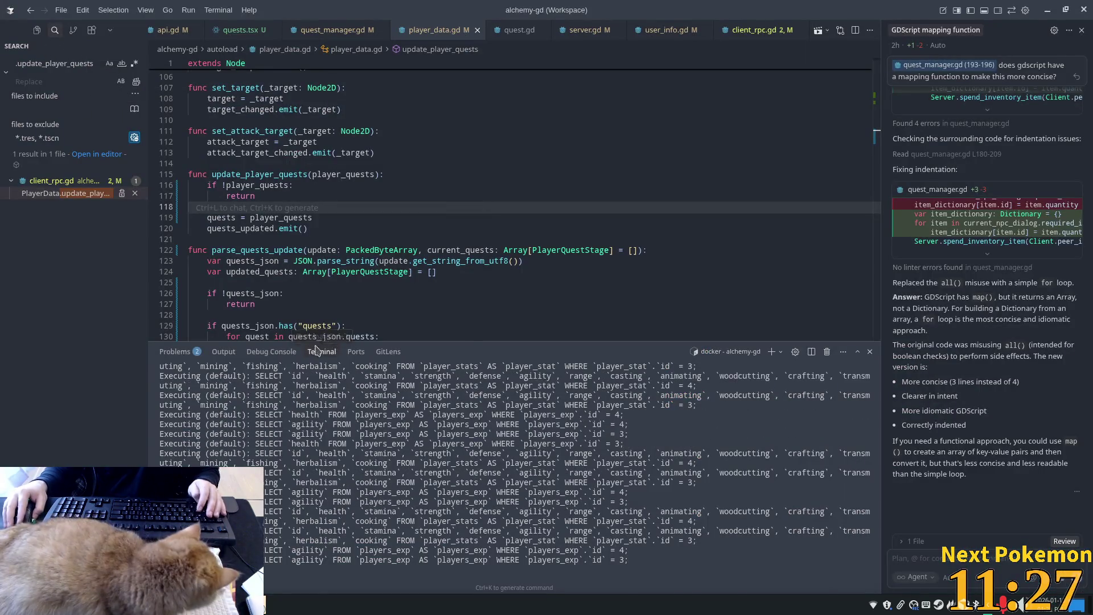
{"action": "key", "text": "alt+Tab"}
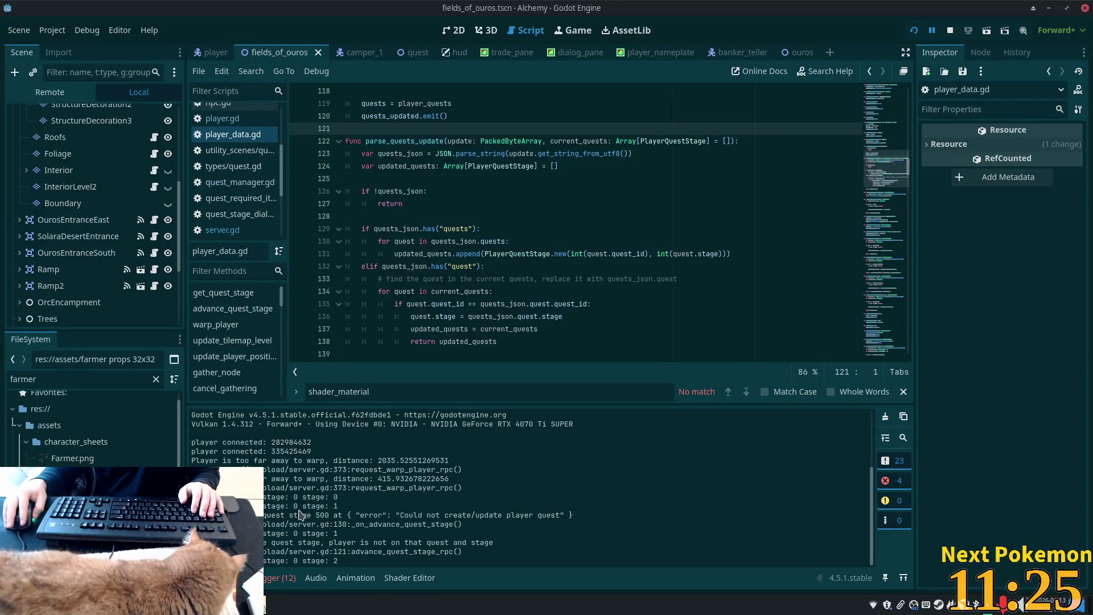
{"action": "triple_click", "coordinate": [240, 542]}
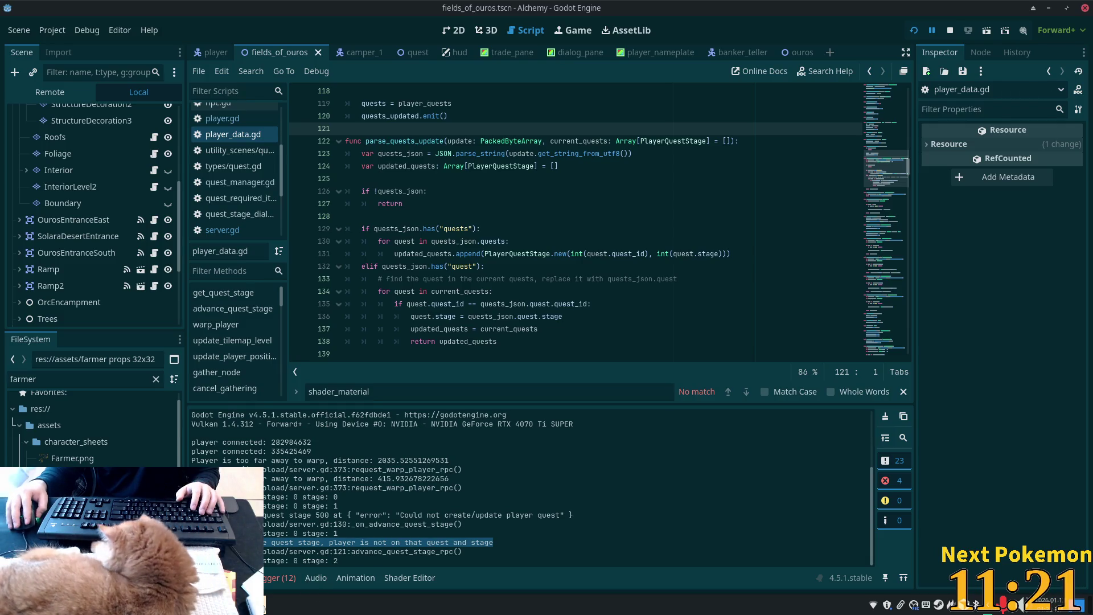
{"action": "key", "text": "alt+Tab"}
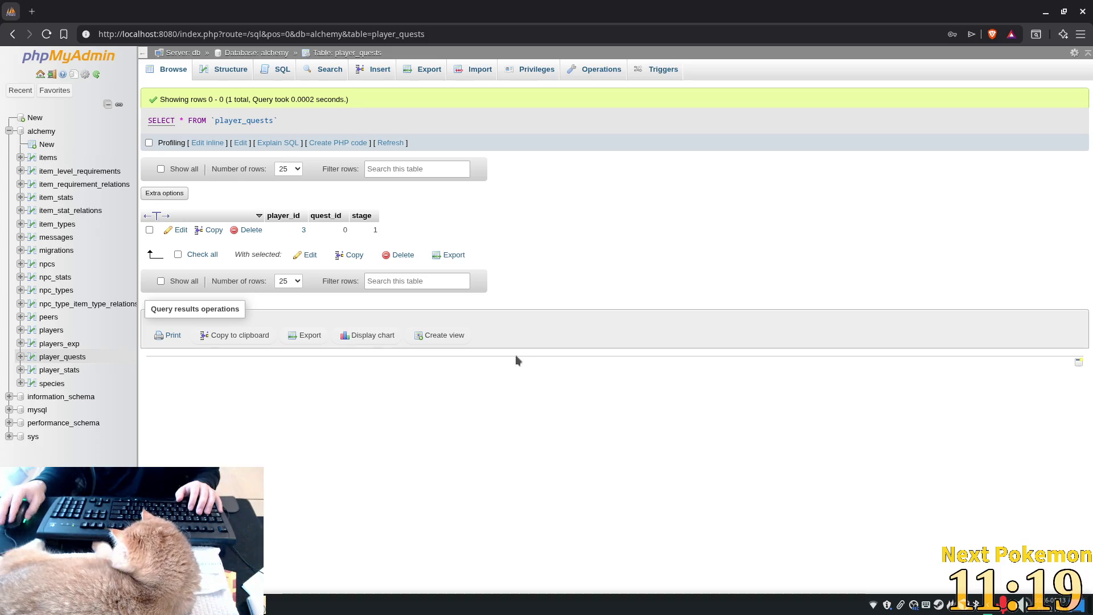
{"action": "left_click", "coordinate": [390, 143]}
{"action": "key", "text": "alt+Tab"}
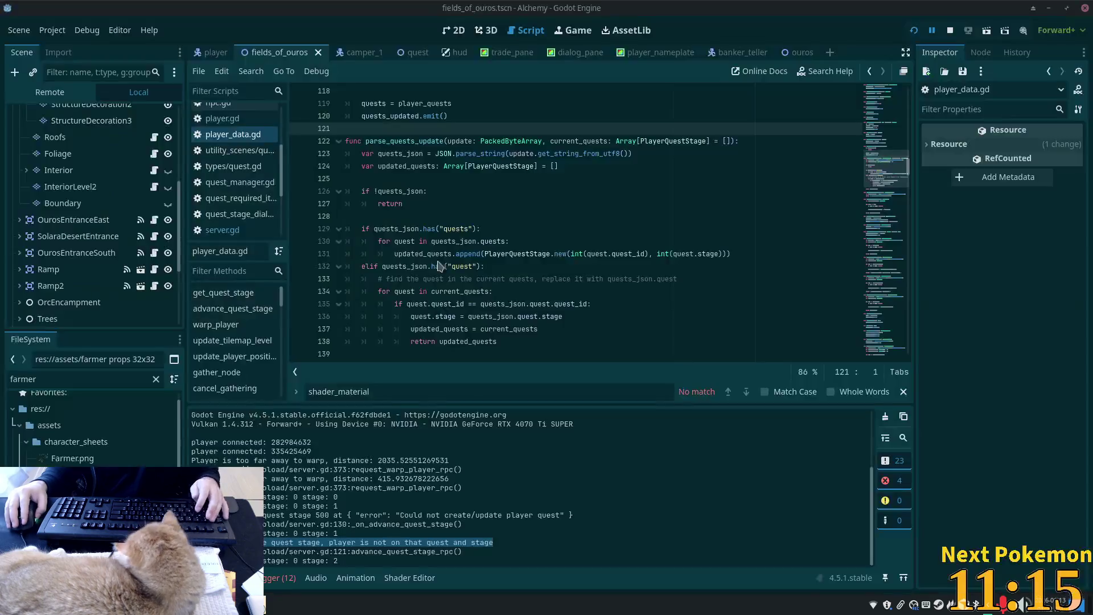
{"action": "key", "text": "ctrl+shift+f"}
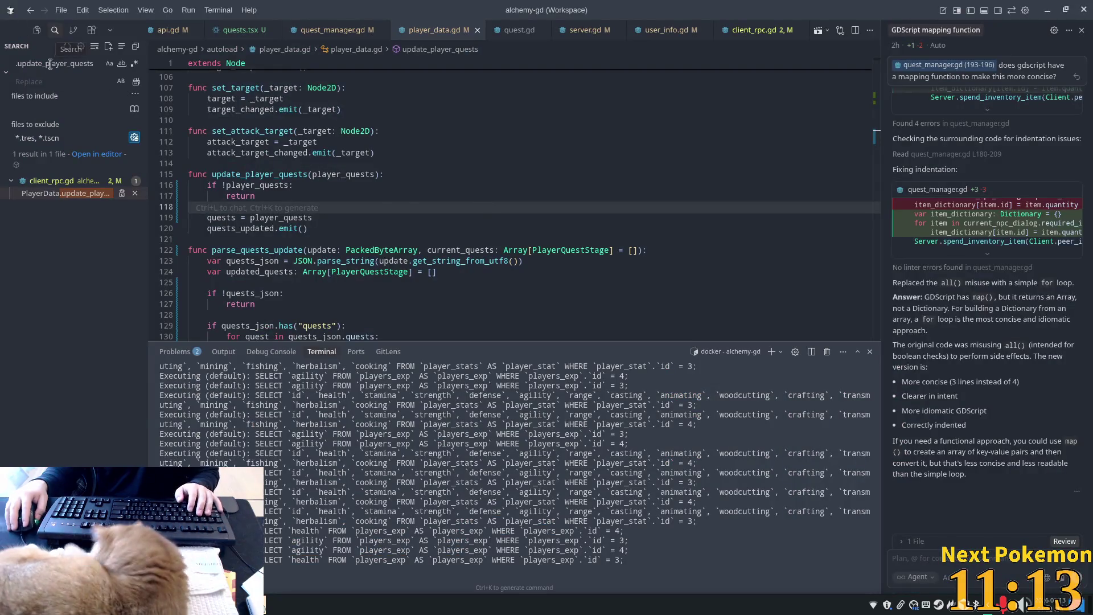
- Search the workspace for 'unable to advance quest' and open the first server.gd match
{"action": "type", "text": "unable to advance quest stage, player is not on that quest and stage"}
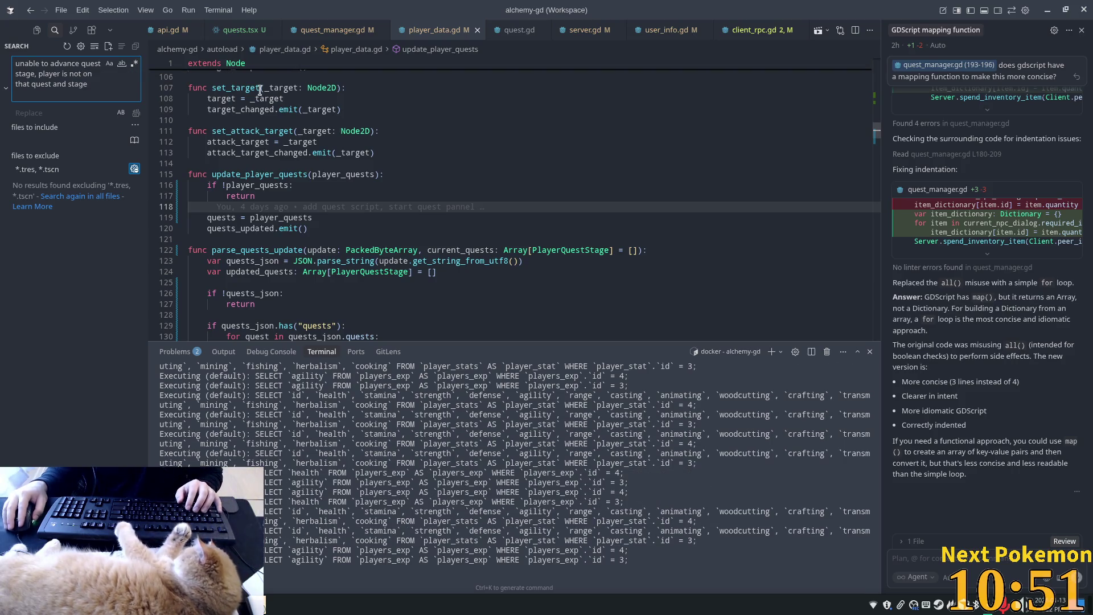
{"action": "left_click_drag", "start_coordinate": [99, 80], "coordinate": [37, 74]}
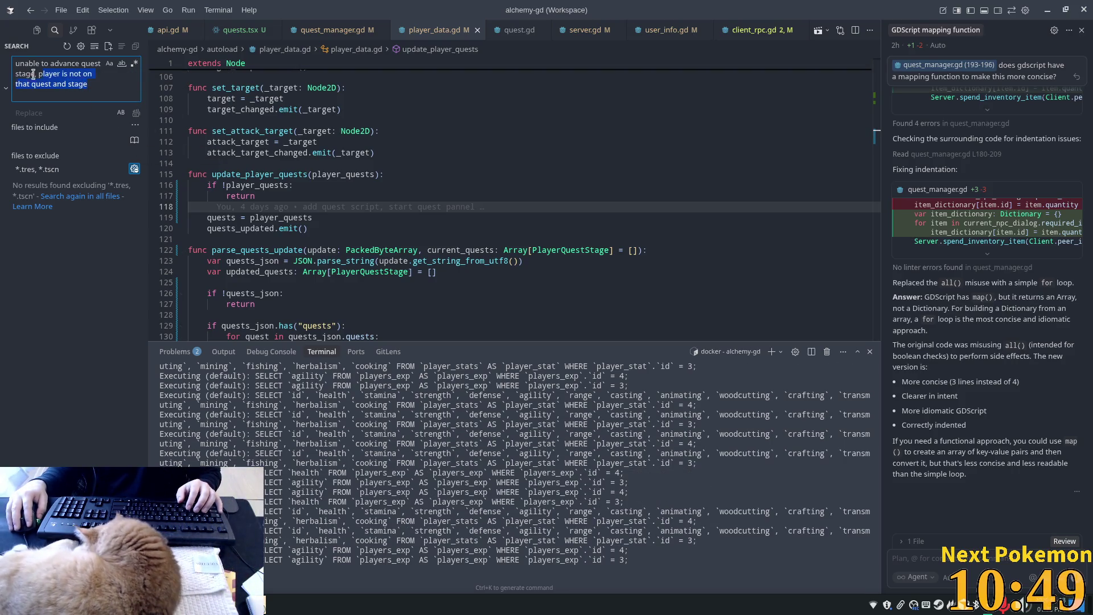
{"action": "key", "text": "BackSpace"}
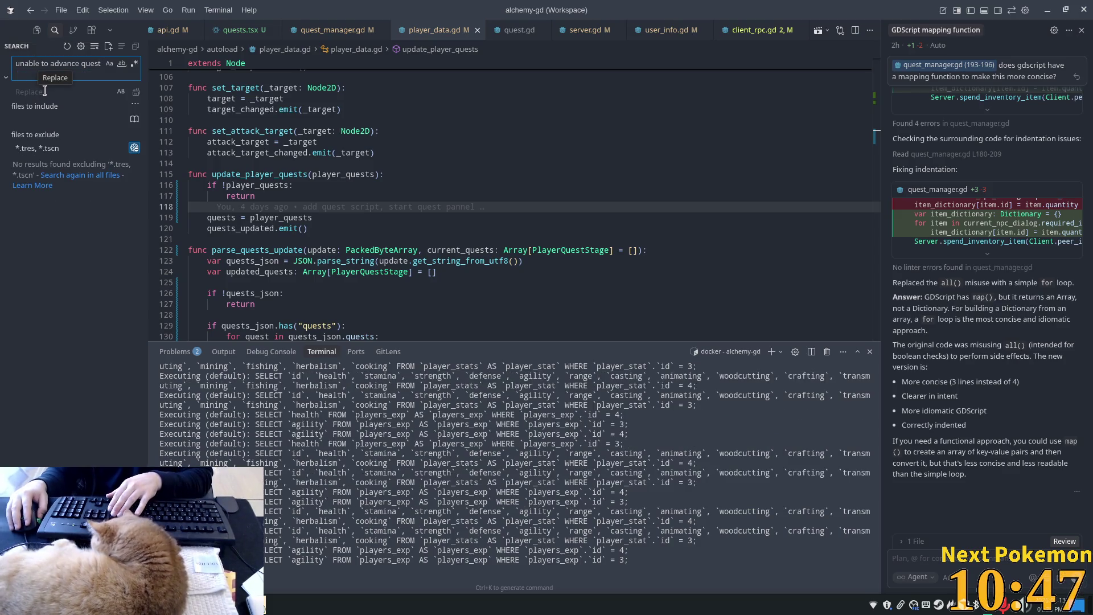
{"action": "key", "text": "Return"}
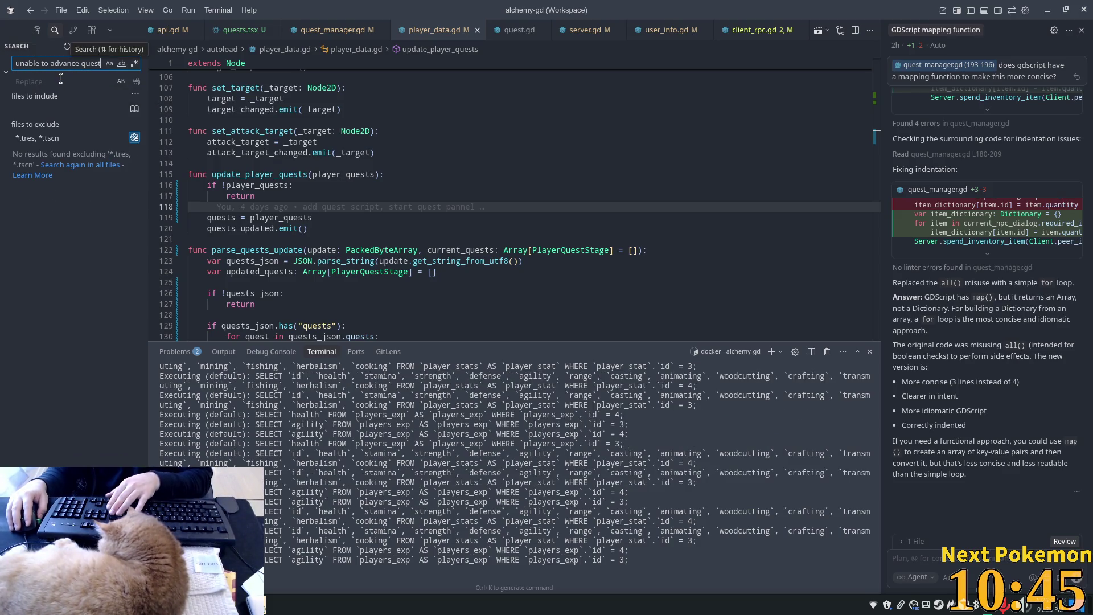
{"action": "left_click", "coordinate": [94, 196]}
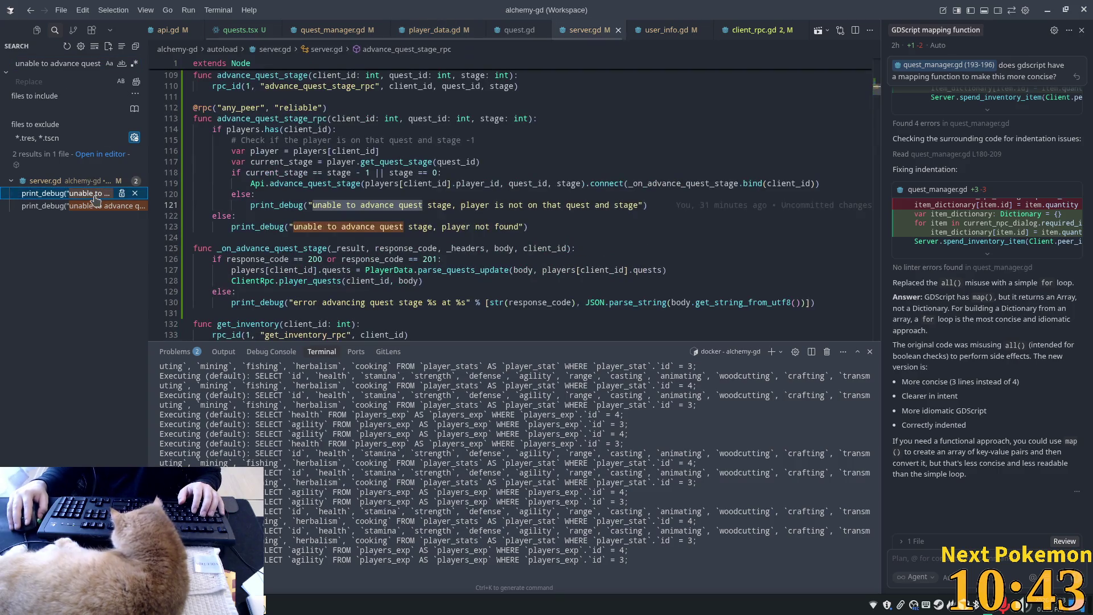
- Add print("current stage: ", current_stage) and print("stage: ", stage) after line 117 of server.gd and save
{"action": "triple_click", "coordinate": [559, 201]}
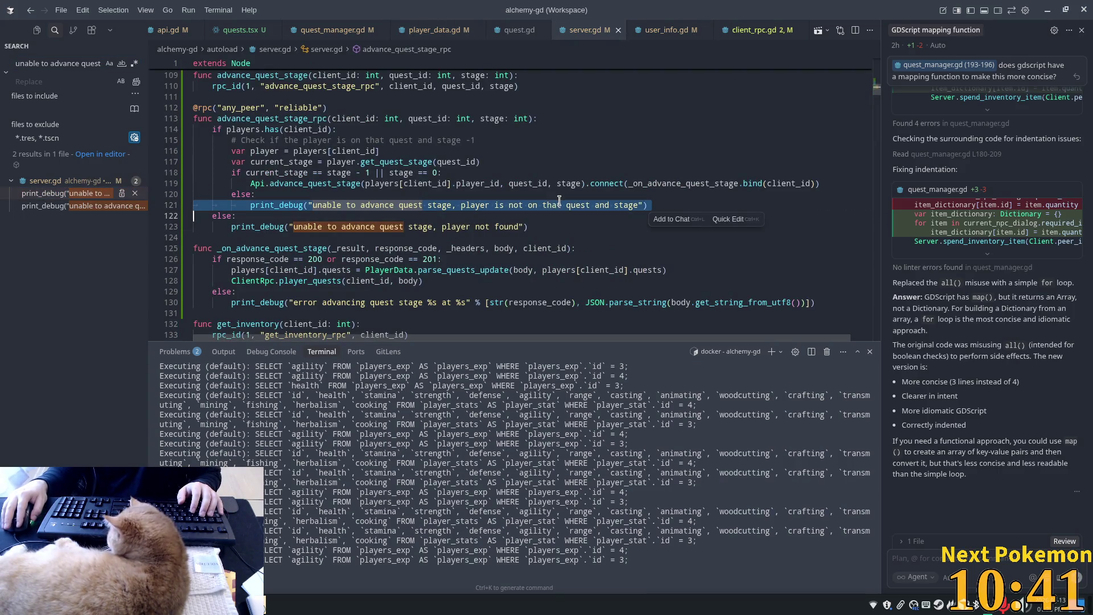
{"action": "left_click", "coordinate": [314, 172]}
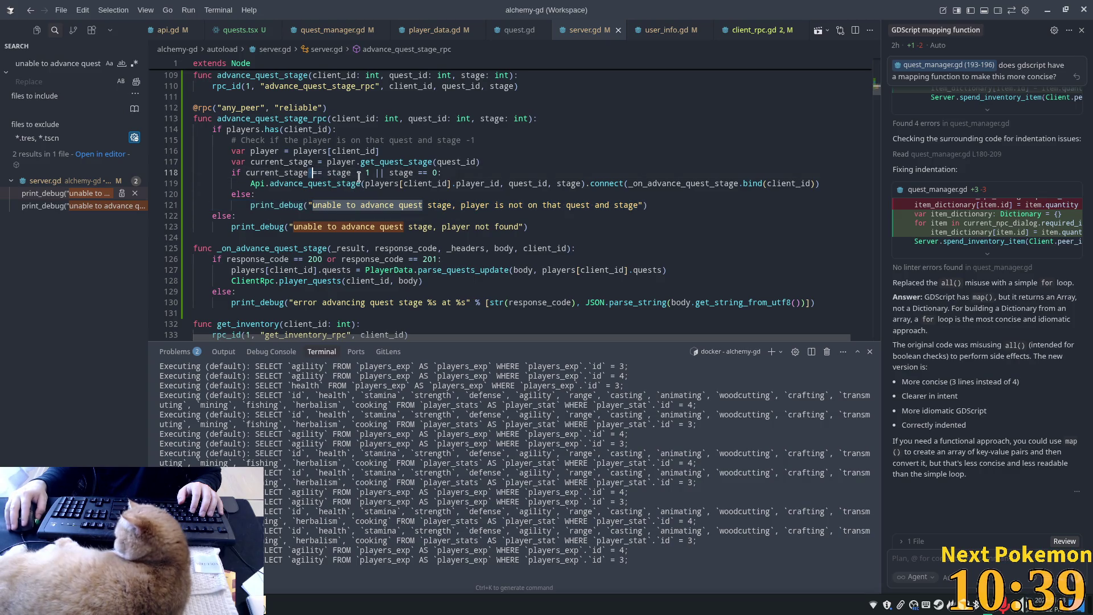
{"action": "left_click", "coordinate": [292, 172]}
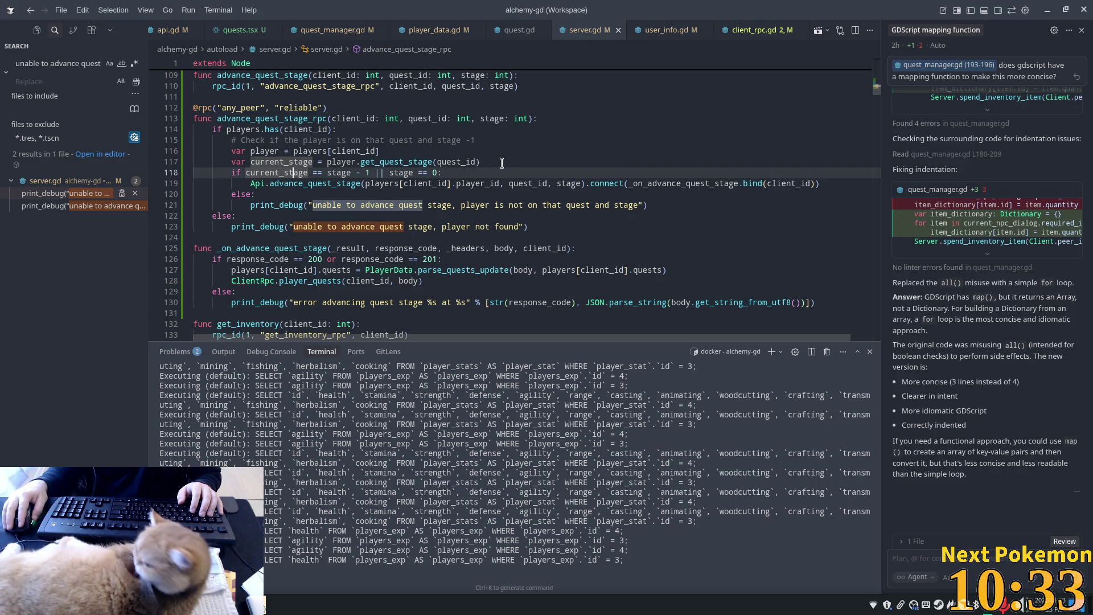
{"action": "left_click", "coordinate": [492, 160]}
{"action": "mouse_move", "coordinate": [489, 160]}
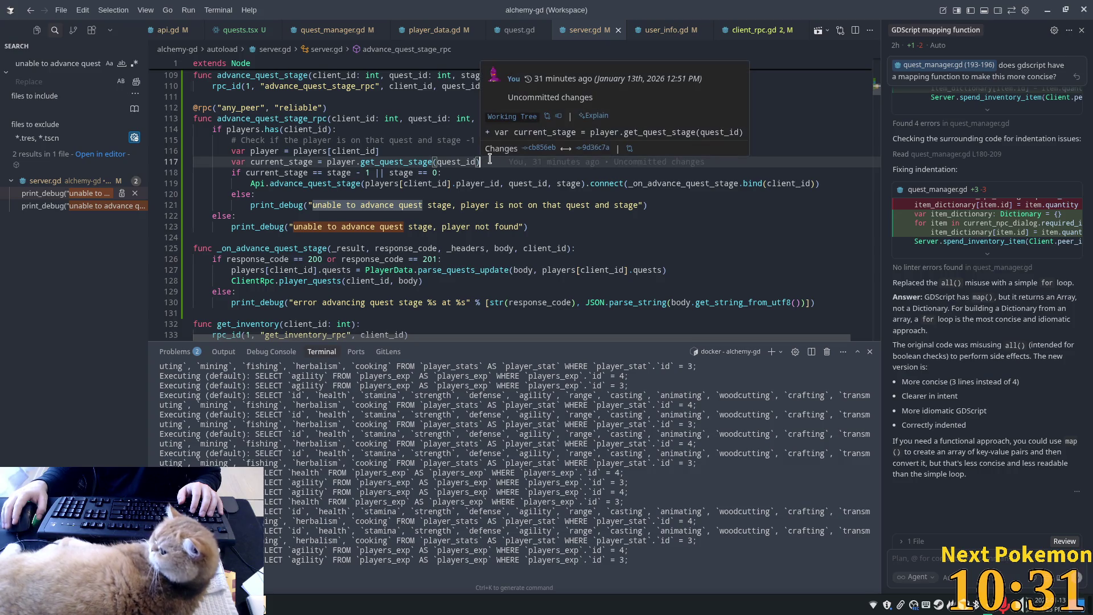
{"action": "key", "text": "Return"}
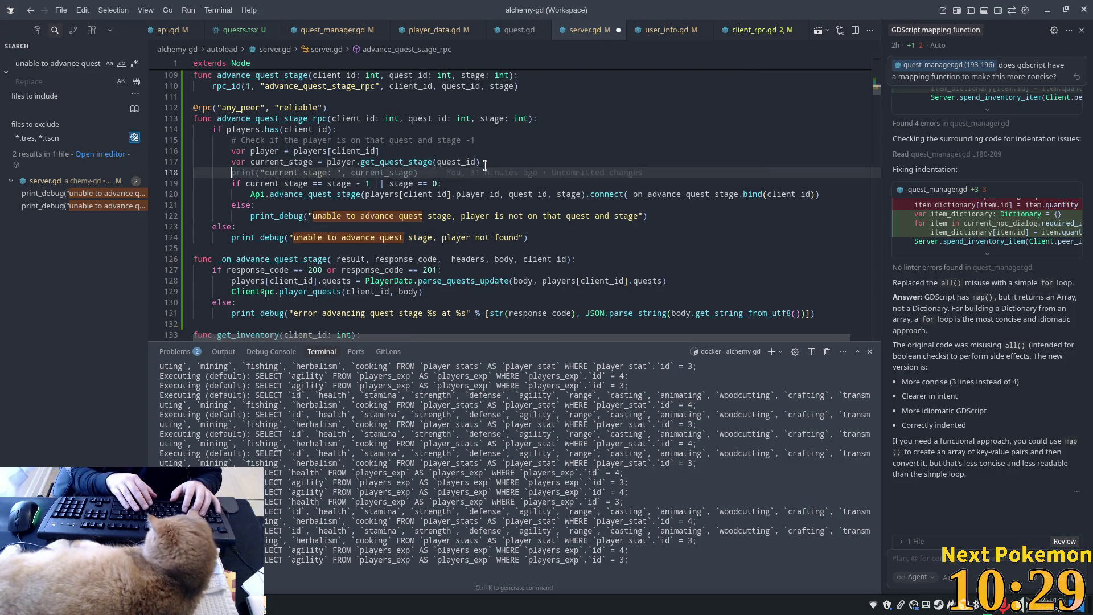
{"action": "key", "text": "Tab"}
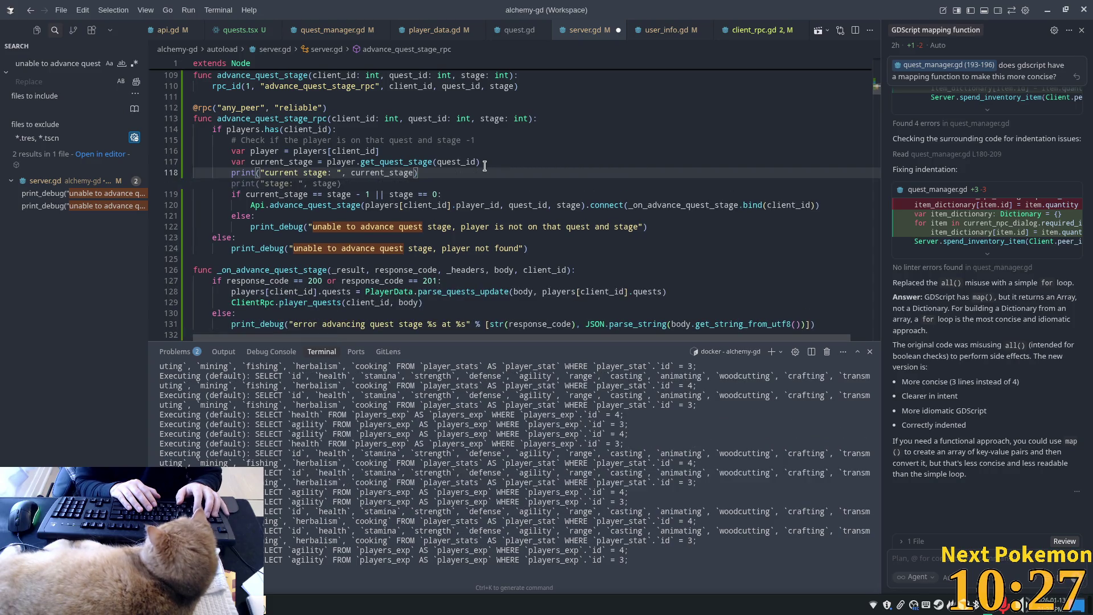
{"action": "key", "text": "Tab"}
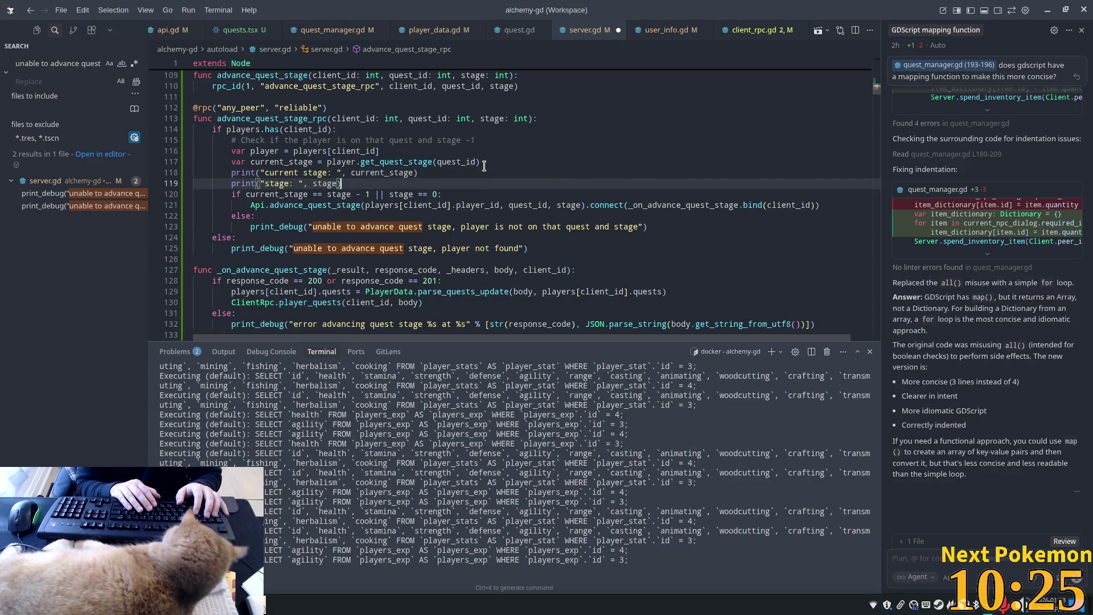
{"action": "key", "text": "ctrl+s"}
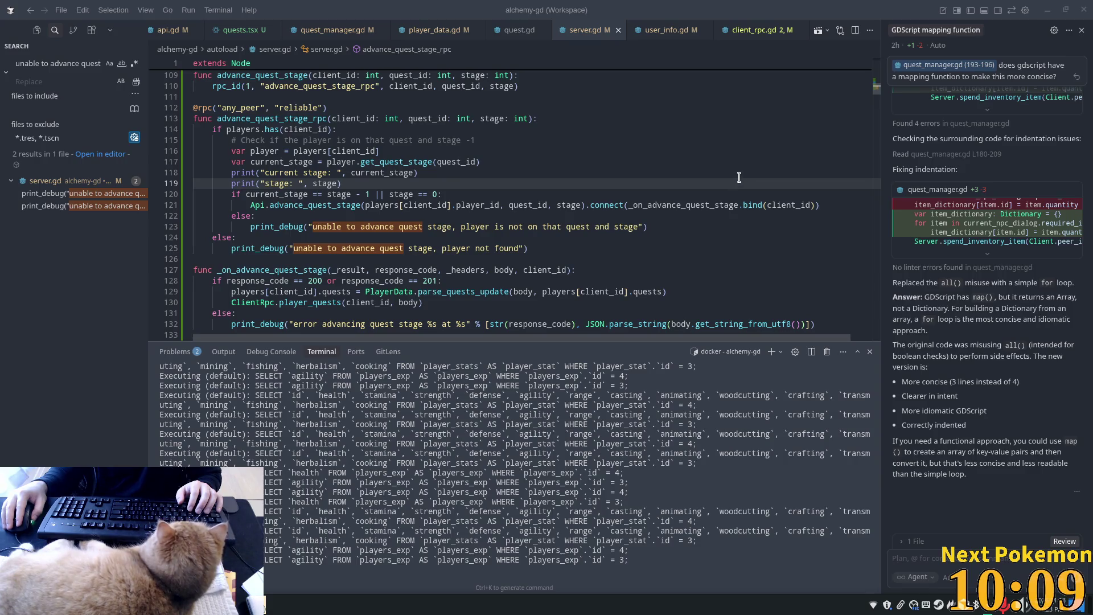
{"action": "left_click", "coordinate": [439, 151]}
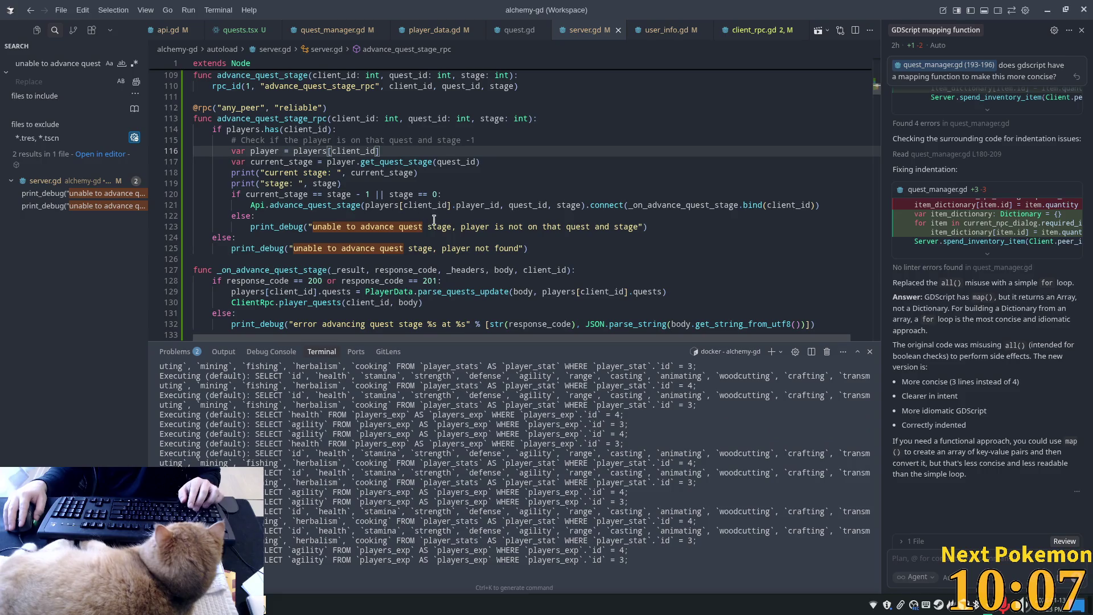
{"action": "key", "text": "alt+Tab"}
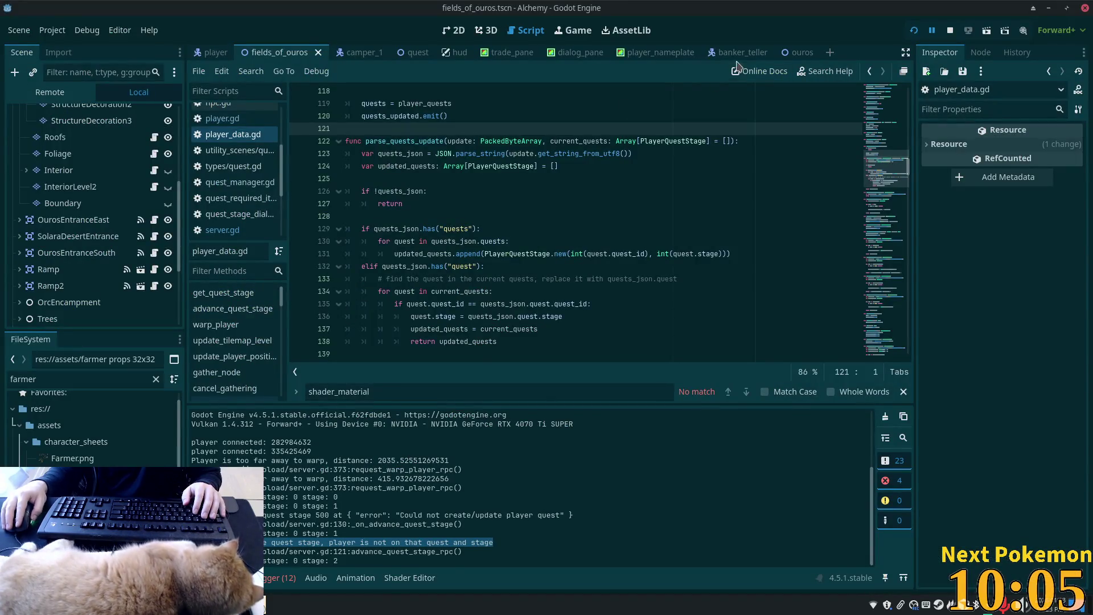
- Talk to the Camper in the second game window, then restart the game and return to the script editor
{"action": "left_click", "coordinate": [265, 609]}
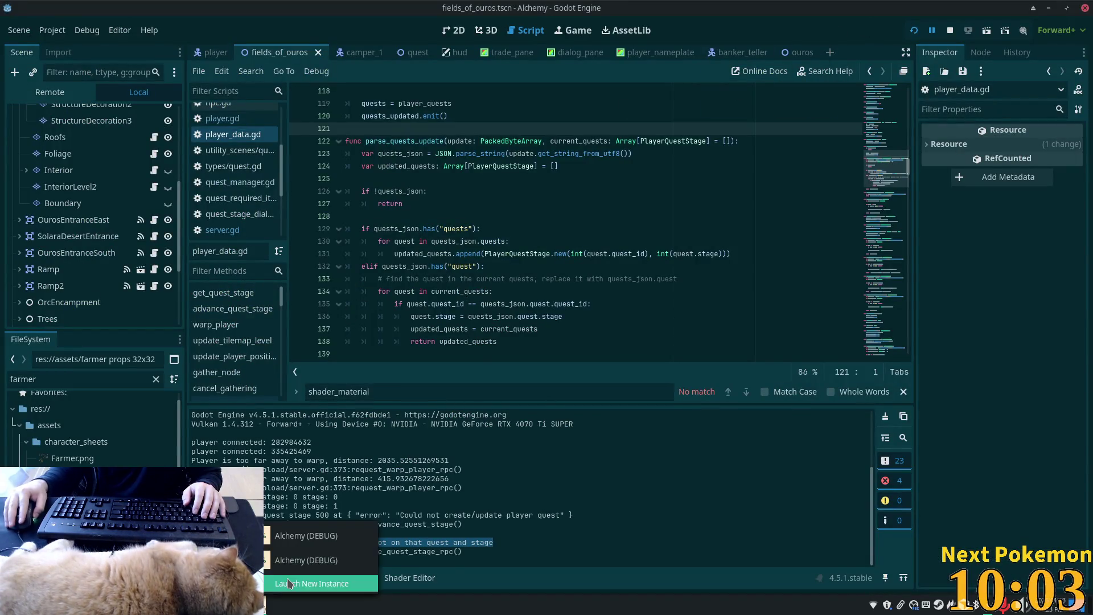
{"action": "left_click", "coordinate": [296, 563]}
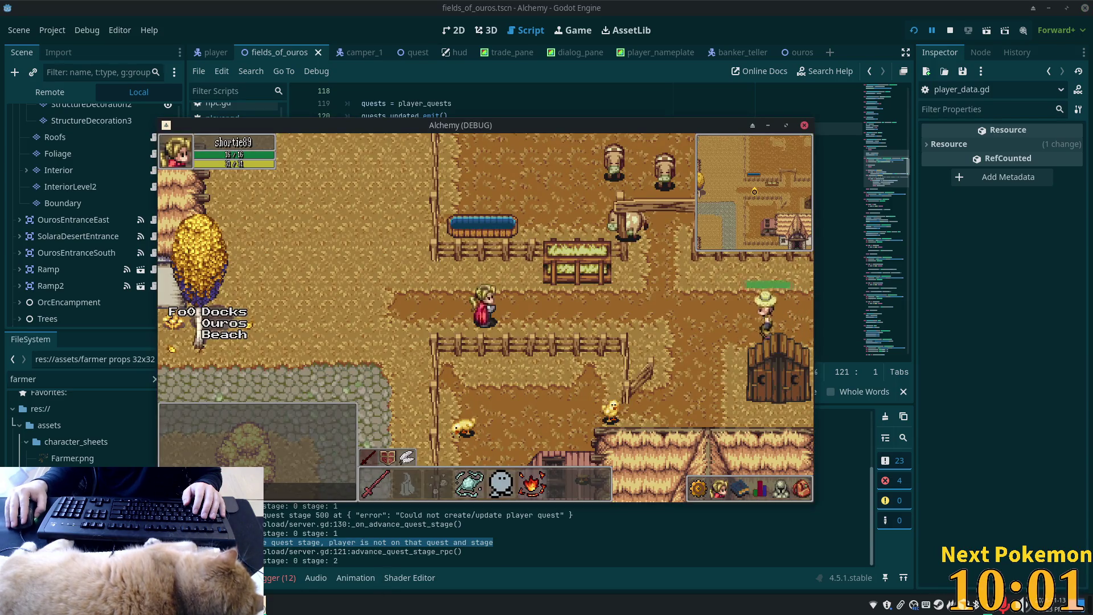
{"action": "left_click", "coordinate": [264, 608]}
{"action": "left_click", "coordinate": [318, 538]}
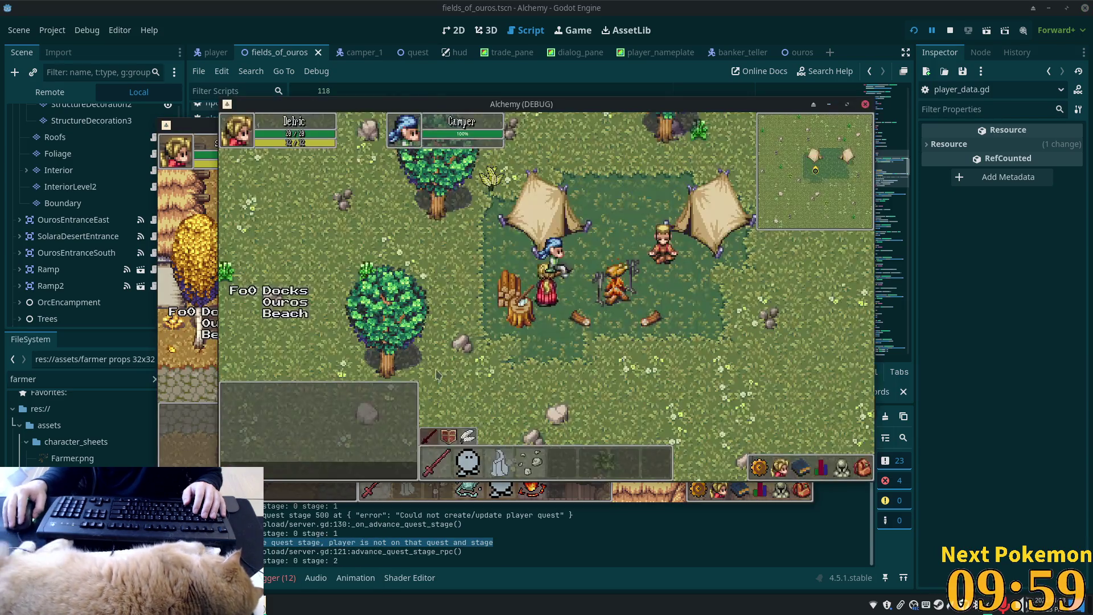
{"action": "key", "text": "e"}
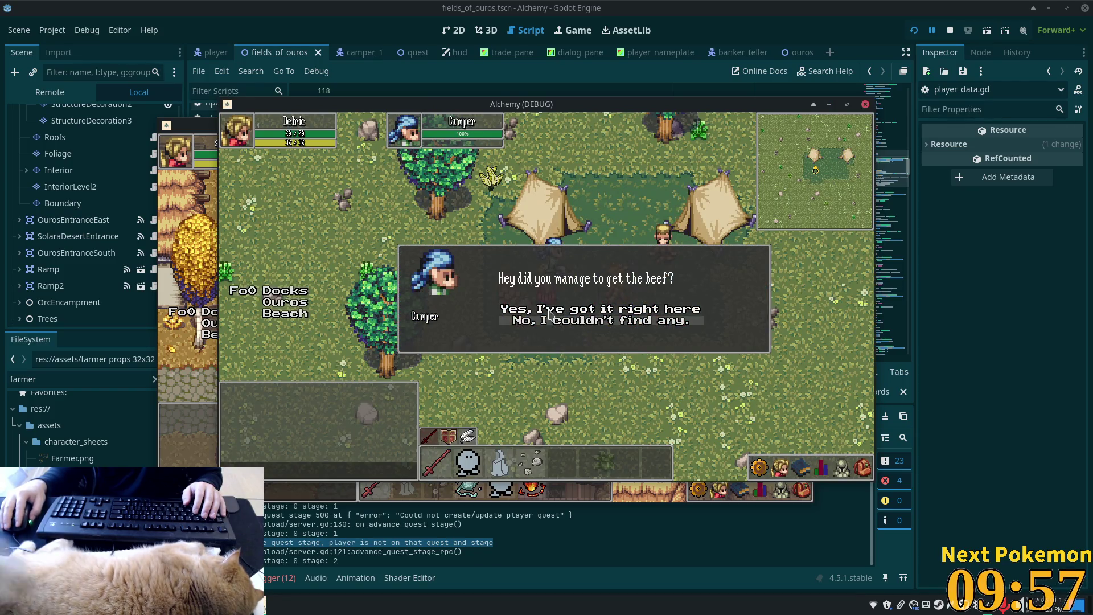
{"action": "left_click", "coordinate": [540, 323]}
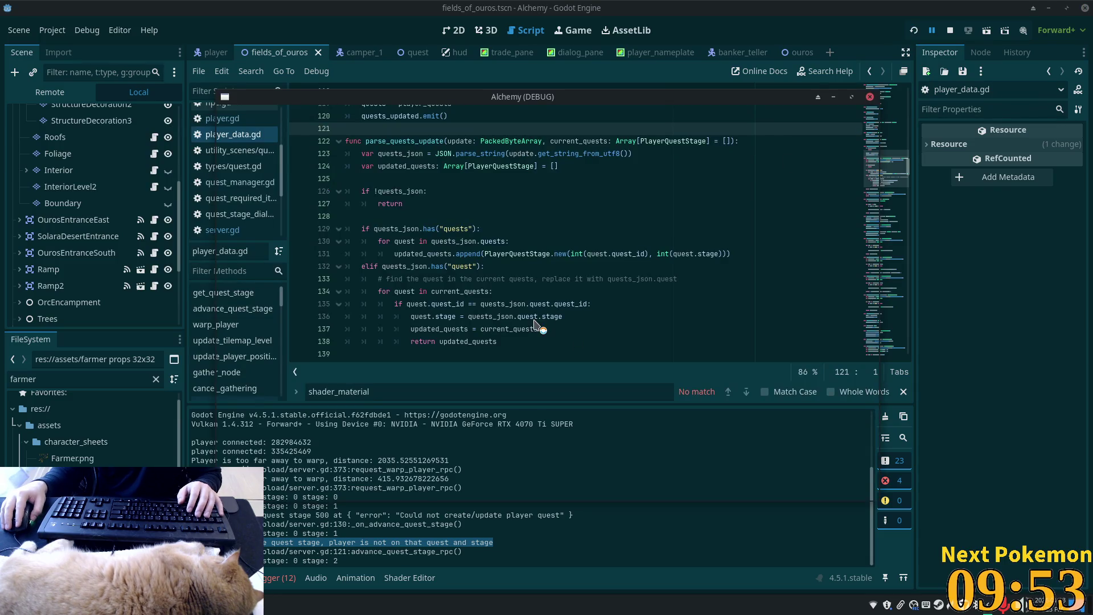
{"action": "key", "text": "F5"}
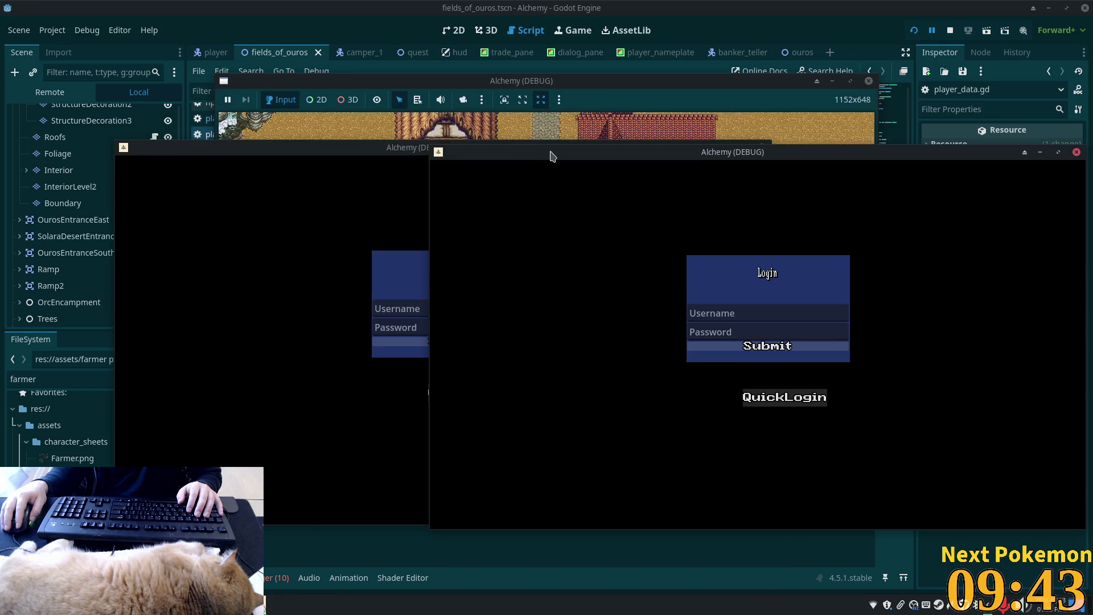
{"action": "left_click", "coordinate": [349, 383]}
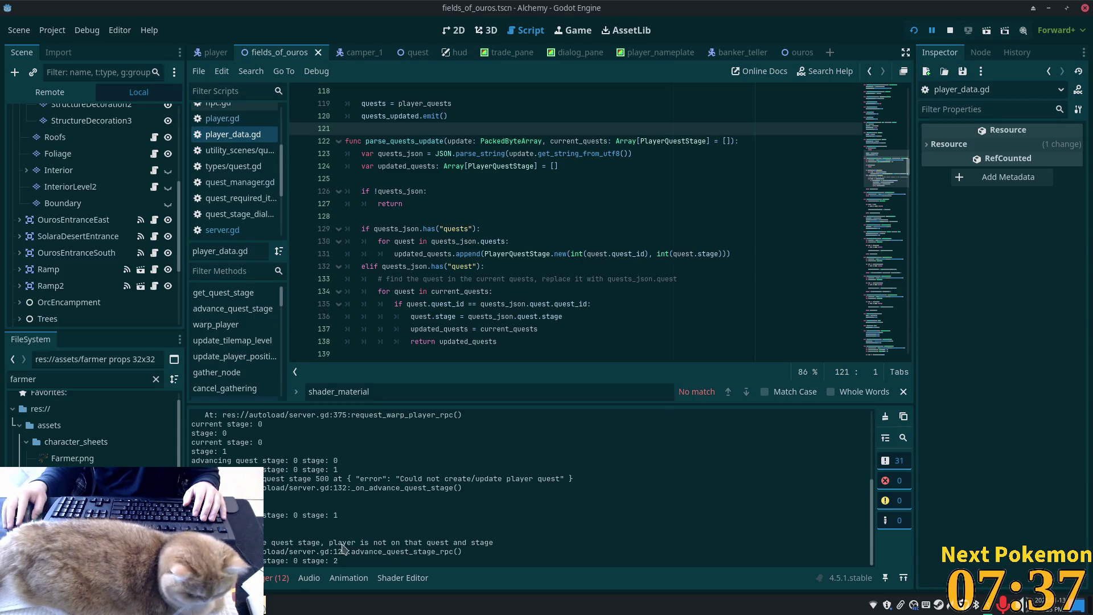
- In Cursor, jump to the 'unable to advance quest stage' match in server.gd's advance_quest_stage_rpc
{"action": "key", "text": "alt+Tab"}
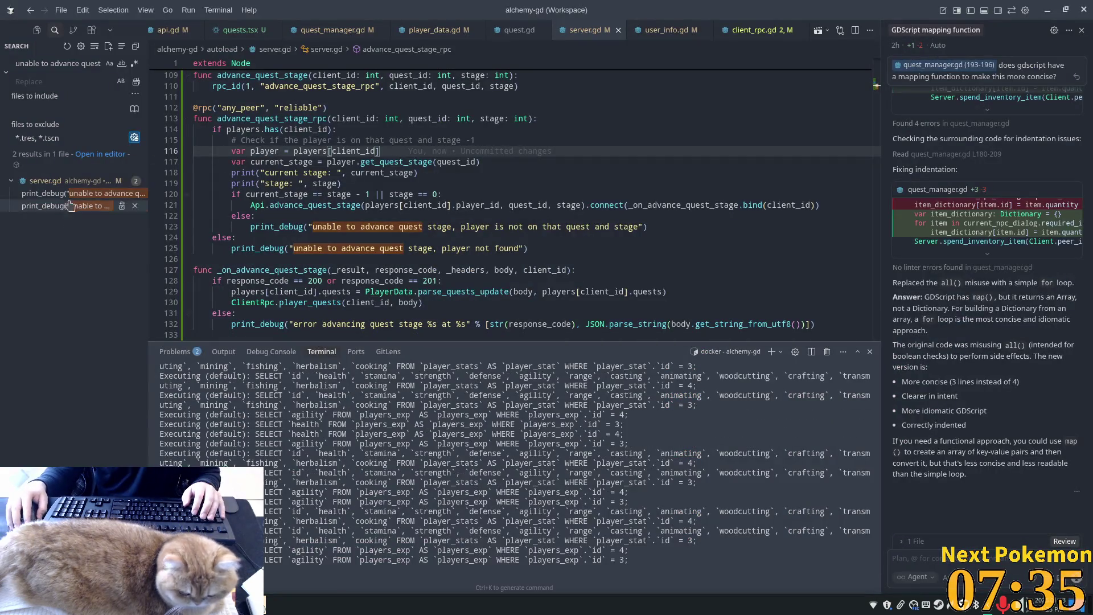
{"action": "left_click", "coordinate": [85, 193]}
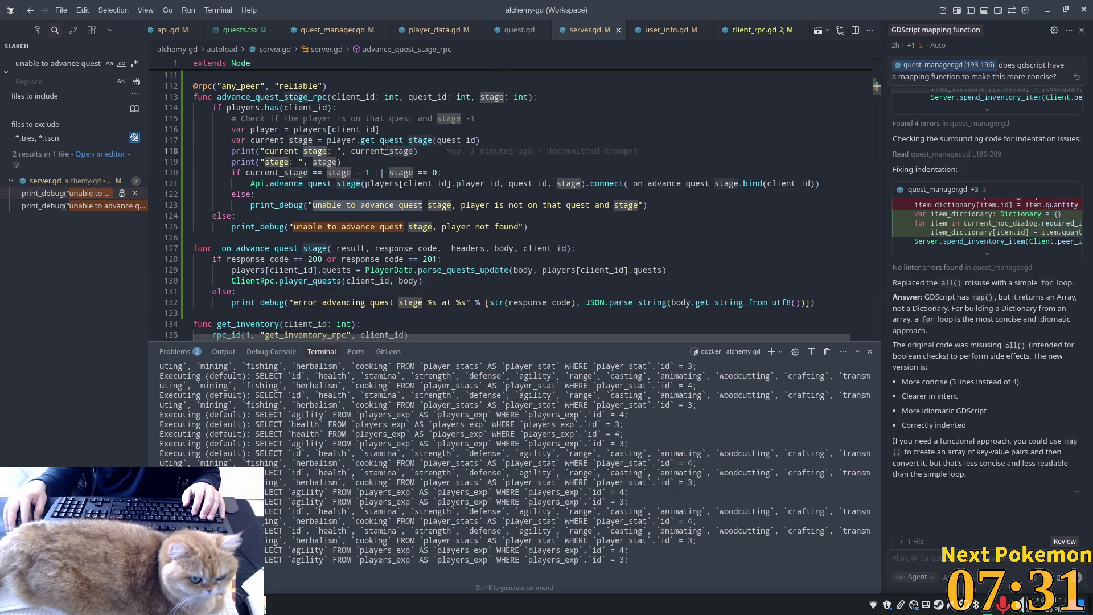
{"action": "double_click", "coordinate": [421, 140]}
{"action": "scroll", "coordinate": [342, 182], "scroll_direction": "up", "scroll_amount": 2}
{"action": "left_click", "coordinate": [233, 154]}
- Examine the player lookup on line 116 and the get_quest_stage call
{"action": "left_click", "coordinate": [341, 197]}
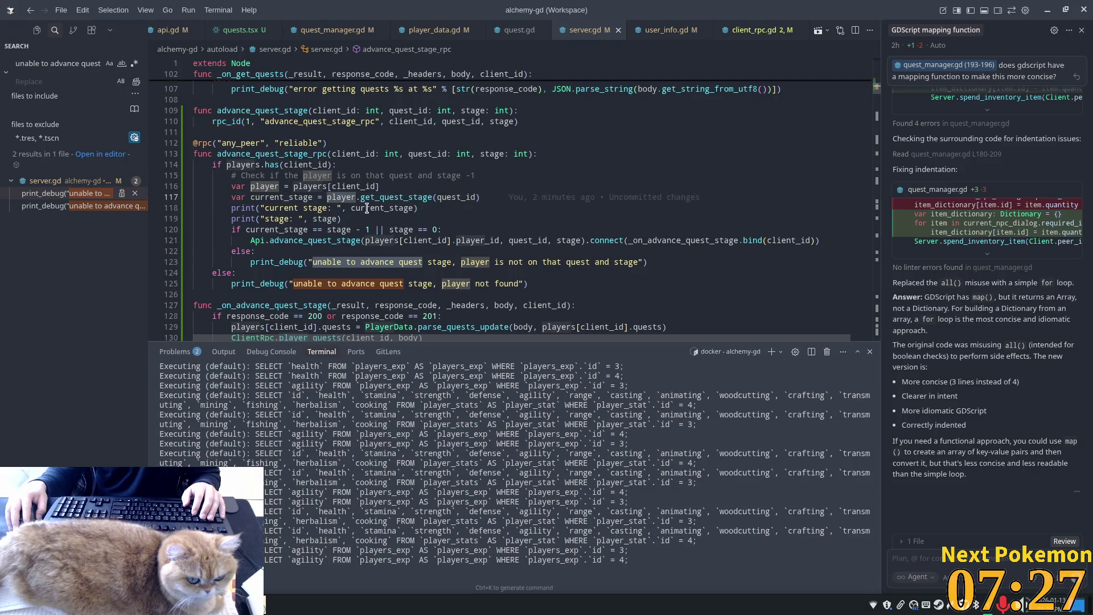
{"action": "key", "text": "ctrl+shift+Right"}
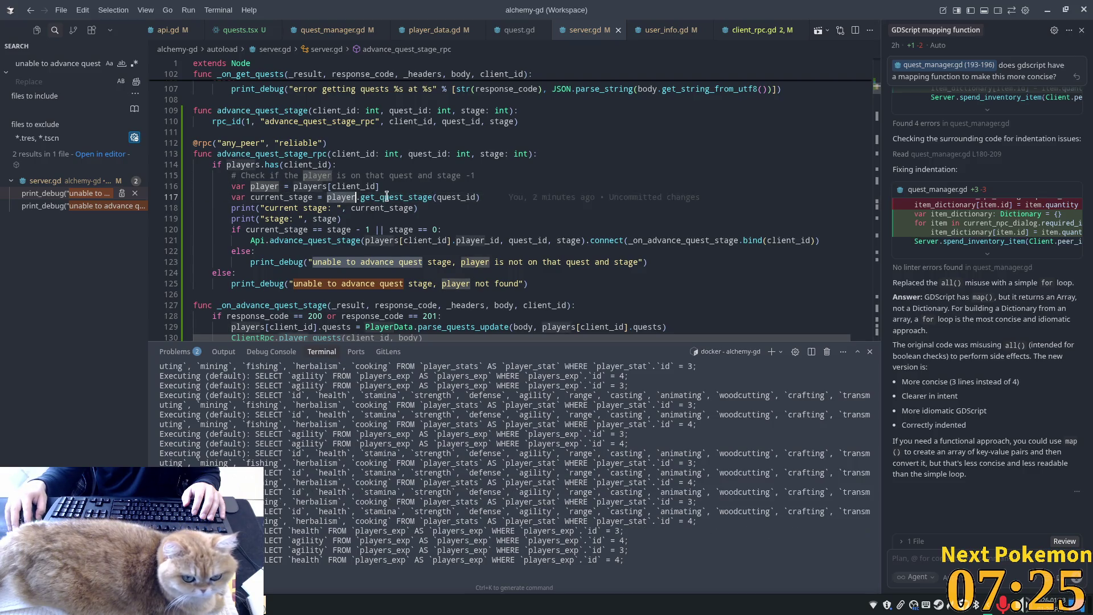
{"action": "left_click", "coordinate": [355, 197]}
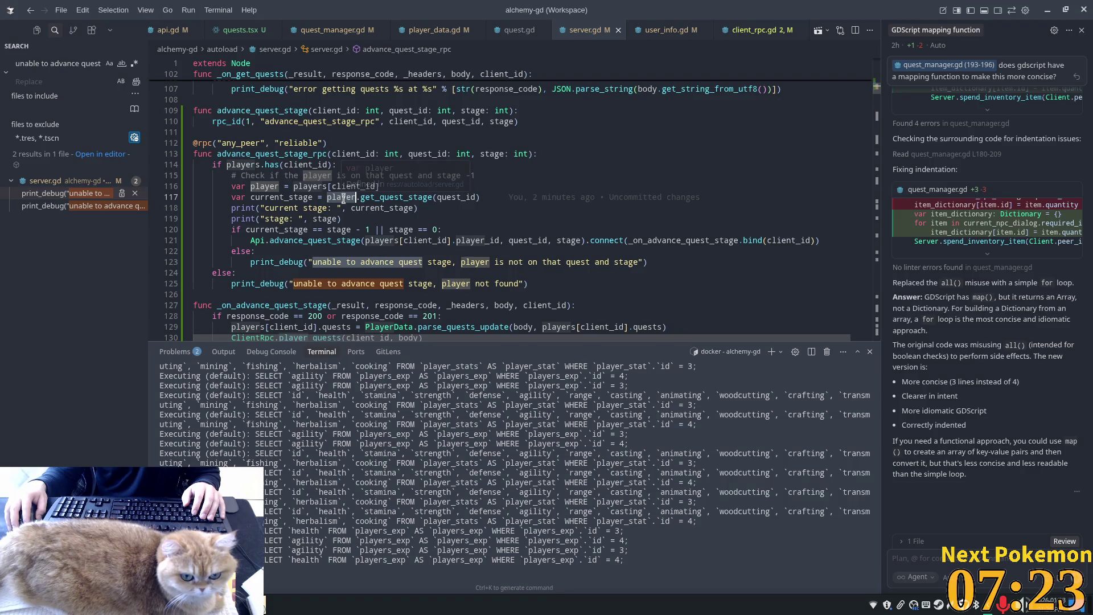
{"action": "mouse_move", "coordinate": [343, 199]}
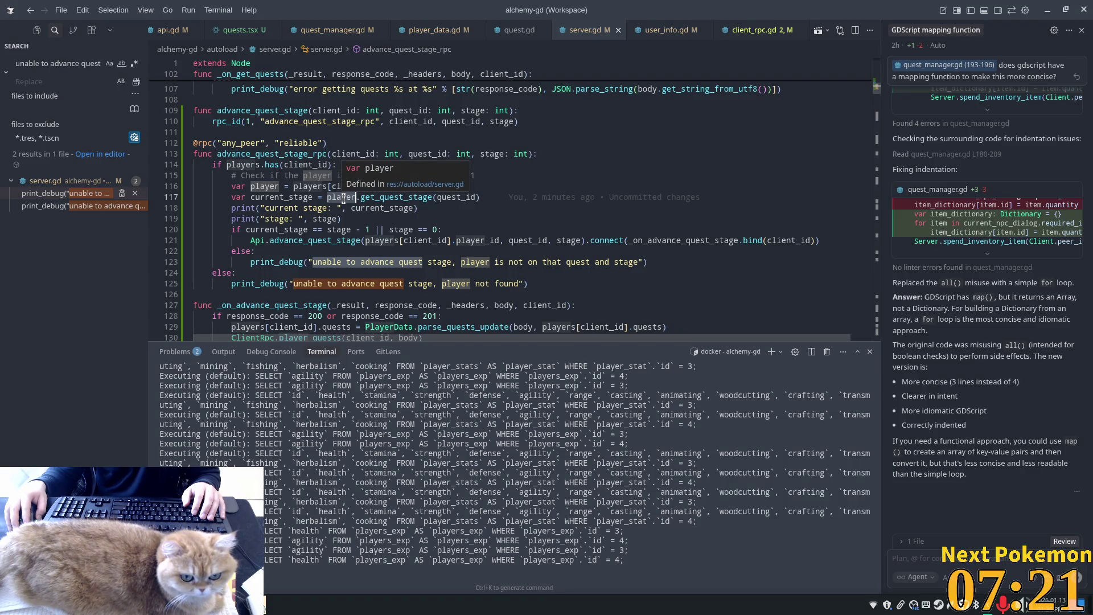
{"action": "mouse_move", "coordinate": [390, 206]}
{"action": "left_click", "coordinate": [268, 186]}
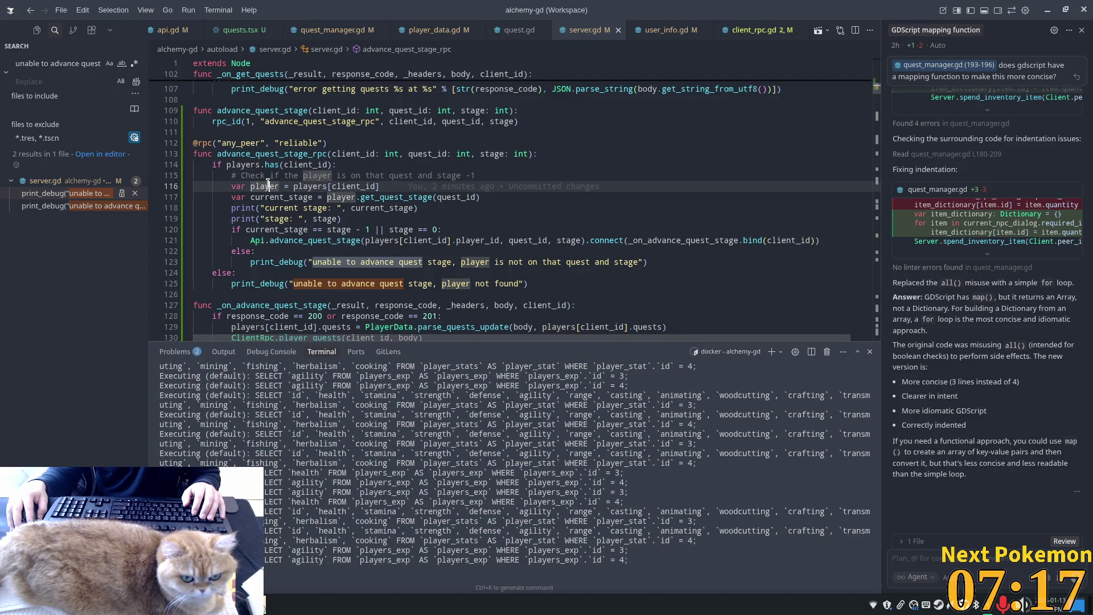
{"action": "mouse_move", "coordinate": [265, 181]}
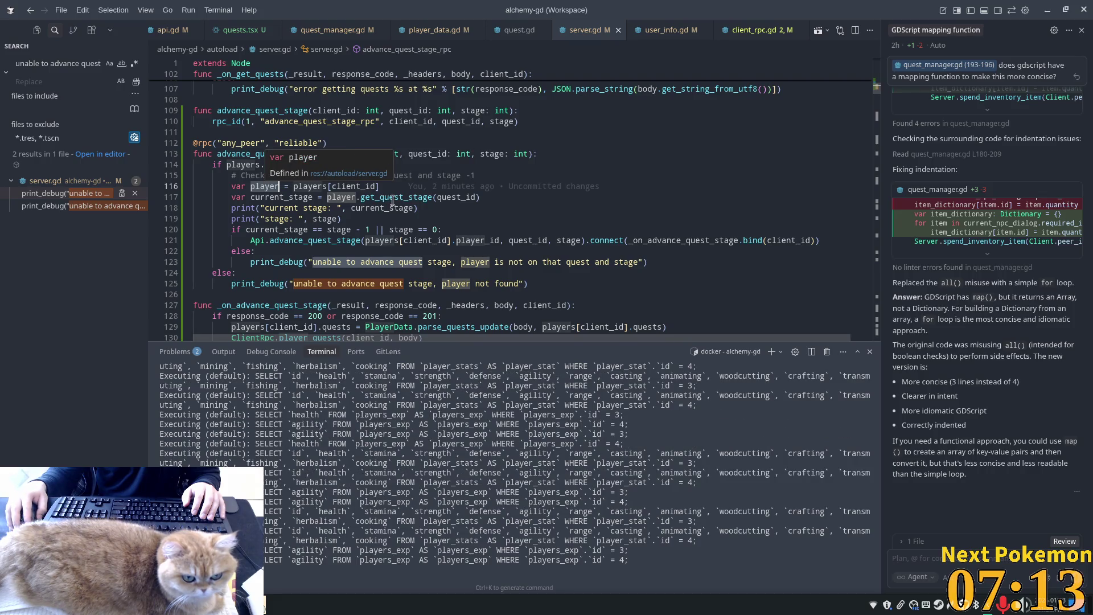
{"action": "mouse_move", "coordinate": [407, 199]}
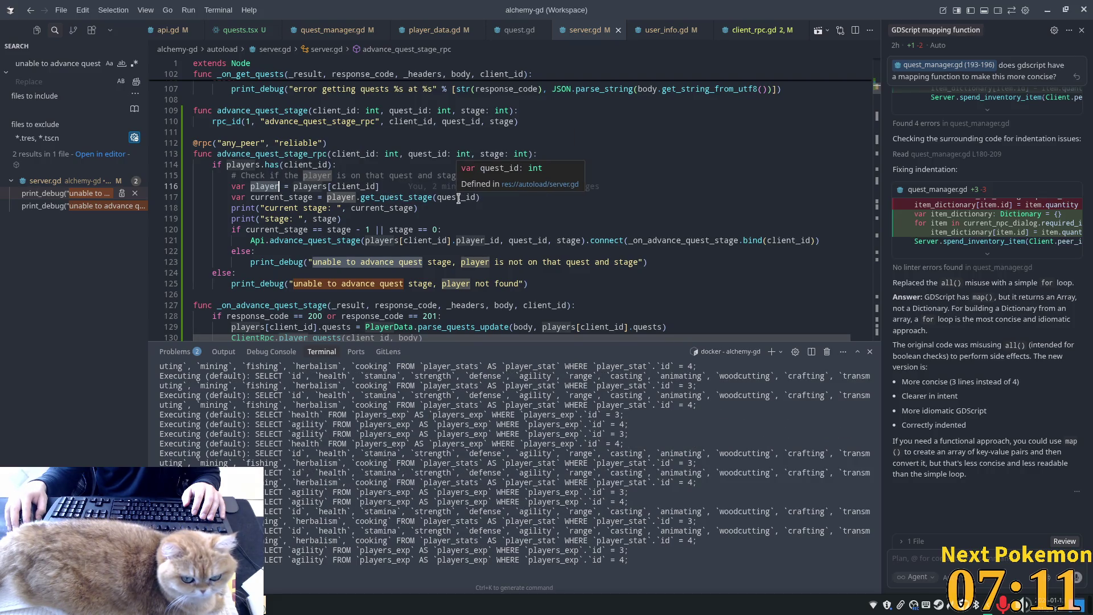
- Open player_data.gd at get_quest_stage and locate the quests variable declaration
{"action": "left_click", "coordinate": [420, 196], "text": "ctrl"}
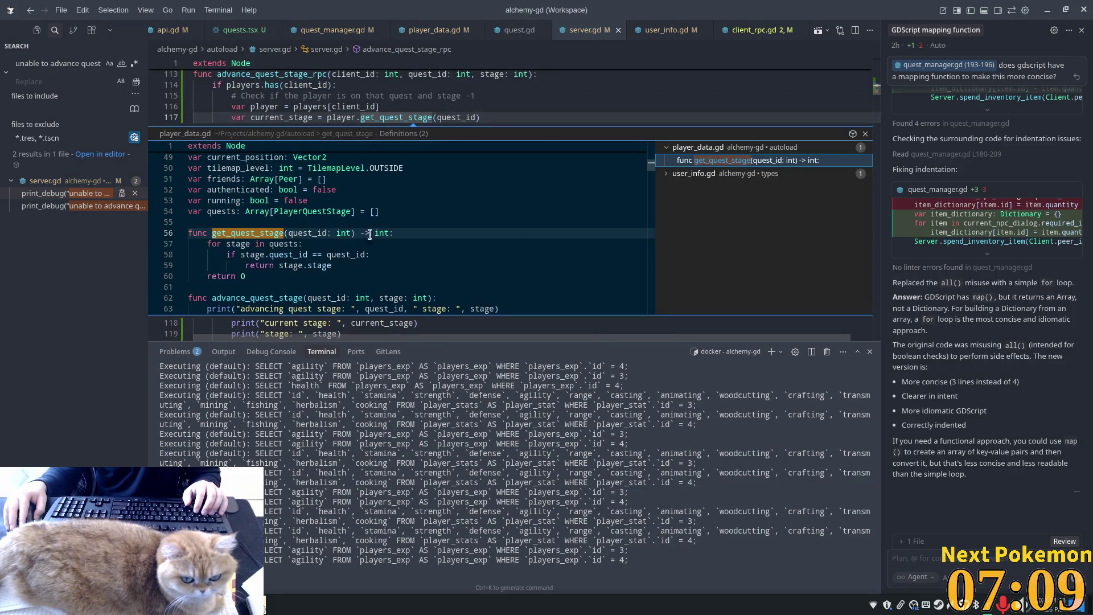
{"action": "double_click", "coordinate": [228, 245]}
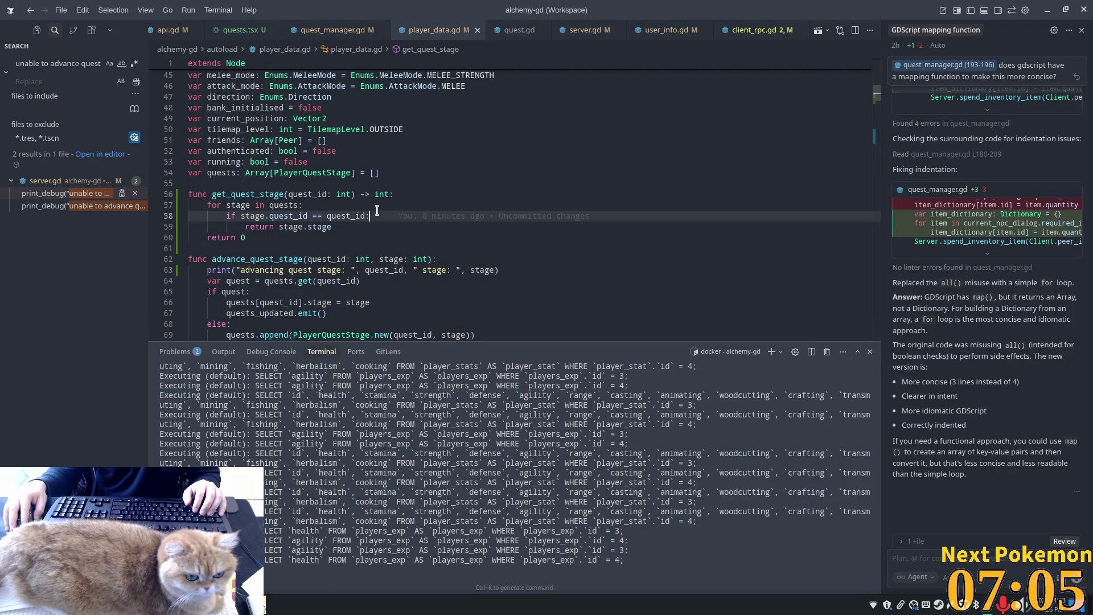
{"action": "left_click", "coordinate": [270, 205]}
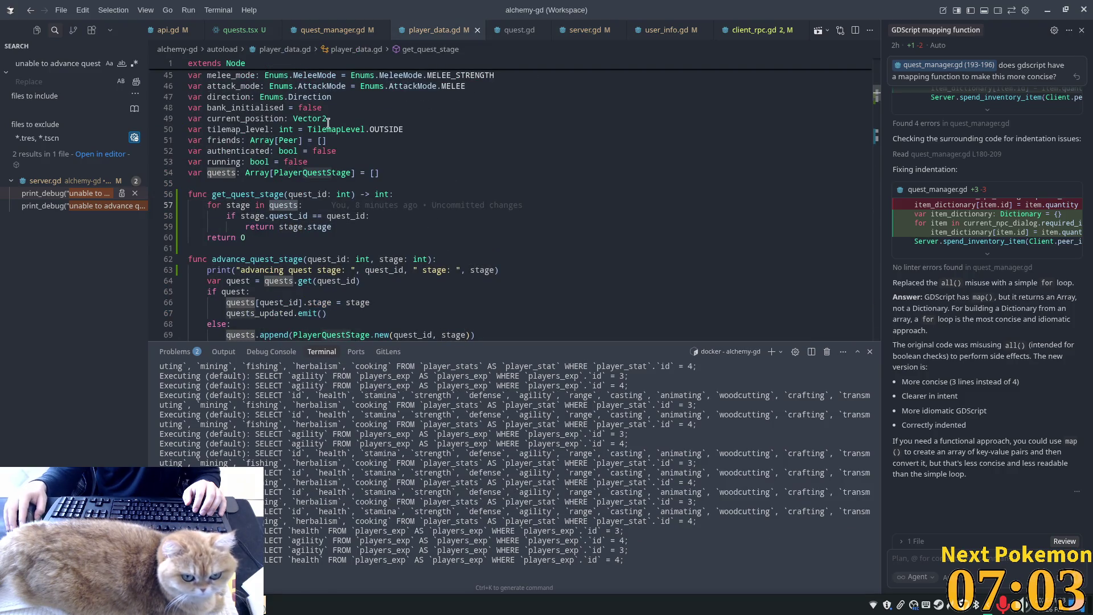
{"action": "left_click", "coordinate": [210, 172]}
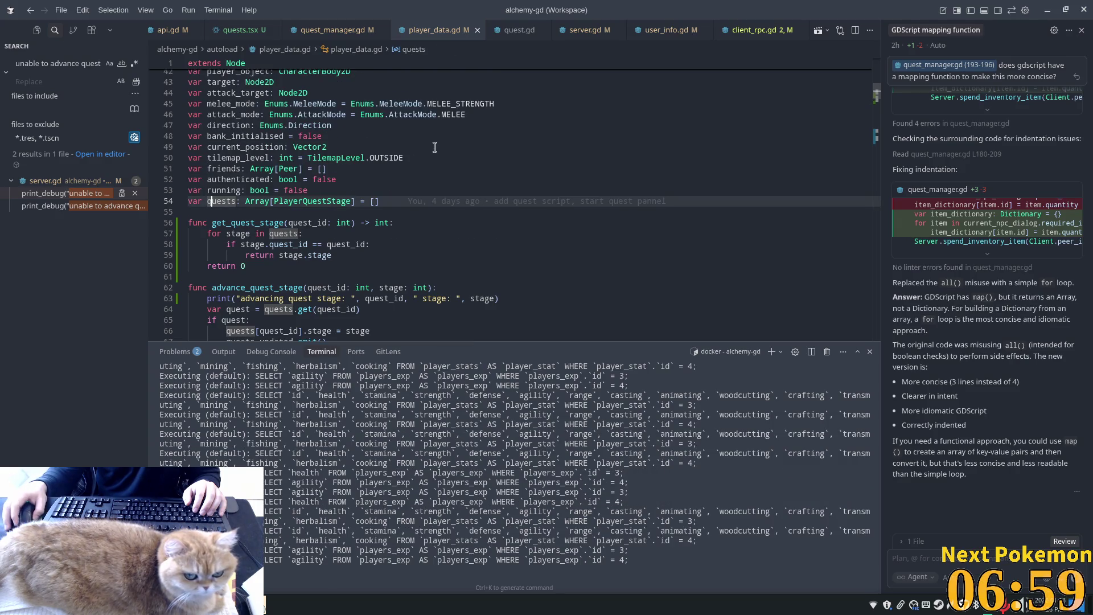
- Inspect the stage.stage value returned on line 59, glancing at the Godot editor and back
{"action": "scroll", "coordinate": [457, 138], "scroll_direction": "up", "scroll_amount": 1}
{"action": "scroll", "coordinate": [243, 99], "scroll_direction": "down", "scroll_amount": 4}
{"action": "scroll", "coordinate": [243, 99], "scroll_direction": "up", "scroll_amount": 5}
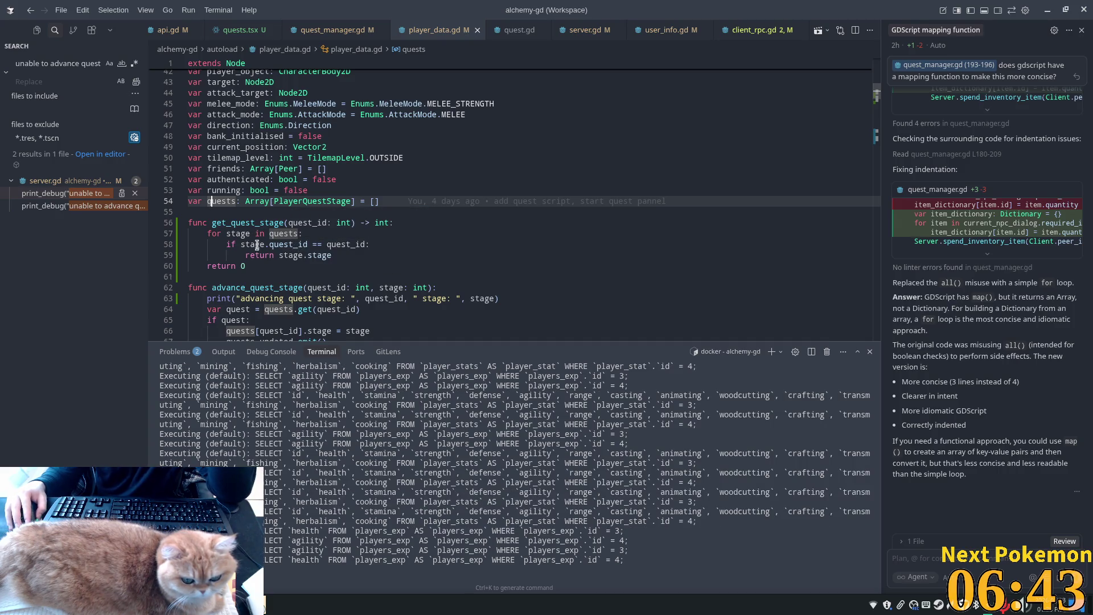
{"action": "left_click", "coordinate": [330, 255]}
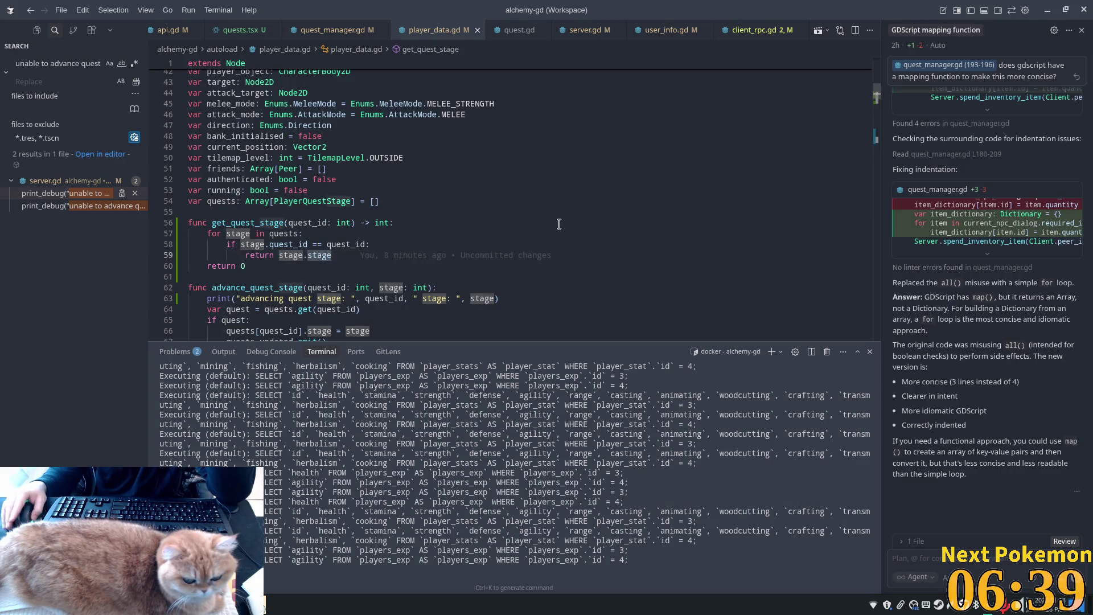
{"action": "mouse_move", "coordinate": [339, 228]}
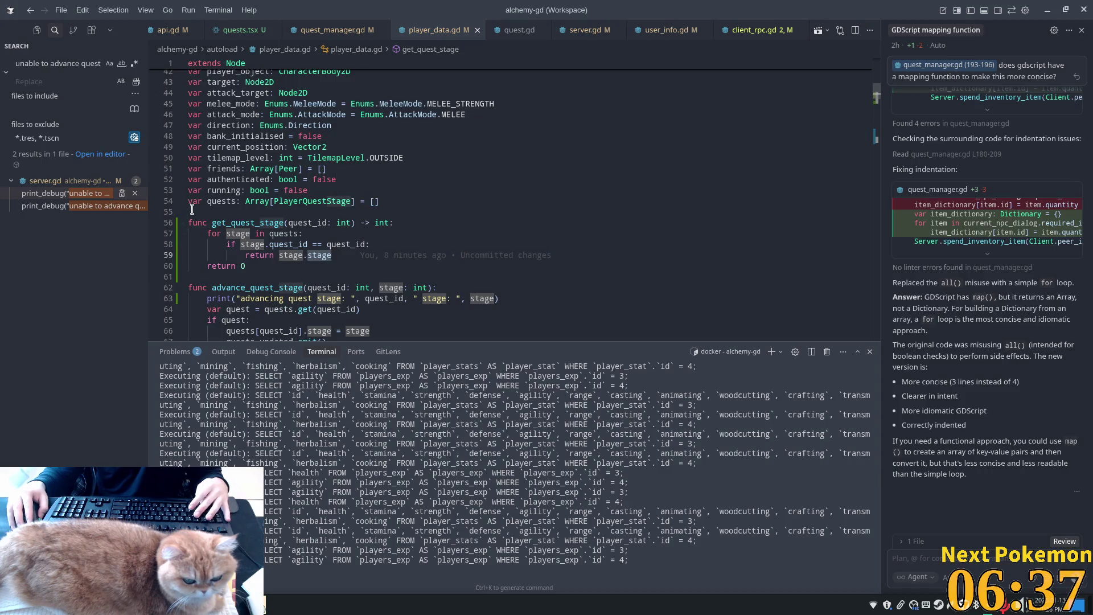
{"action": "key", "text": "alt+Tab"}
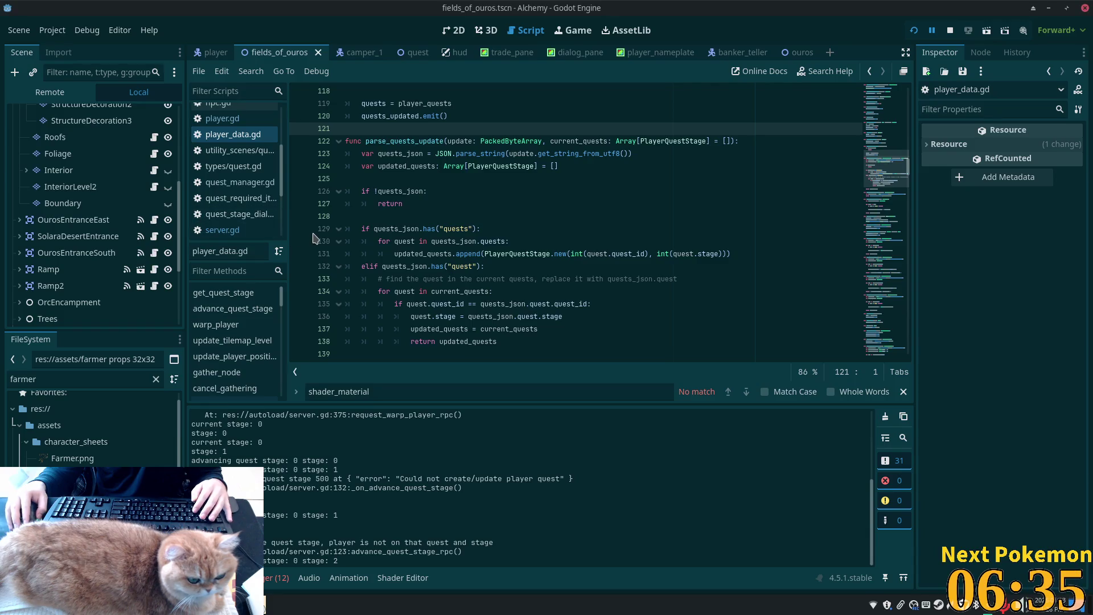
{"action": "key", "text": "alt+Tab"}
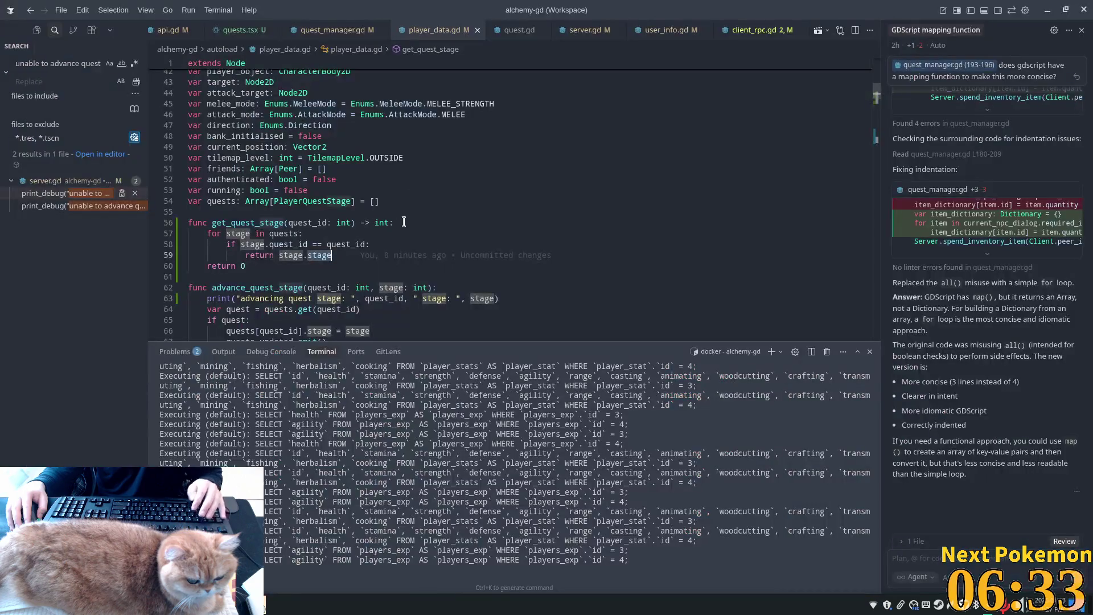
- Return to server.gd and examine the players[client_id] lookup on line 116
{"action": "left_click", "coordinate": [569, 30]}
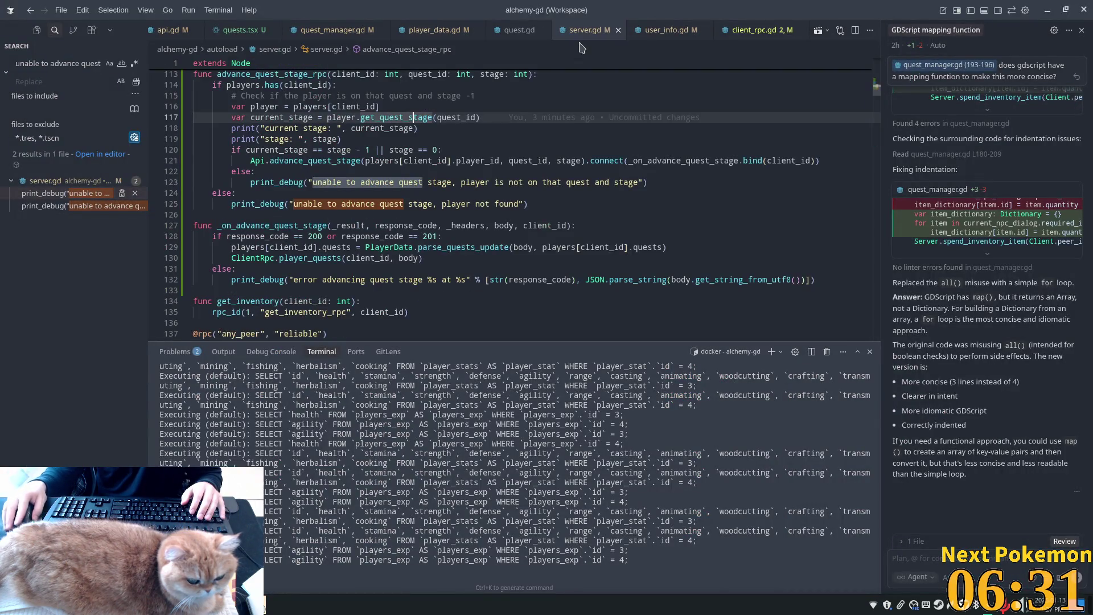
{"action": "left_click", "coordinate": [331, 226]}
{"action": "scroll", "coordinate": [330, 228], "scroll_direction": "up", "scroll_amount": 1}
{"action": "left_click", "coordinate": [259, 157]}
{"action": "scroll", "coordinate": [300, 189], "scroll_direction": "up", "scroll_amount": 1}
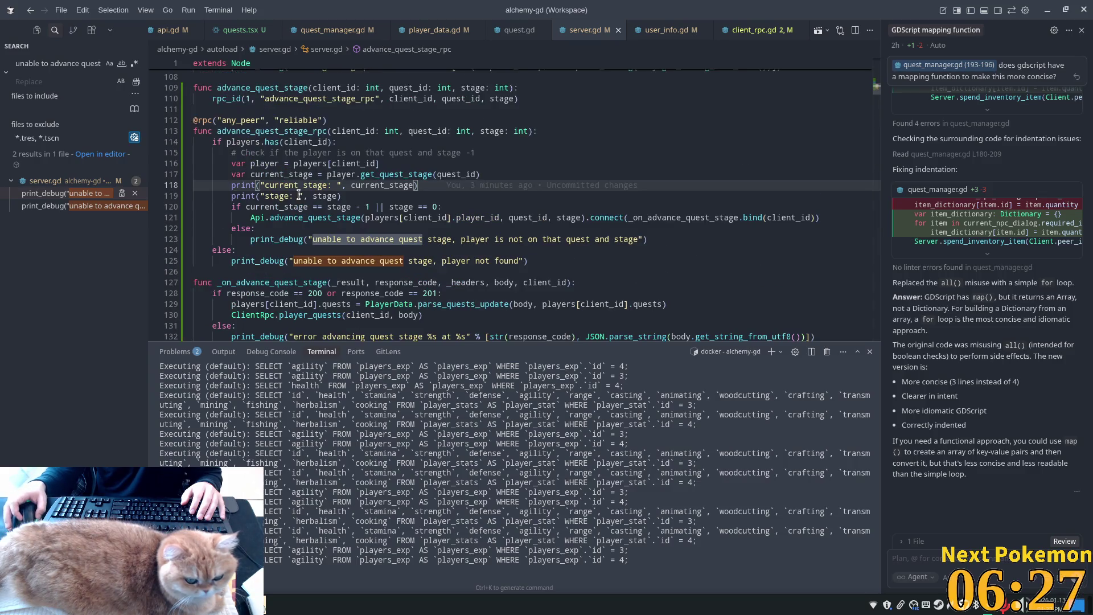
{"action": "left_click", "coordinate": [232, 164]}
{"action": "left_click", "coordinate": [431, 163]}
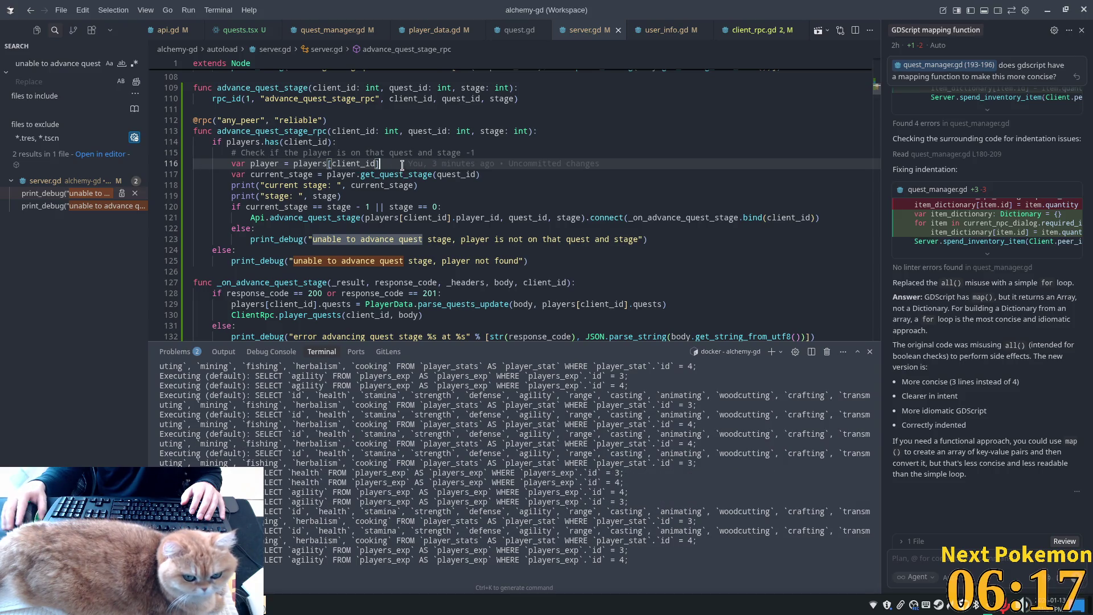
{"action": "mouse_move", "coordinate": [402, 166]}
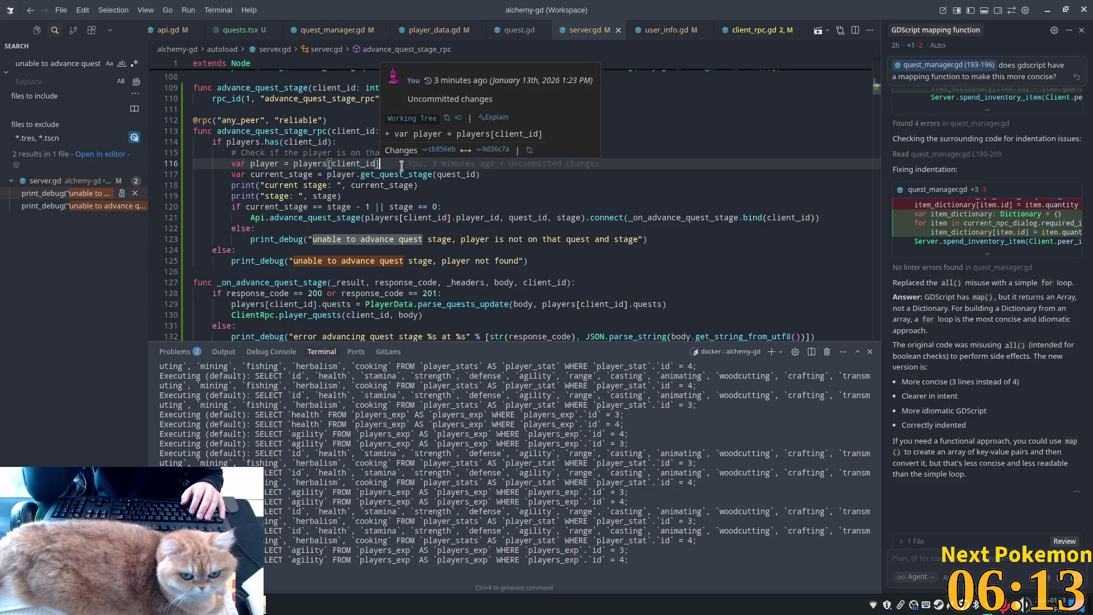
- Jump to the players definition and inspect the UserInfo player_info entry on line 17
{"action": "left_click", "coordinate": [310, 164], "text": "ctrl"}
{"action": "left_click", "coordinate": [239, 185]}
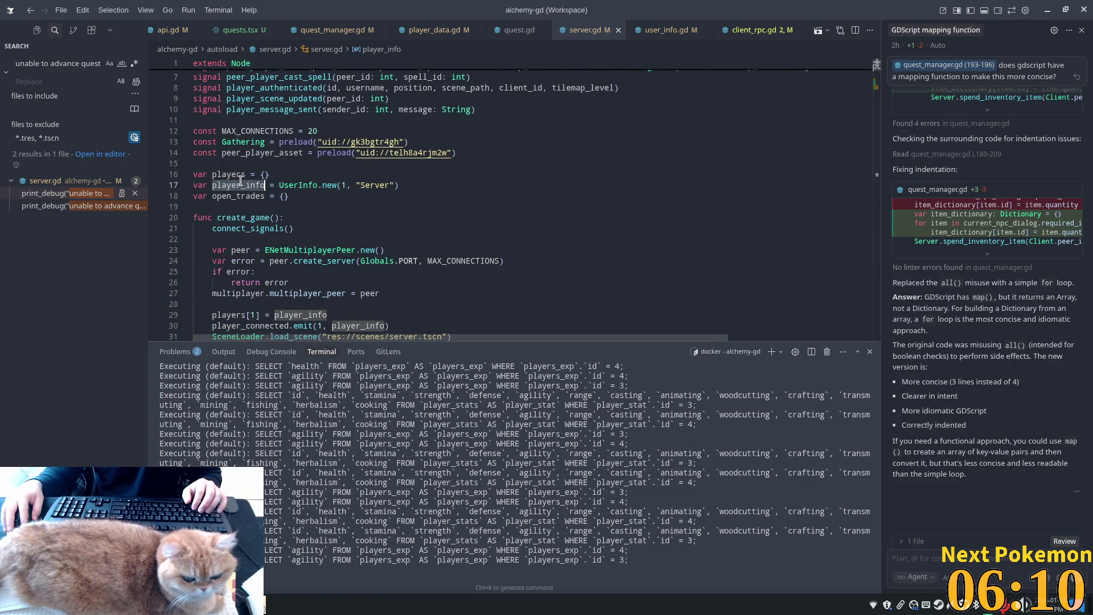
{"action": "left_click", "coordinate": [294, 185]}
{"action": "left_click", "coordinate": [275, 185]}
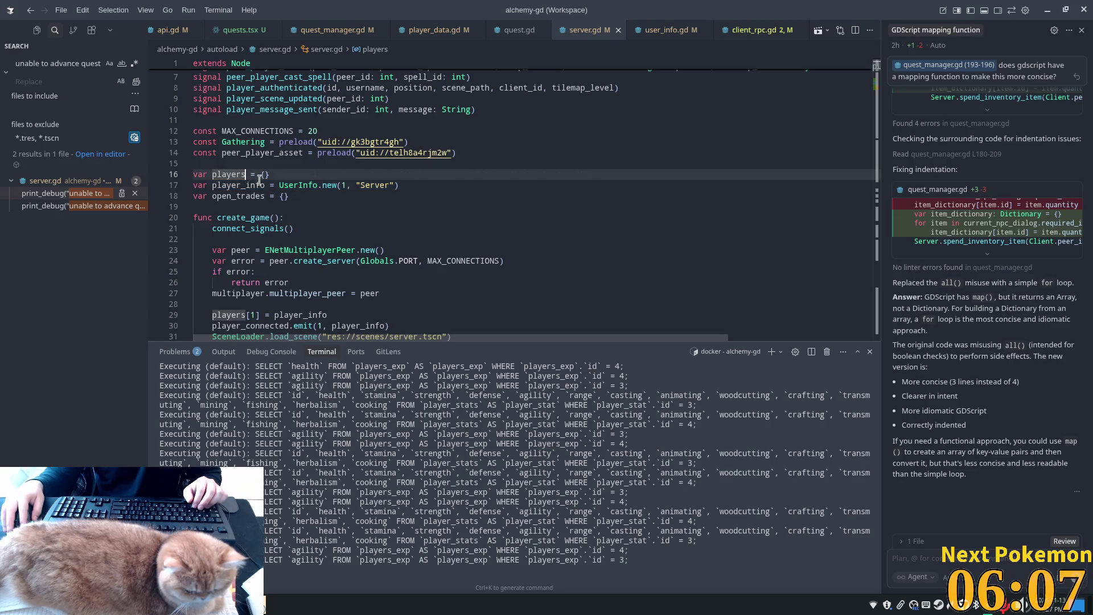
{"action": "double_click", "coordinate": [245, 185]}
- Scroll to _on_authenticate_user and follow UserInfo on line 74 to its _init definition
{"action": "scroll", "coordinate": [336, 245], "scroll_direction": "down", "scroll_amount": 3}
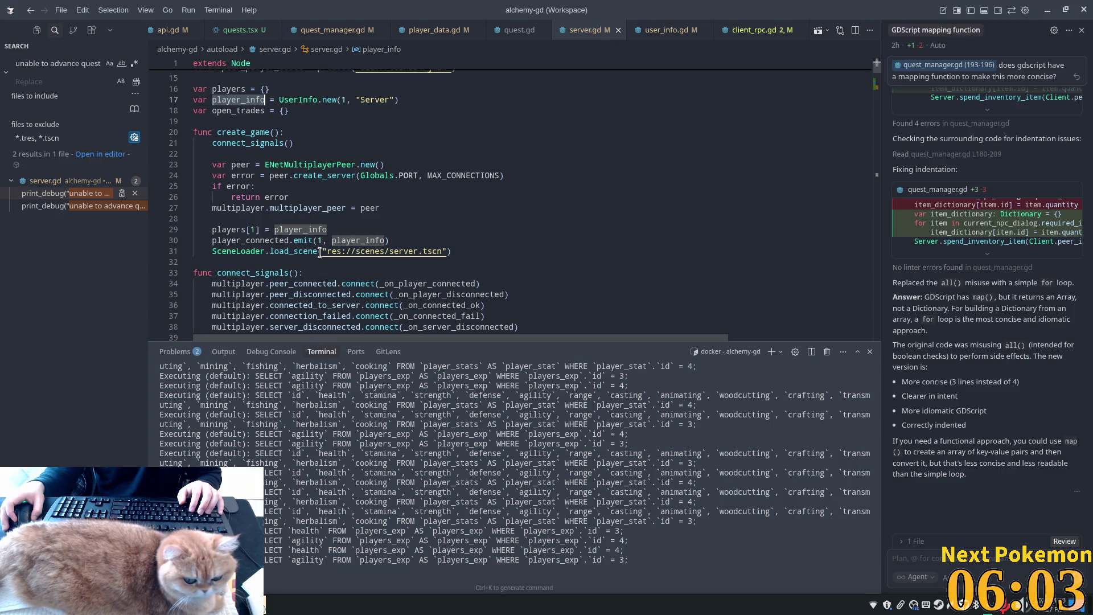
{"action": "scroll", "coordinate": [298, 203], "scroll_direction": "down", "scroll_amount": 1}
{"action": "scroll", "coordinate": [594, 269], "scroll_direction": "down", "scroll_amount": 1}
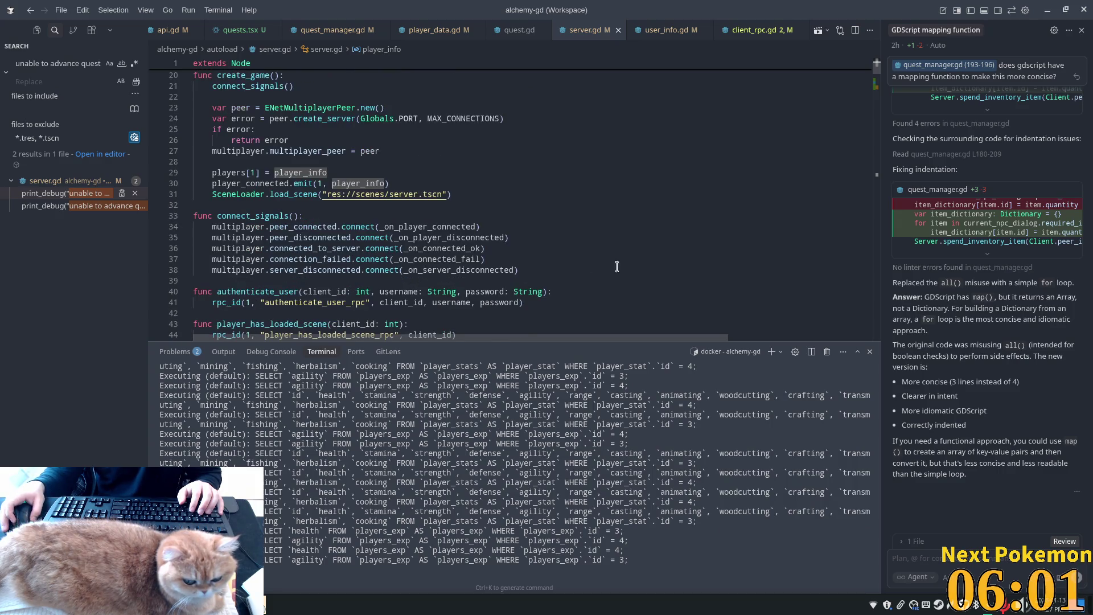
{"action": "scroll", "coordinate": [637, 219], "scroll_direction": "down", "scroll_amount": 9}
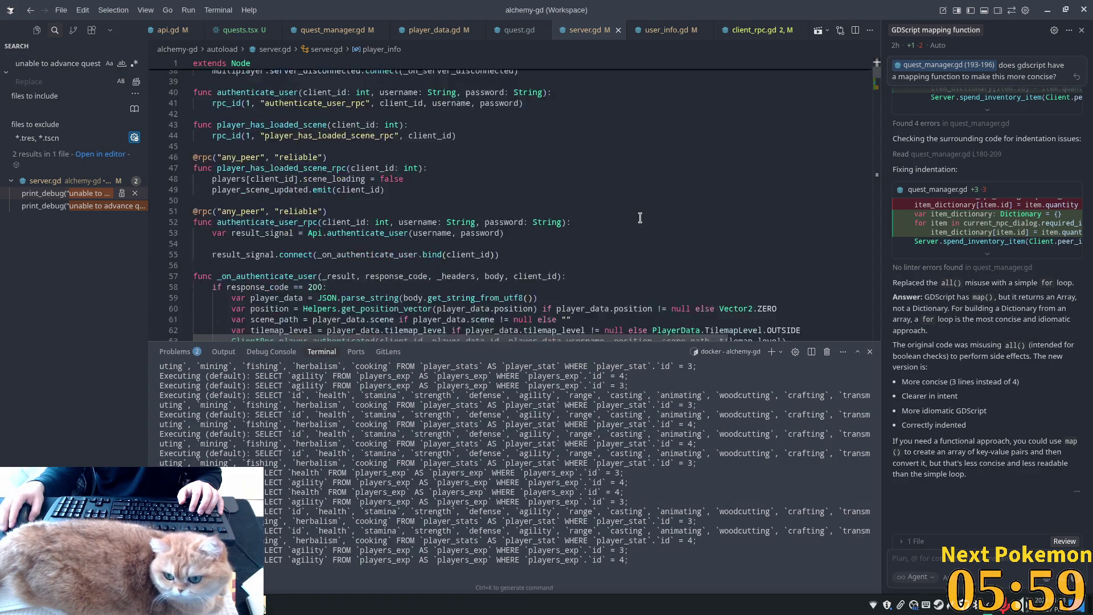
{"action": "scroll", "coordinate": [381, 215], "scroll_direction": "down", "scroll_amount": 7}
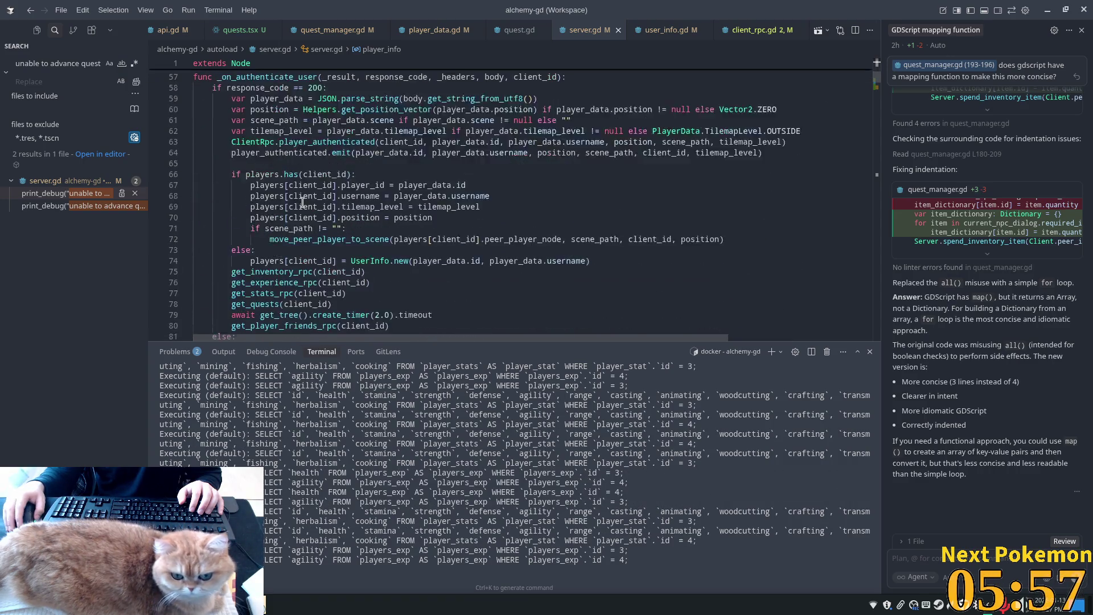
{"action": "left_click", "coordinate": [365, 186]}
{"action": "double_click", "coordinate": [360, 175]}
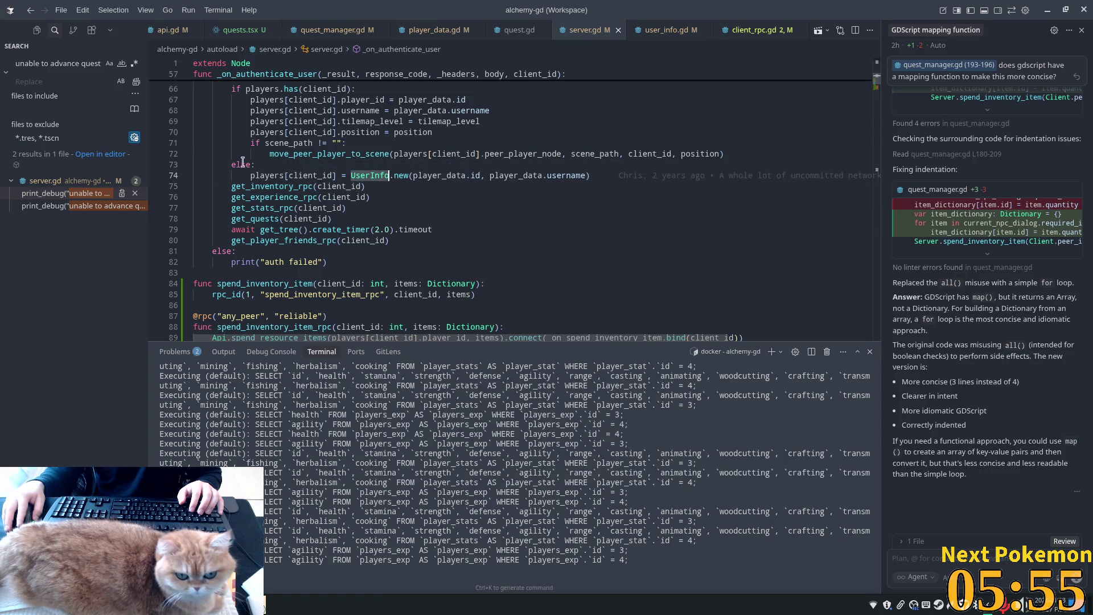
{"action": "left_click", "coordinate": [398, 176], "text": "ctrl"}
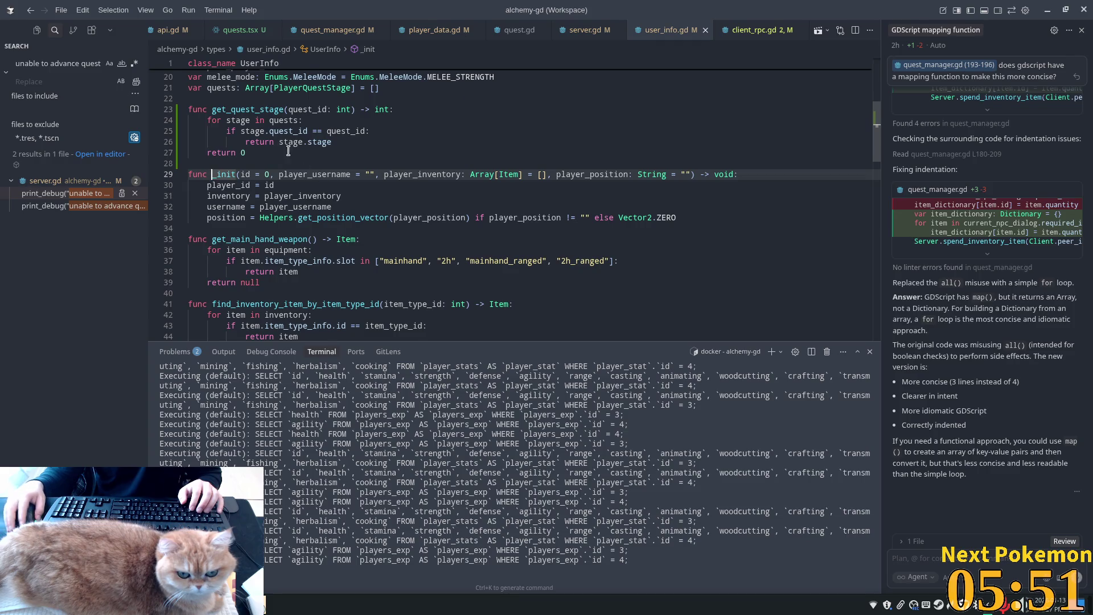
- Review user_info.gd's get_quest_stage and its quests array type, then open client_rpc.gd
{"action": "scroll", "coordinate": [289, 151], "scroll_direction": "up", "scroll_amount": 4}
{"action": "left_click", "coordinate": [210, 223]}
{"action": "mouse_move", "coordinate": [198, 223]}
{"action": "left_mouse_down"}
{"action": "mouse_move", "coordinate": [283, 224]}
{"action": "mouse_move", "coordinate": [332, 259]}
{"action": "left_mouse_up"}
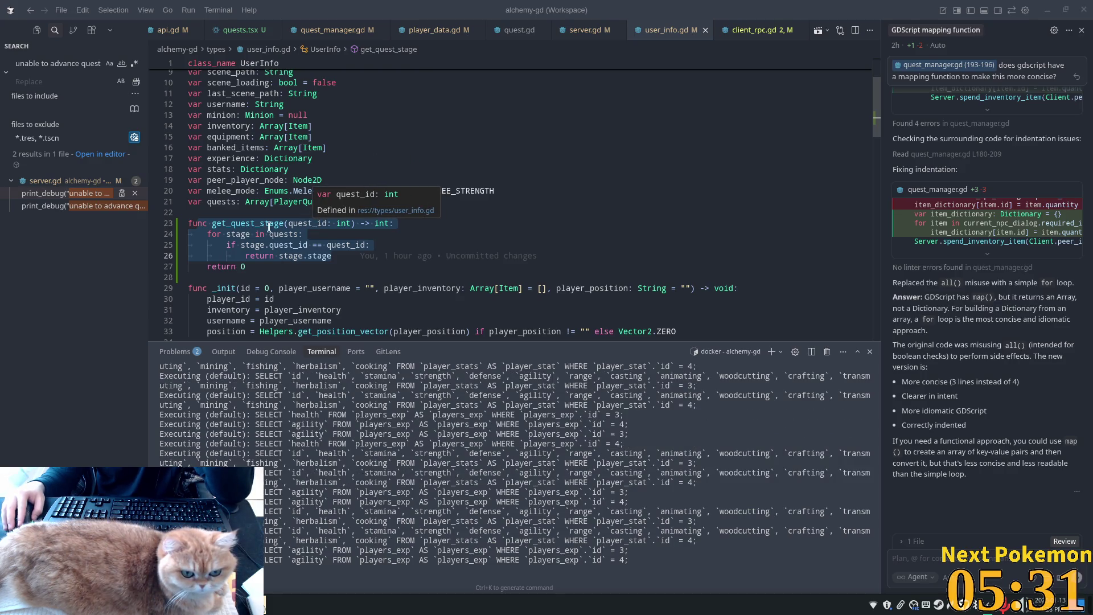
{"action": "left_click", "coordinate": [298, 234]}
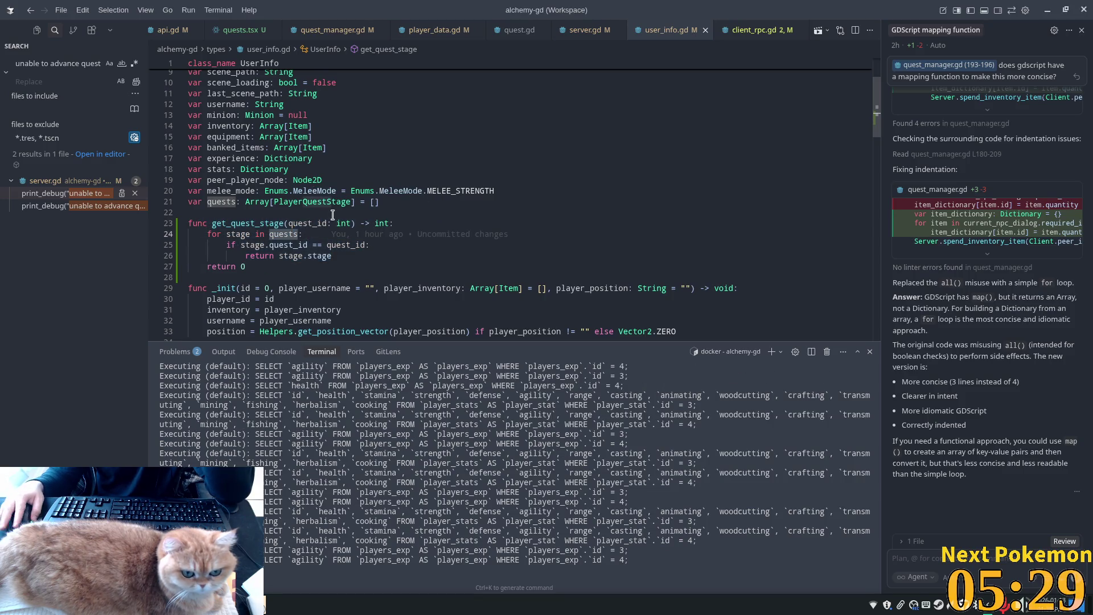
{"action": "double_click", "coordinate": [253, 200]}
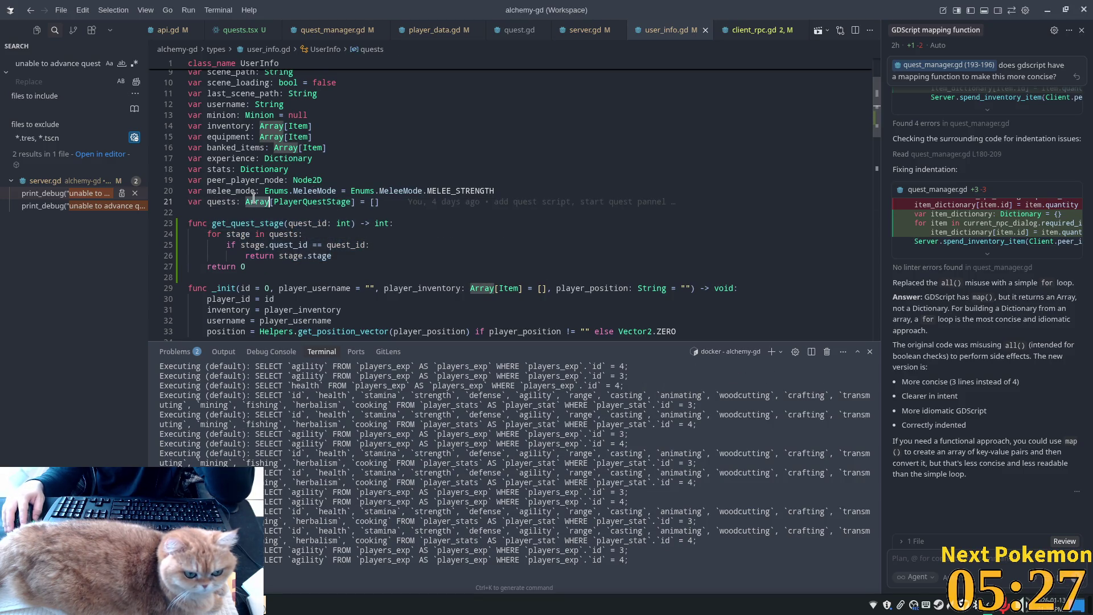
{"action": "left_click", "coordinate": [407, 222]}
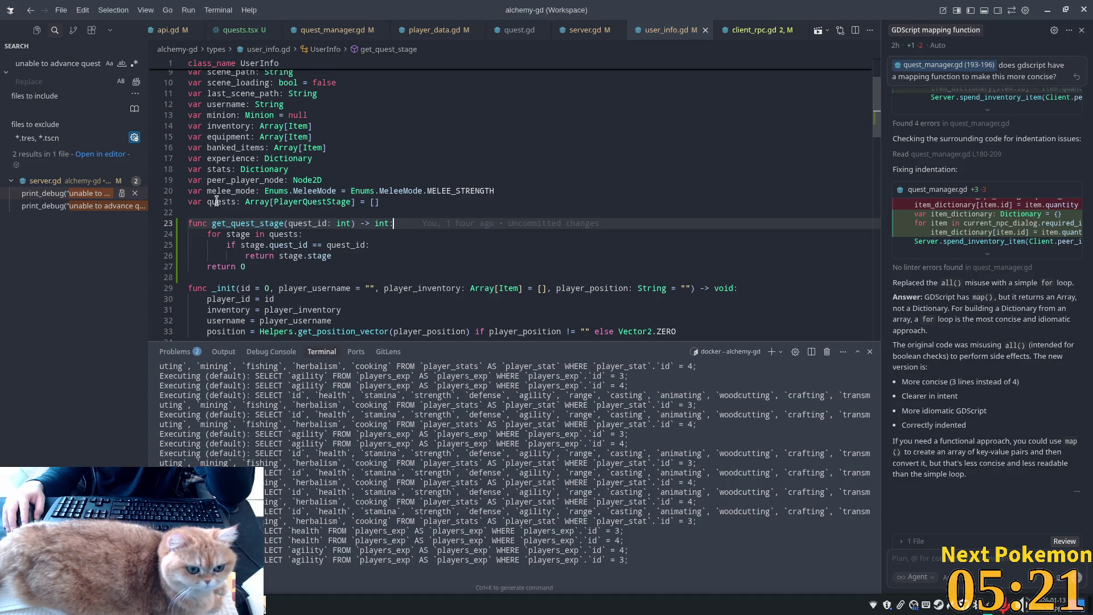
{"action": "mouse_move", "coordinate": [412, 222]}
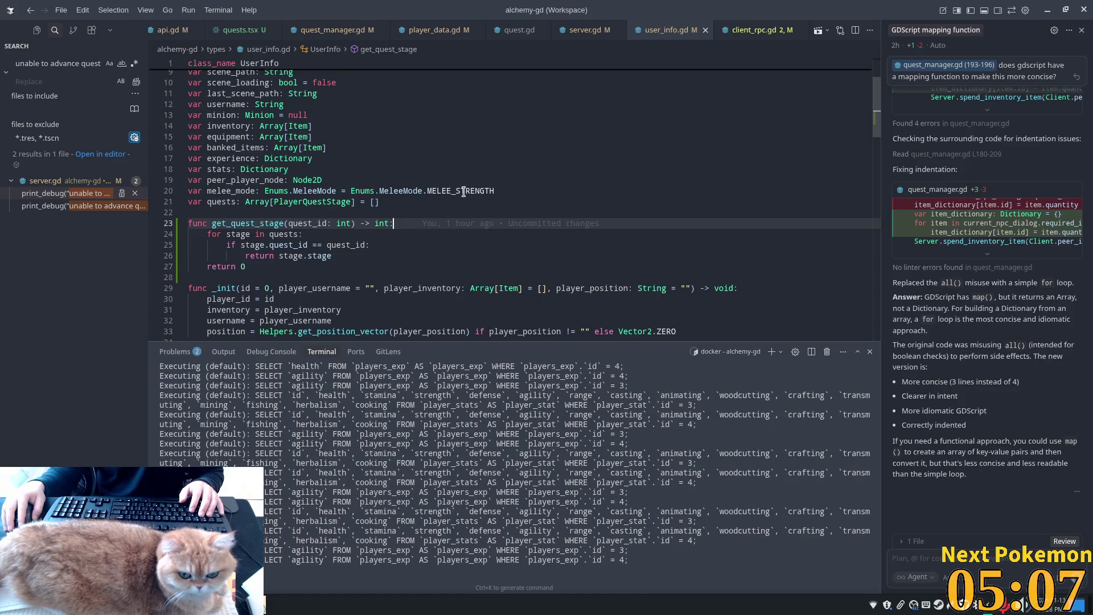
{"action": "left_click", "coordinate": [735, 33]}
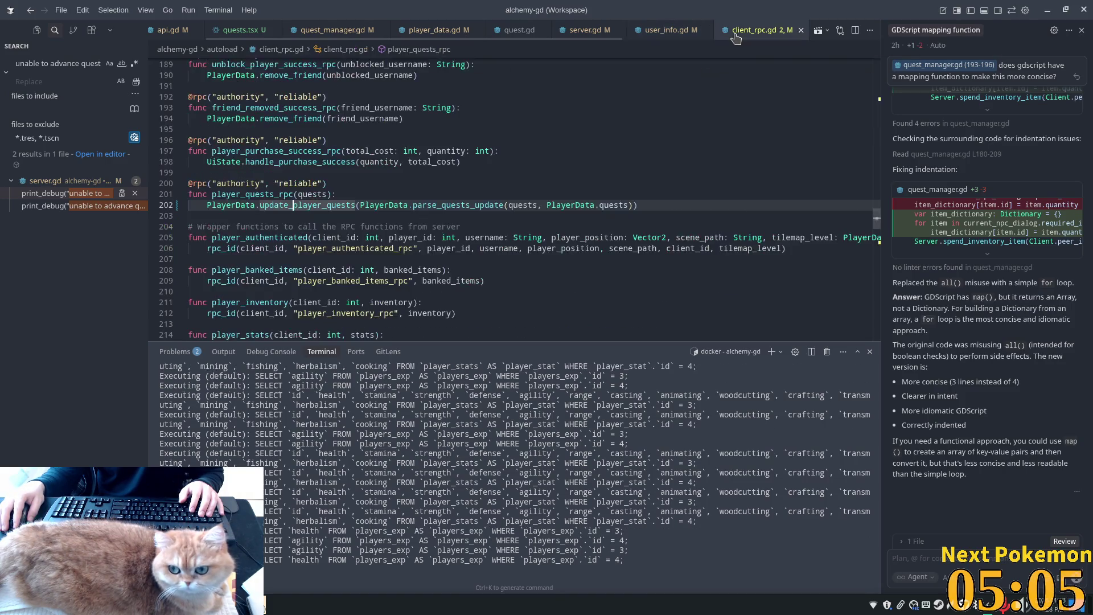
- Switch to server.gd and look over the username handling in _on_authenticate_user
{"action": "key", "text": "ctrl+Tab"}
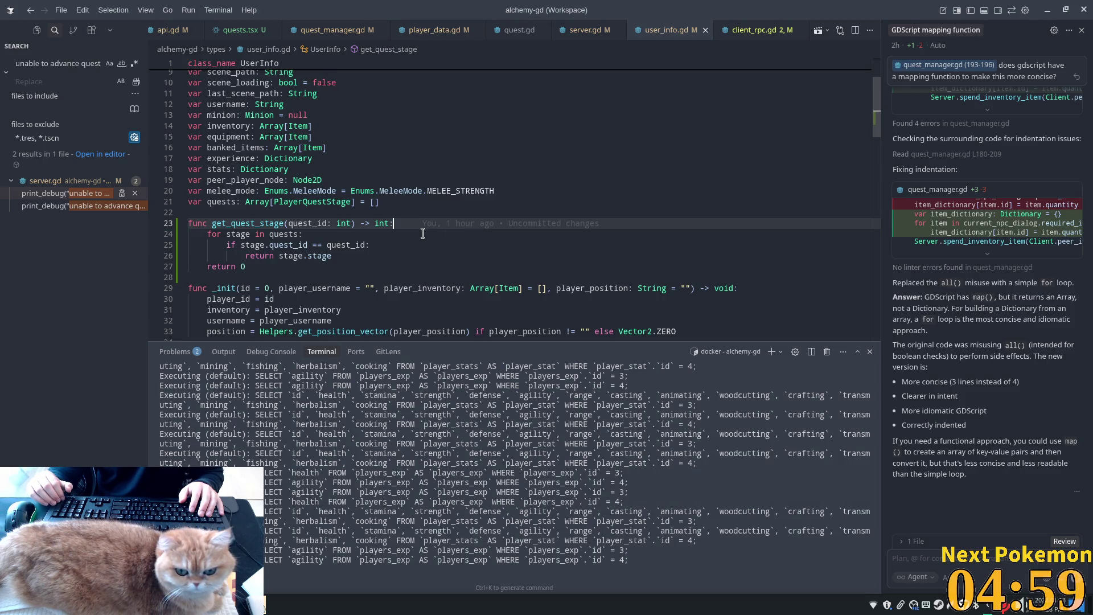
{"action": "key", "text": "ctrl+Tab"}
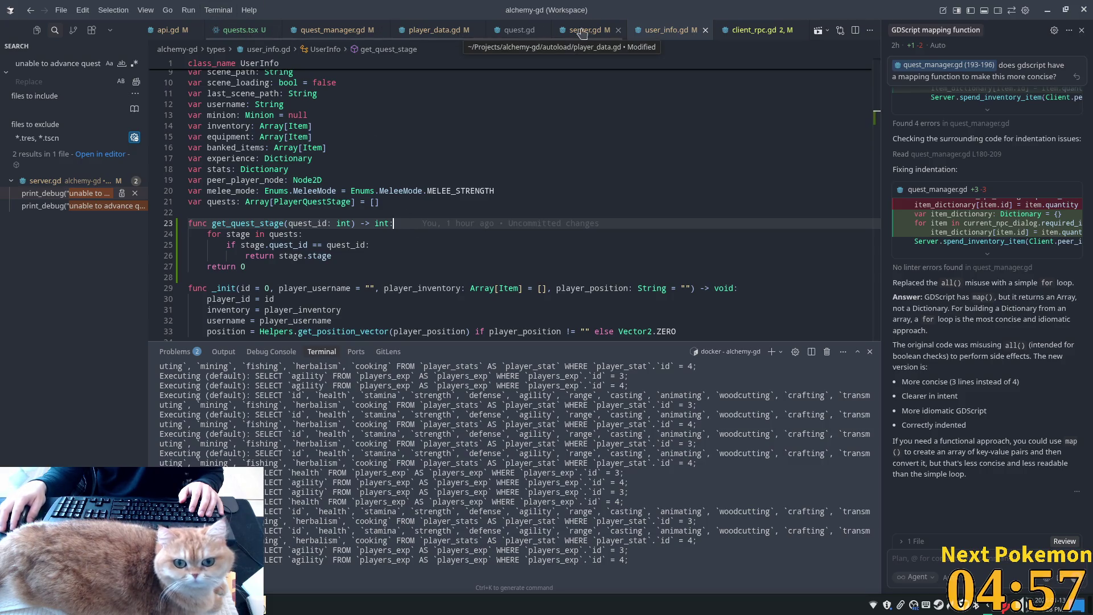
{"action": "left_click", "coordinate": [454, 199]}
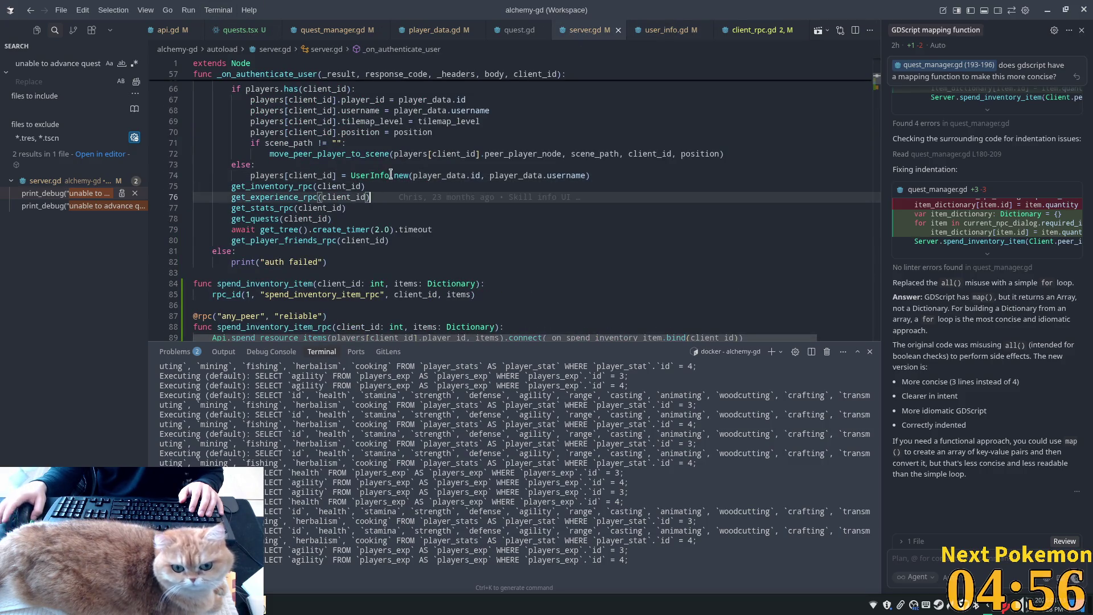
{"action": "scroll", "coordinate": [852, 172], "scroll_direction": "up", "scroll_amount": 1}
{"action": "double_click", "coordinate": [361, 139]}
{"action": "scroll", "coordinate": [618, 192], "scroll_direction": "down", "scroll_amount": 1}
{"action": "key", "text": "ctrl+f"}
- Search server.gd for 'advance' and examine the get_quest_stage call on line 117
{"action": "type", "text": "advab"}
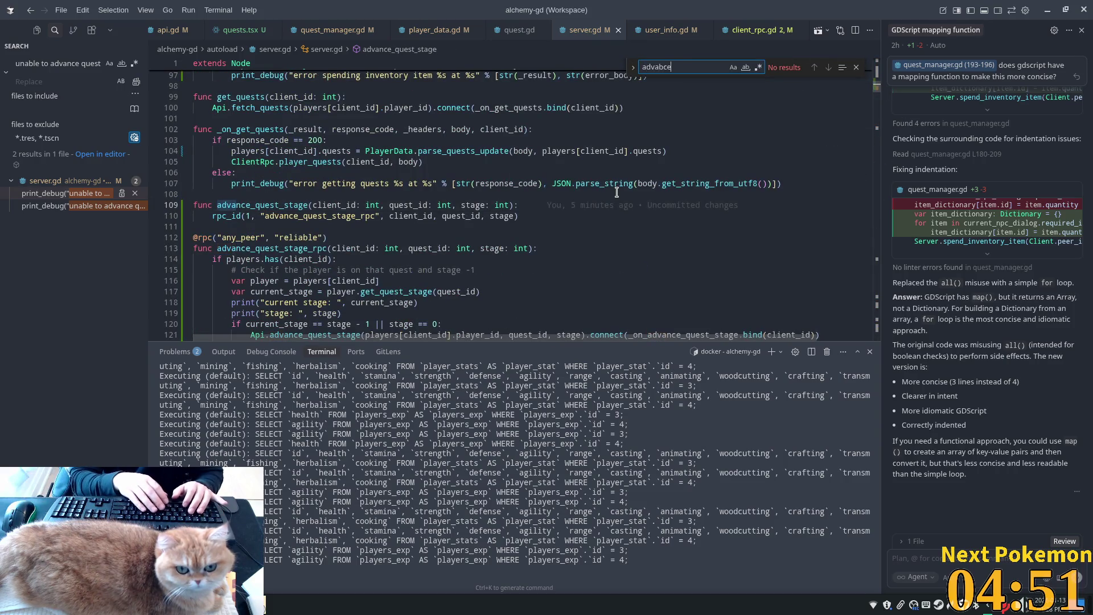
{"action": "key", "text": "BackSpace"}
{"action": "type", "text": "ance"}
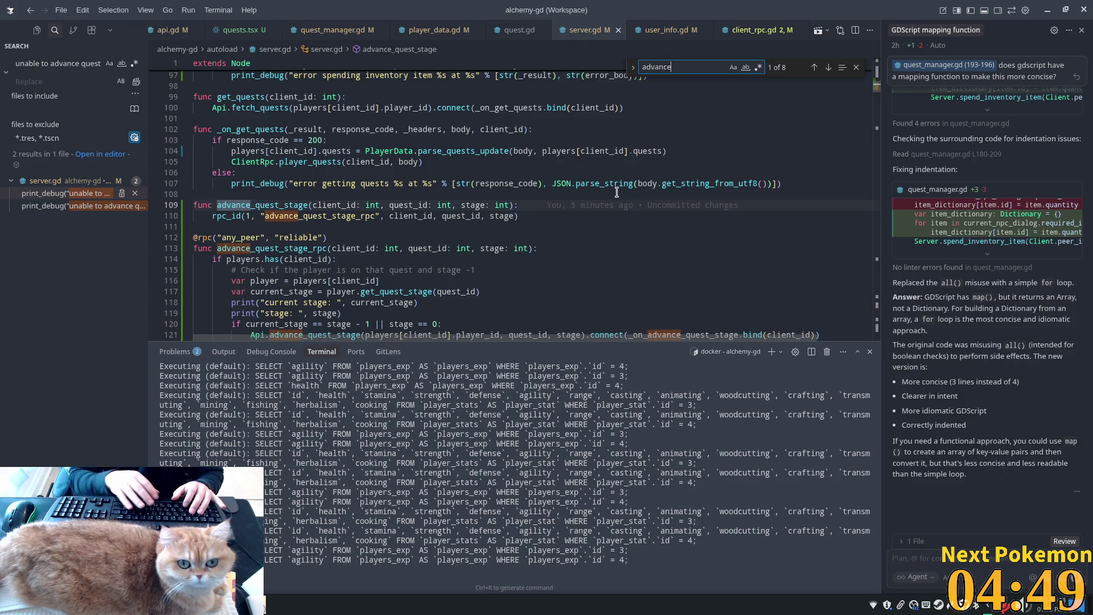
{"action": "scroll", "coordinate": [530, 162], "scroll_direction": "down", "scroll_amount": 3}
{"action": "left_click", "coordinate": [293, 227]}
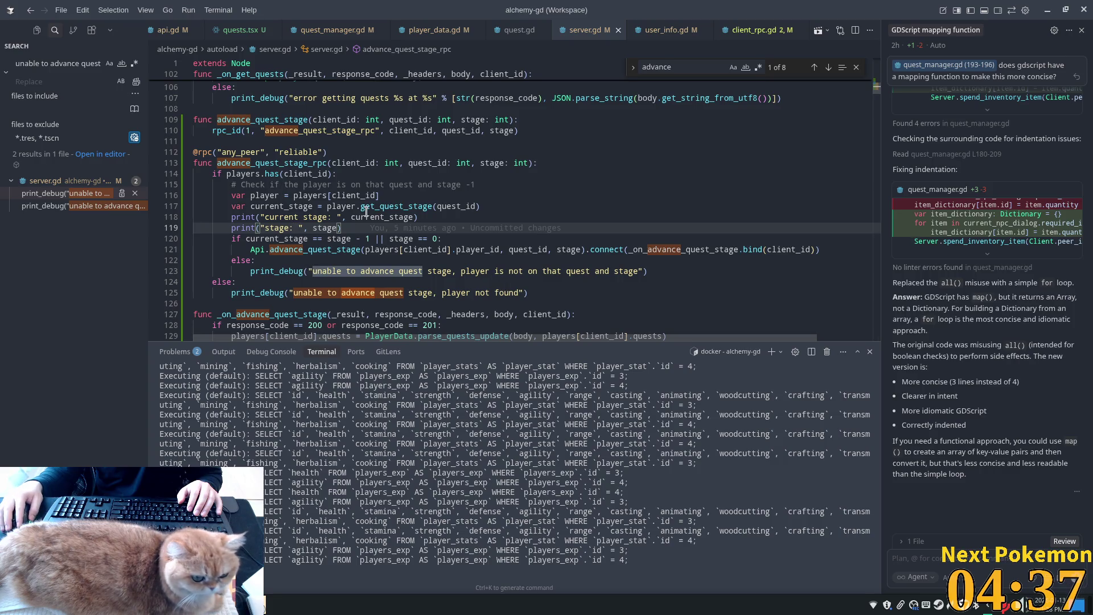
{"action": "double_click", "coordinate": [387, 206]}
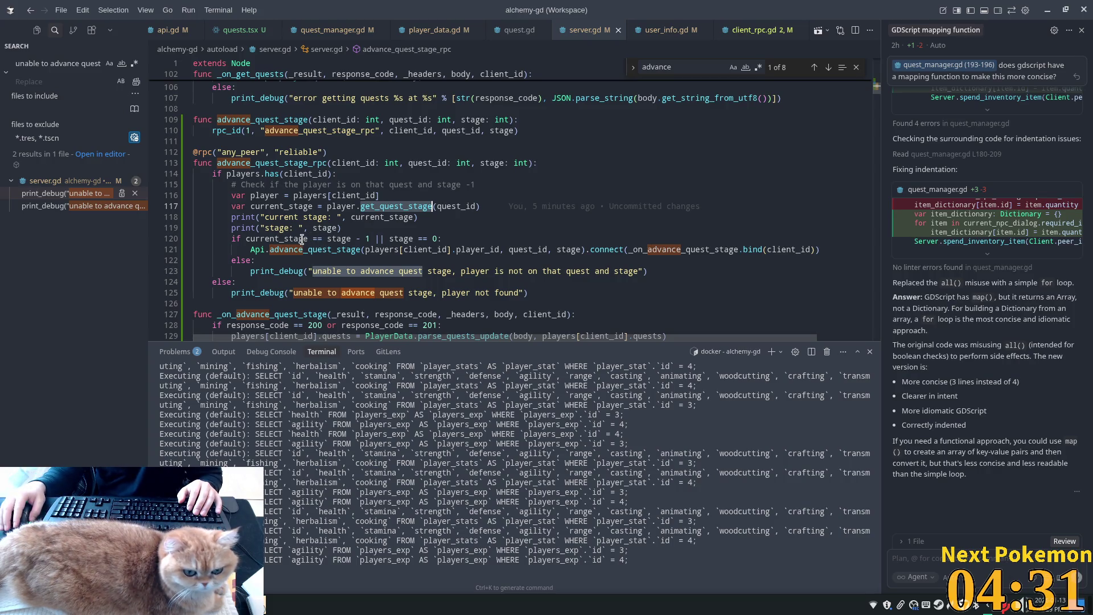
{"action": "mouse_move", "coordinate": [260, 251]}
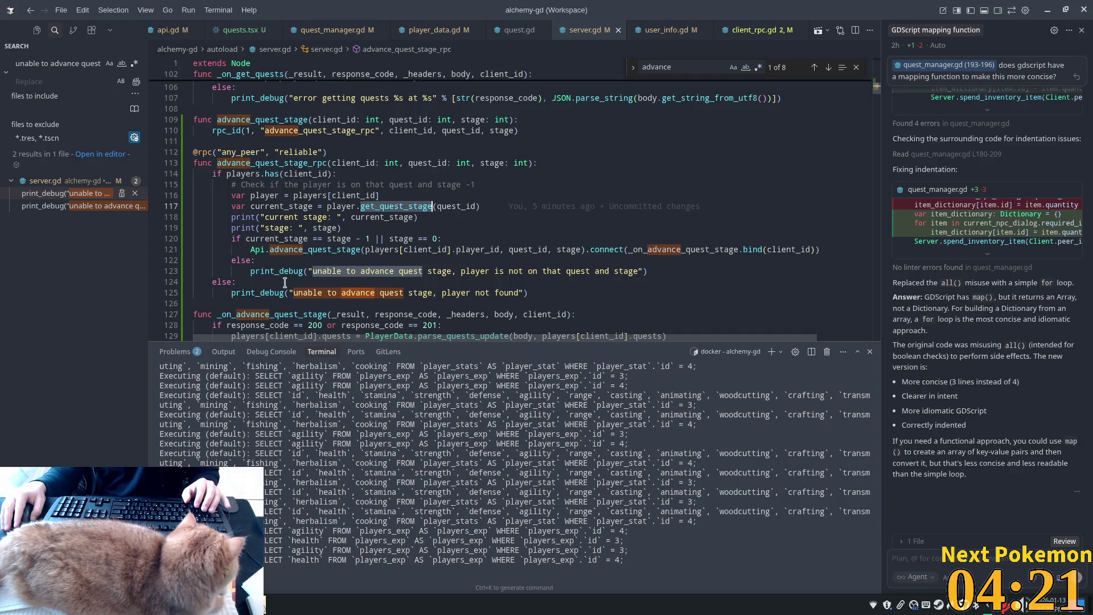
- Add a print of the parsed quest update below the success check in _on_advance_quest_stage
{"action": "scroll", "coordinate": [308, 240], "scroll_direction": "down", "scroll_amount": 4}
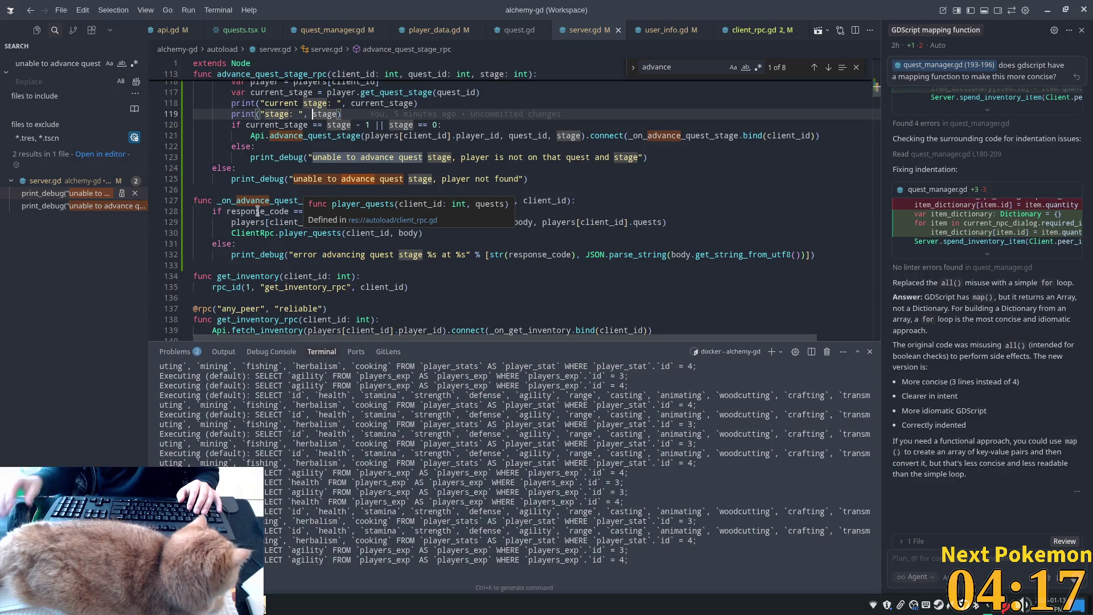
{"action": "double_click", "coordinate": [329, 222]}
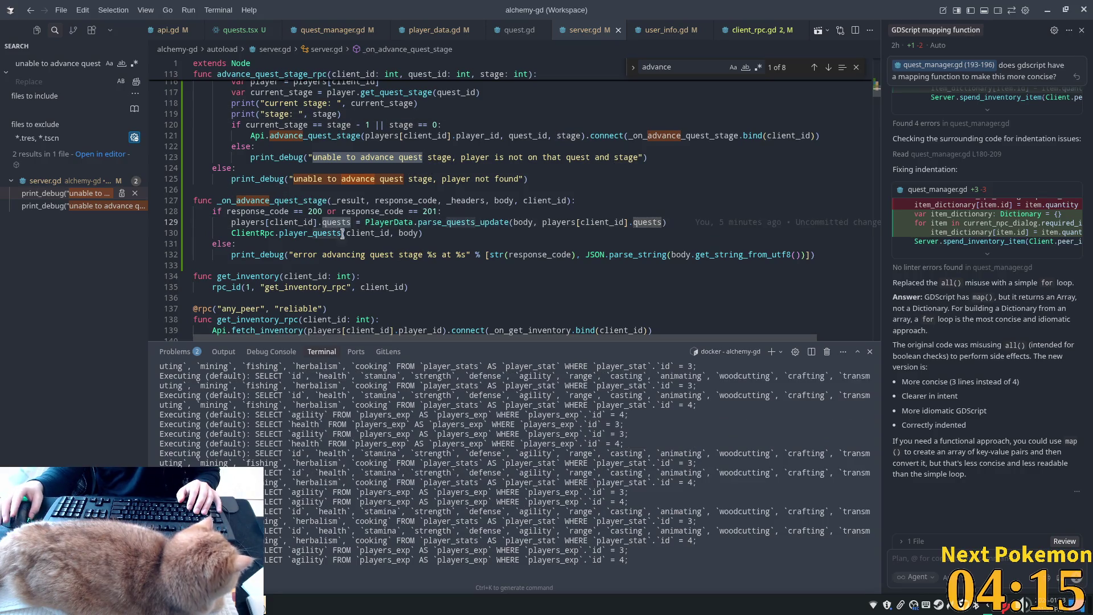
{"action": "key", "text": "Down"}
{"action": "key", "text": "End"}
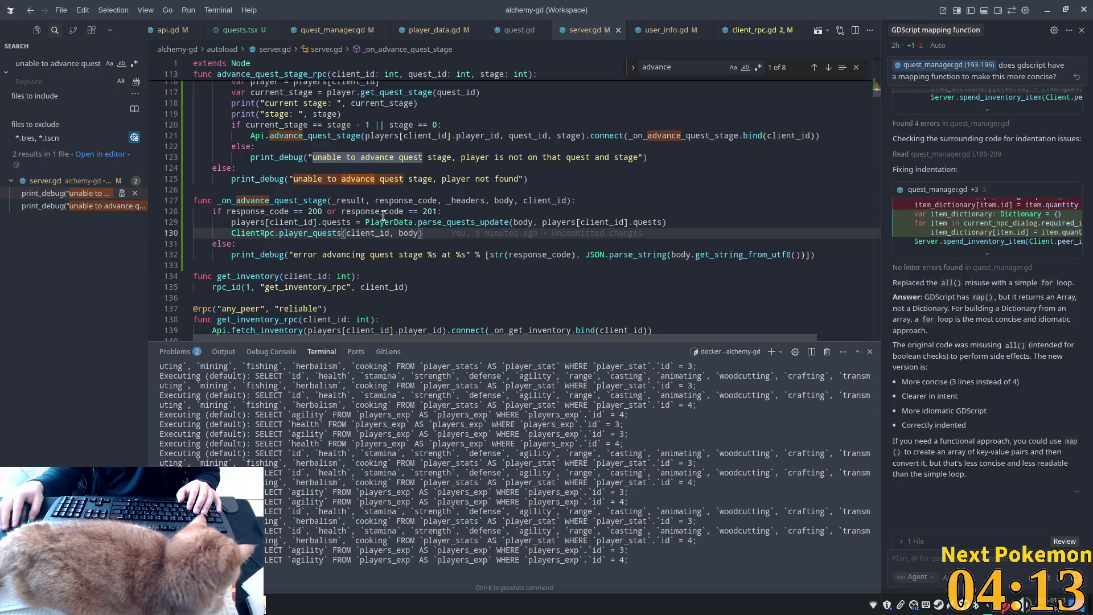
{"action": "key", "text": "Up"}
{"action": "key", "text": "Up"}
{"action": "key", "text": "End"}
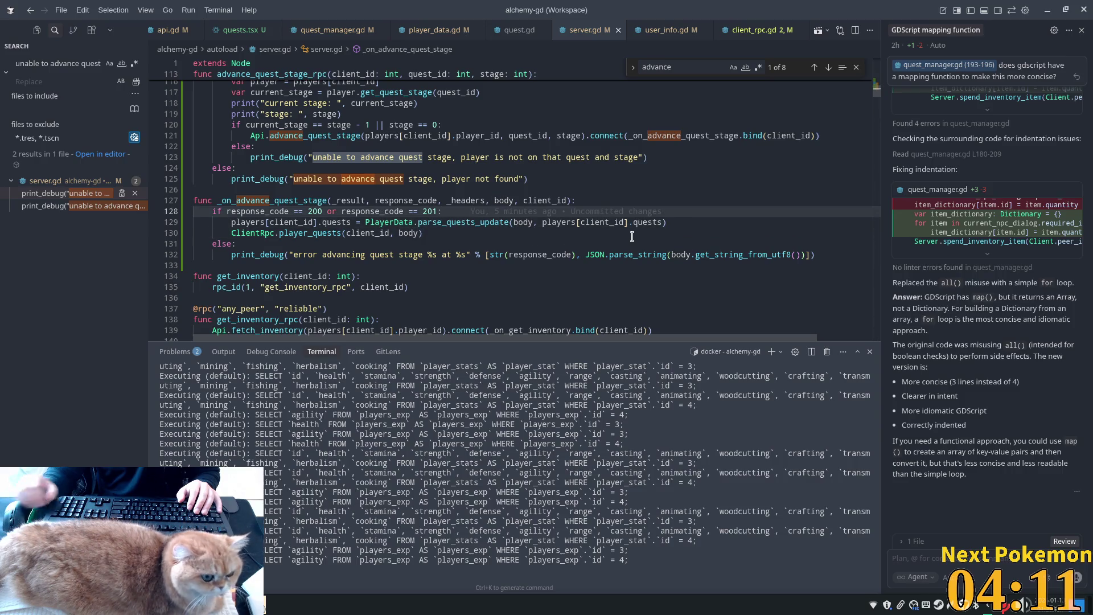
{"action": "key", "text": "Return"}
{"action": "type", "text": "pri"}
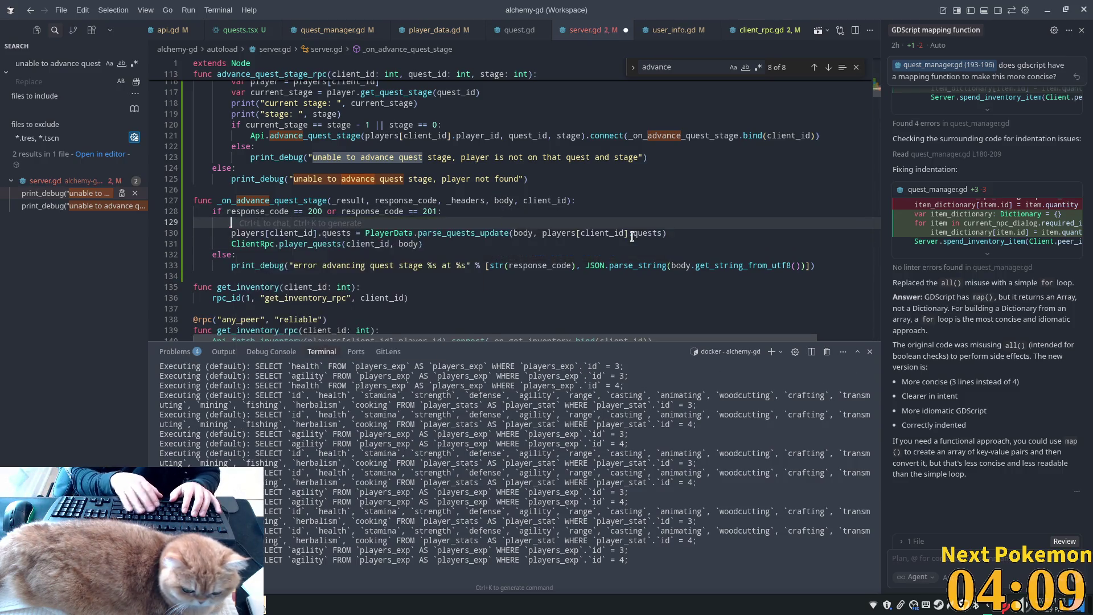
{"action": "type", "text": "nt(\""}
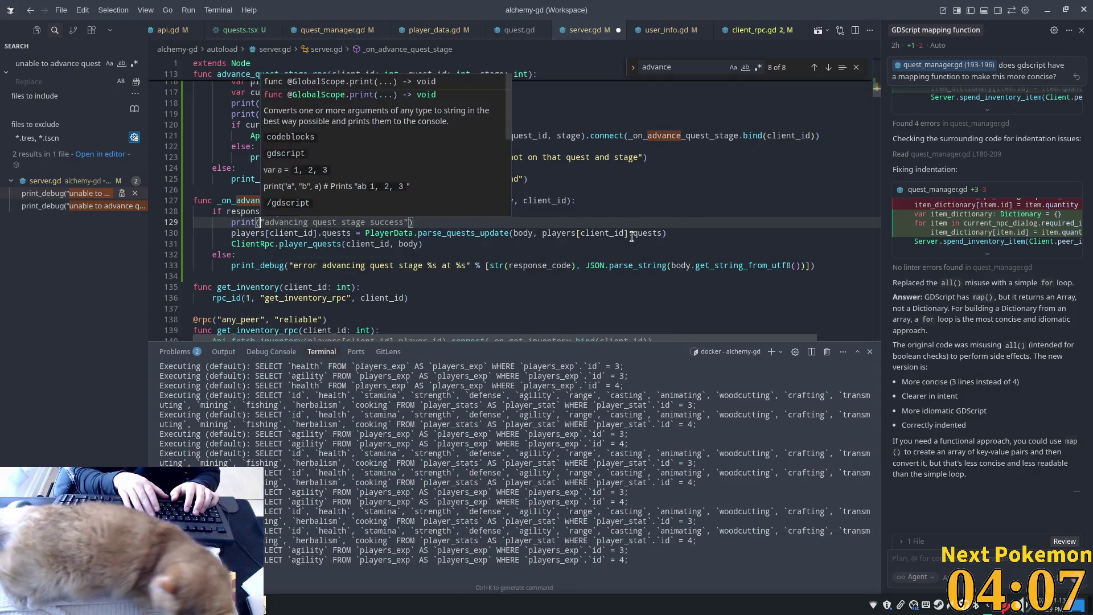
{"action": "type", "text": "update"}
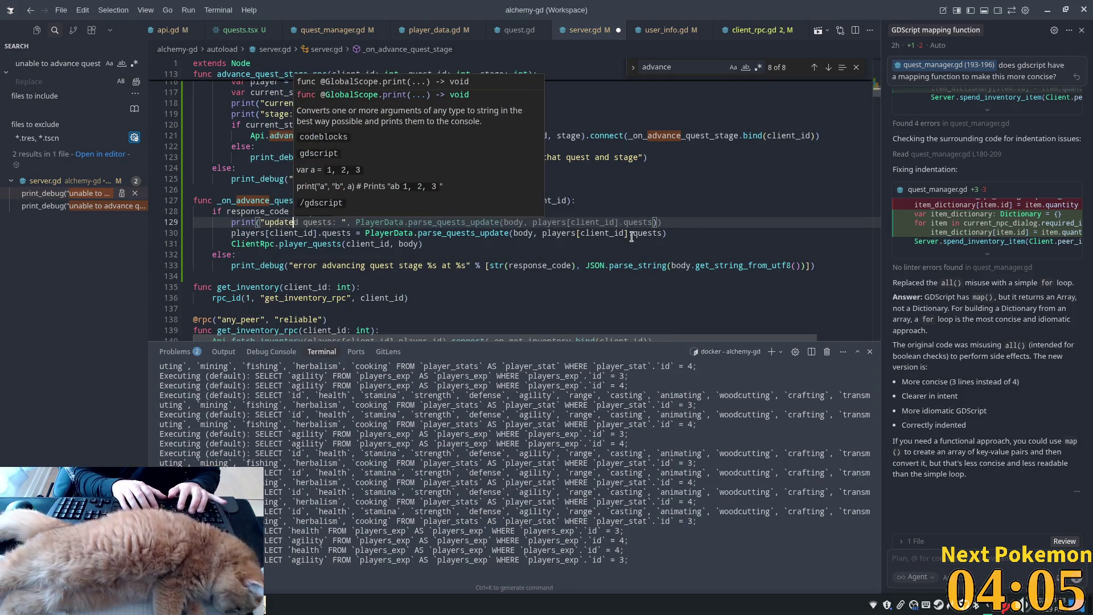
{"action": "key", "text": "Tab"}
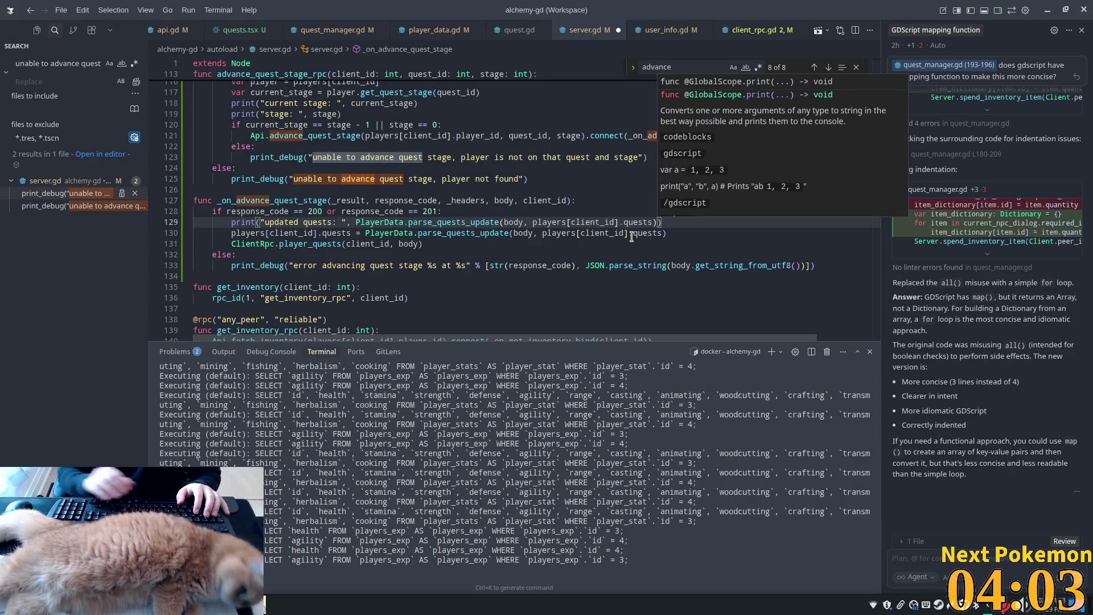
- Store the parsed quests in an updated_quests variable above the print and save server.gd
{"action": "key", "text": "Escape"}
{"action": "key", "text": "ctrl+shift+Return"}
{"action": "type", "text": "var up"}
{"action": "key", "text": "Tab"}
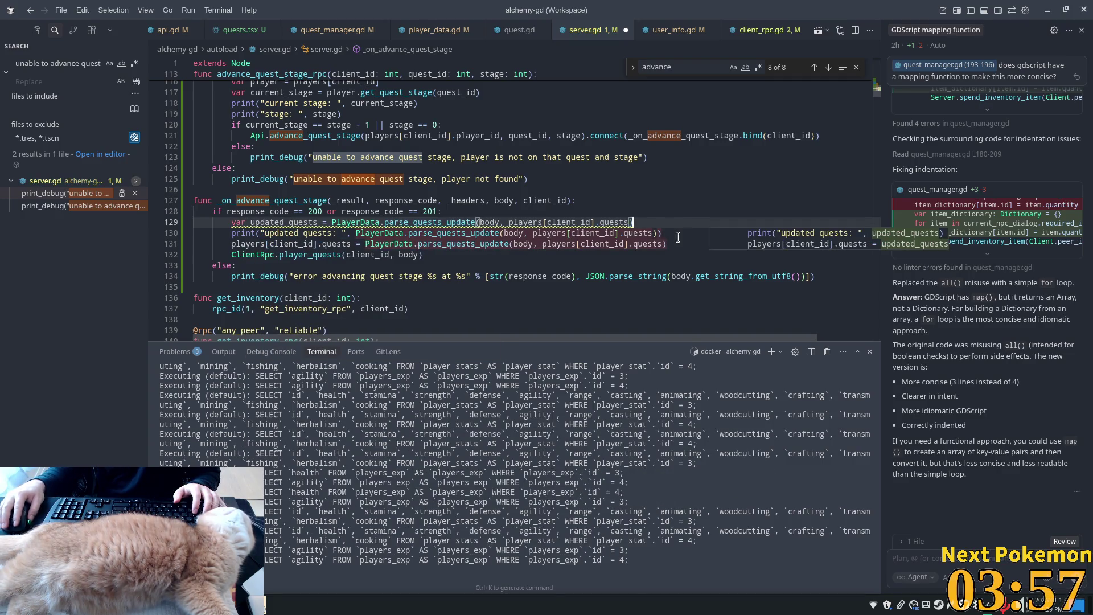
{"action": "key", "text": "Tab"}
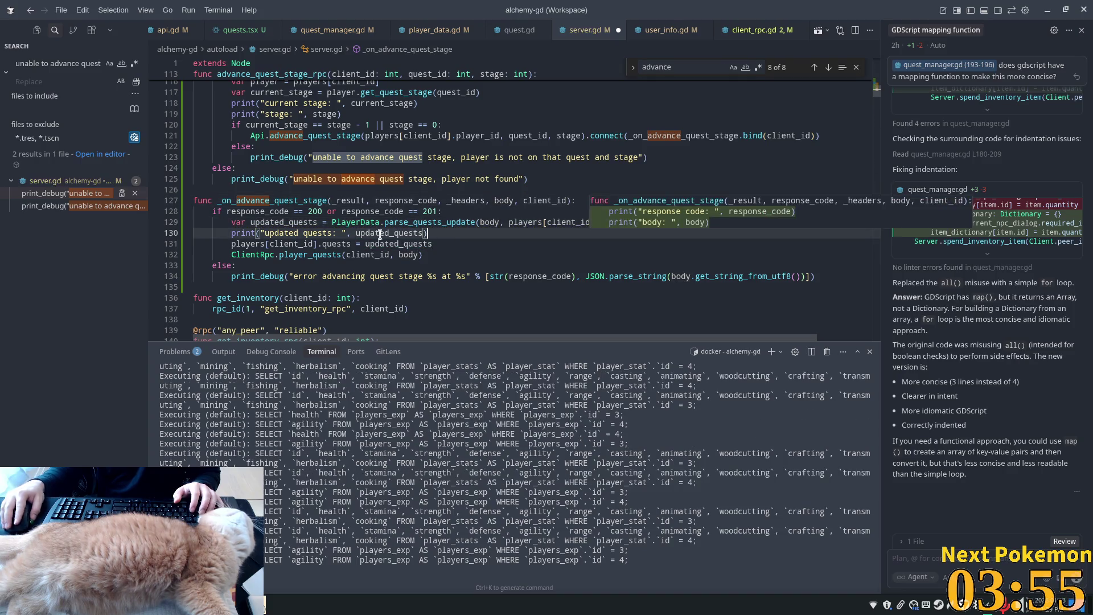
{"action": "key", "text": "Tab"}
{"action": "key", "text": "Tab"}
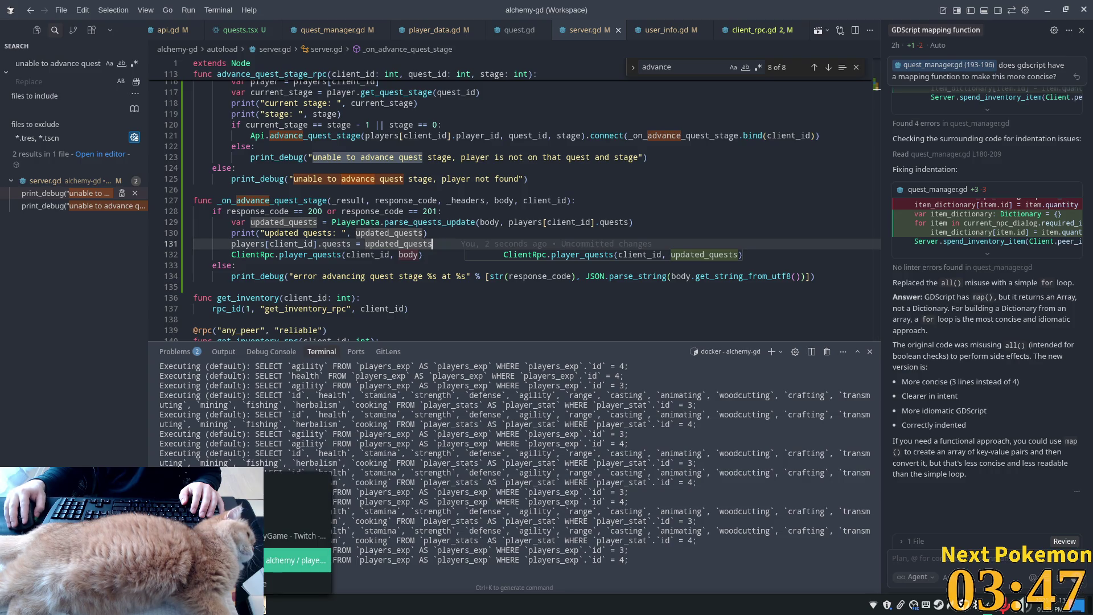
- Delete the player's row from phpMyAdmin's player_quests table and confirm it is empty
{"action": "left_click", "coordinate": [295, 560]}
{"action": "left_click", "coordinate": [250, 230]}
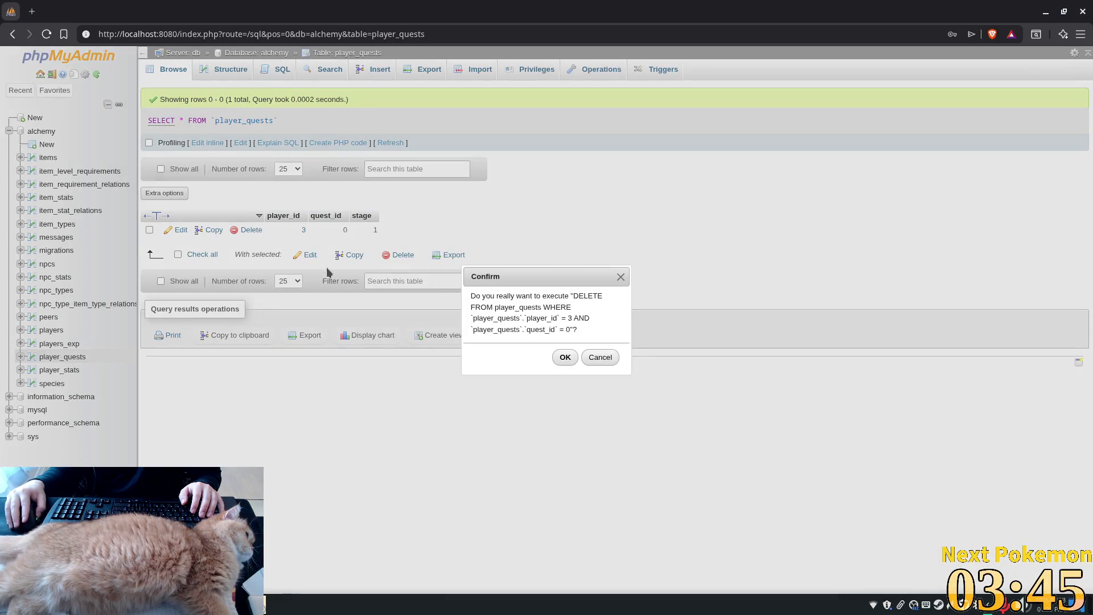
{"action": "left_click", "coordinate": [562, 357]}
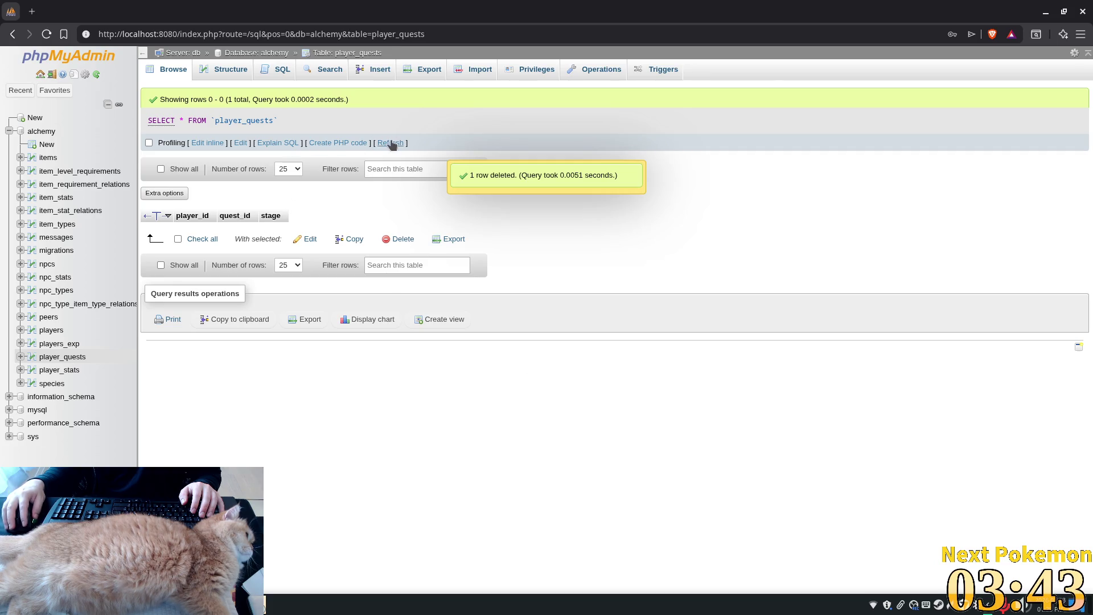
{"action": "left_click", "coordinate": [391, 142]}
{"action": "key", "text": "alt+Tab"}
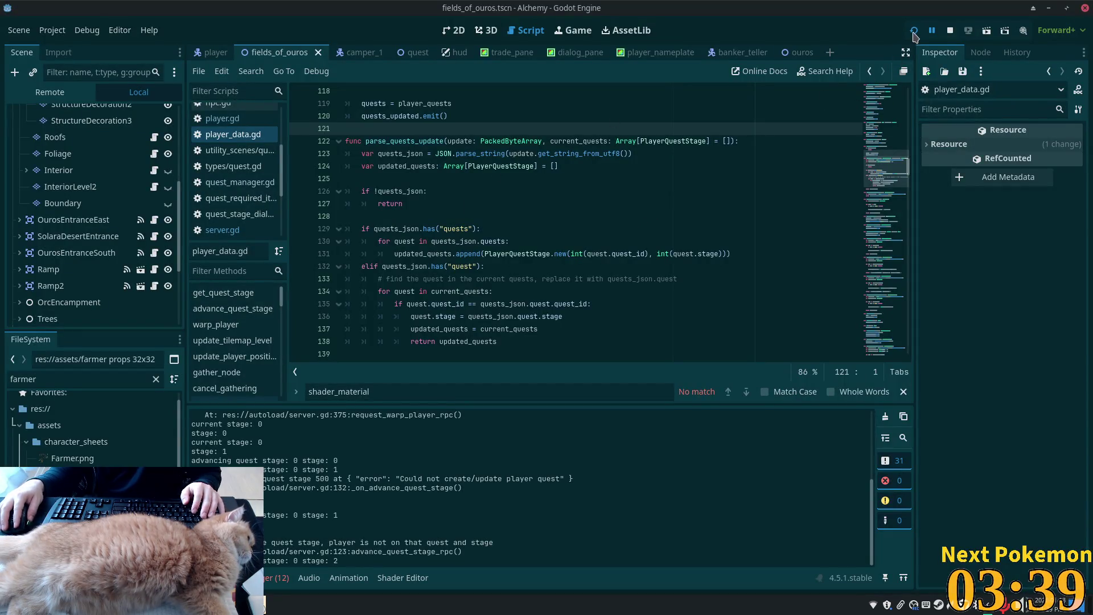
- Run the project, clear the Godot Output log, and relaunch the game
{"action": "key", "text": "F5"}
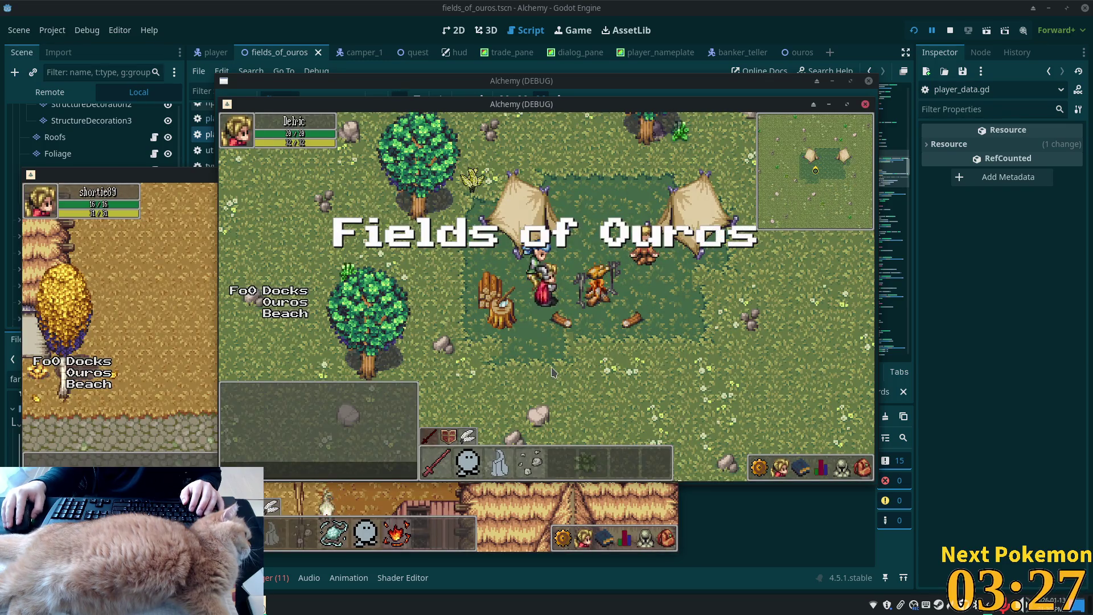
{"action": "key", "text": "alt+Tab"}
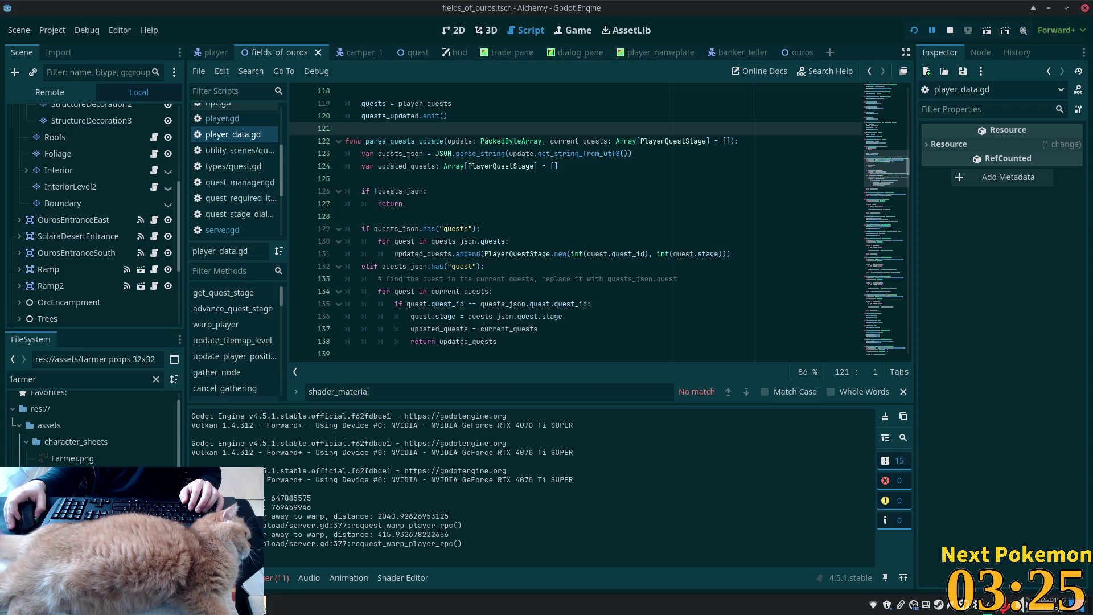
{"action": "left_click", "coordinate": [225, 578]}
{"action": "left_click", "coordinate": [225, 578]}
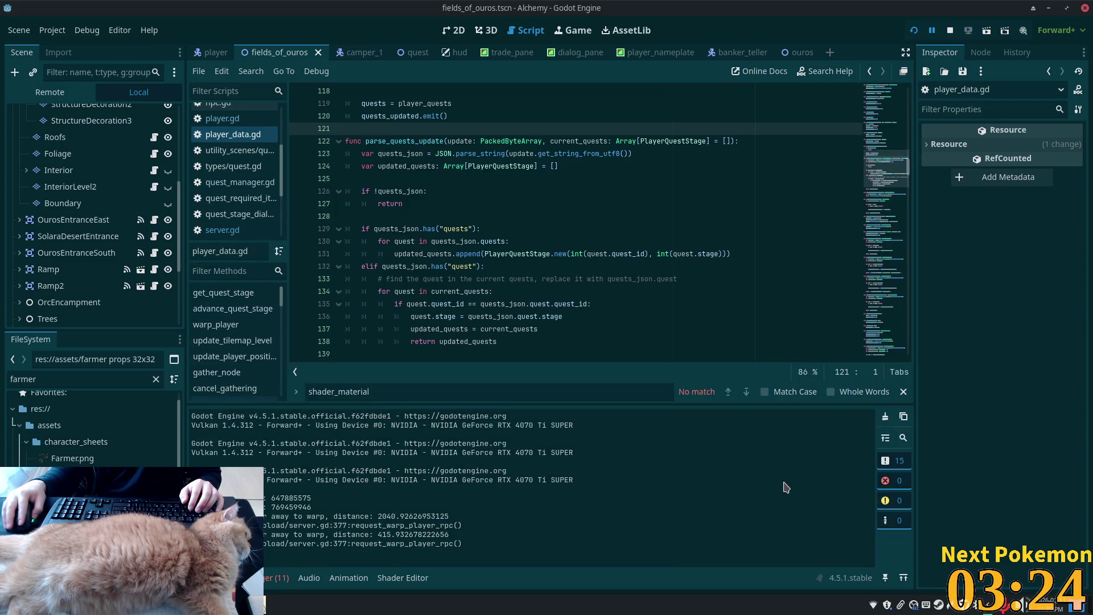
{"action": "left_click", "coordinate": [885, 416]}
{"action": "key", "text": "alt+Tab"}
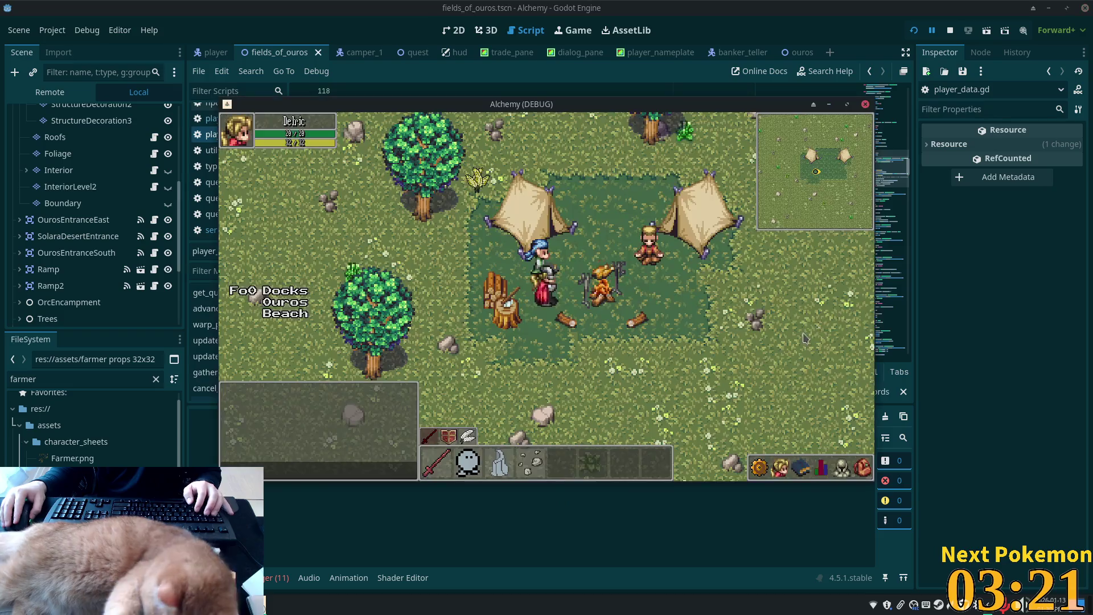
- Talk to the Camper, answer 'Sure, I'll help you!', and return to the editor's log
{"action": "key", "text": "e"}
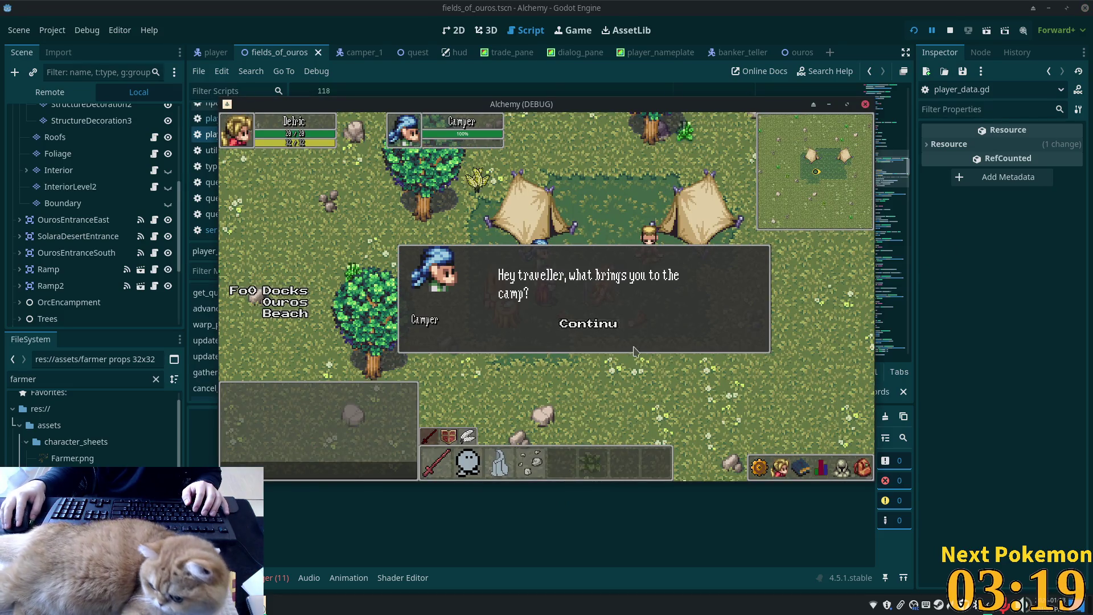
{"action": "left_click", "coordinate": [603, 329]}
{"action": "left_click", "coordinate": [591, 317]}
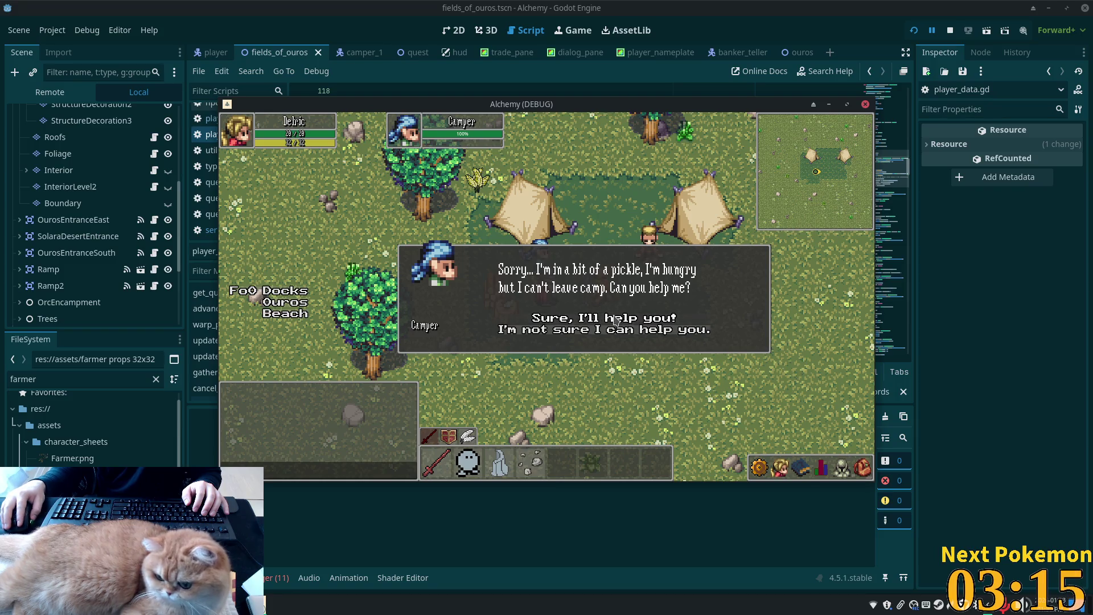
{"action": "left_click", "coordinate": [610, 320]}
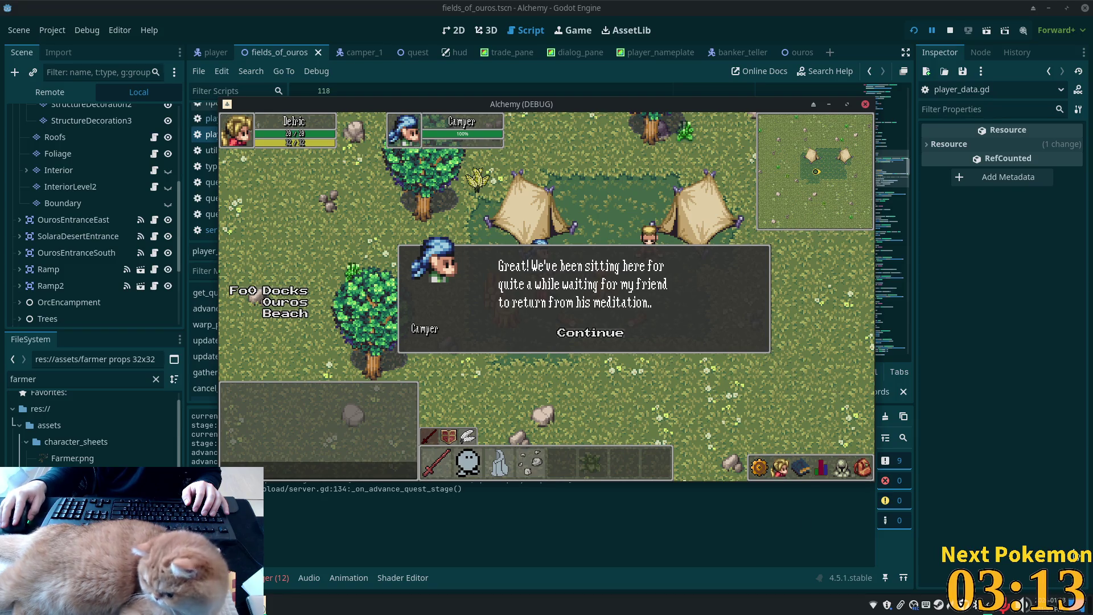
{"action": "left_click", "coordinate": [1050, 496]}
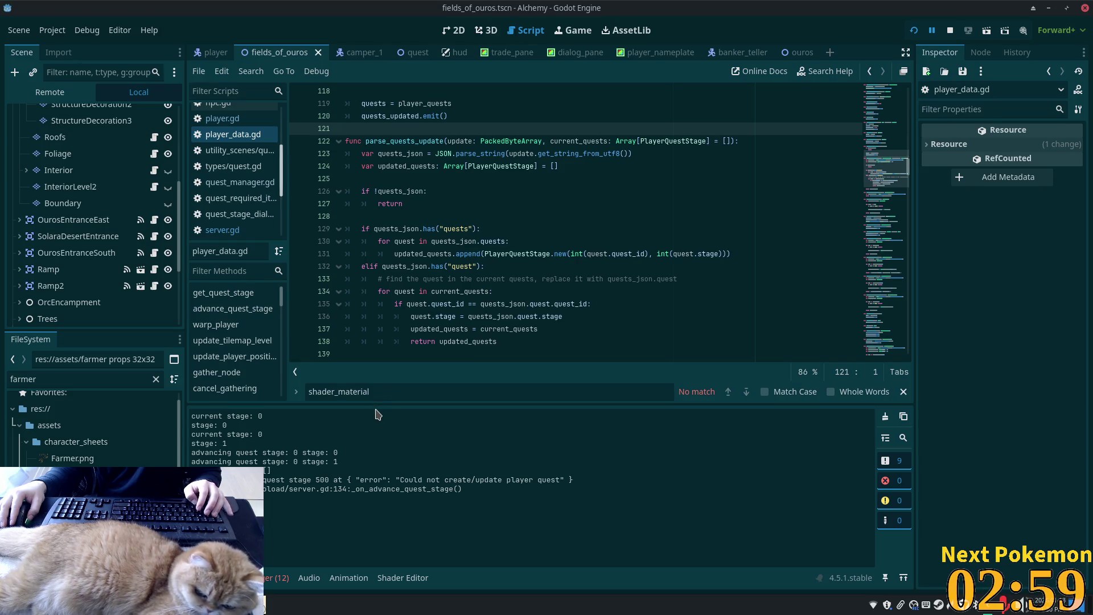
- Click through the rest of the Camper's dialogue, then return to player_data.gd's JSON parsing line
{"action": "key", "text": "alt+Tab"}
{"action": "left_click", "coordinate": [592, 336]}
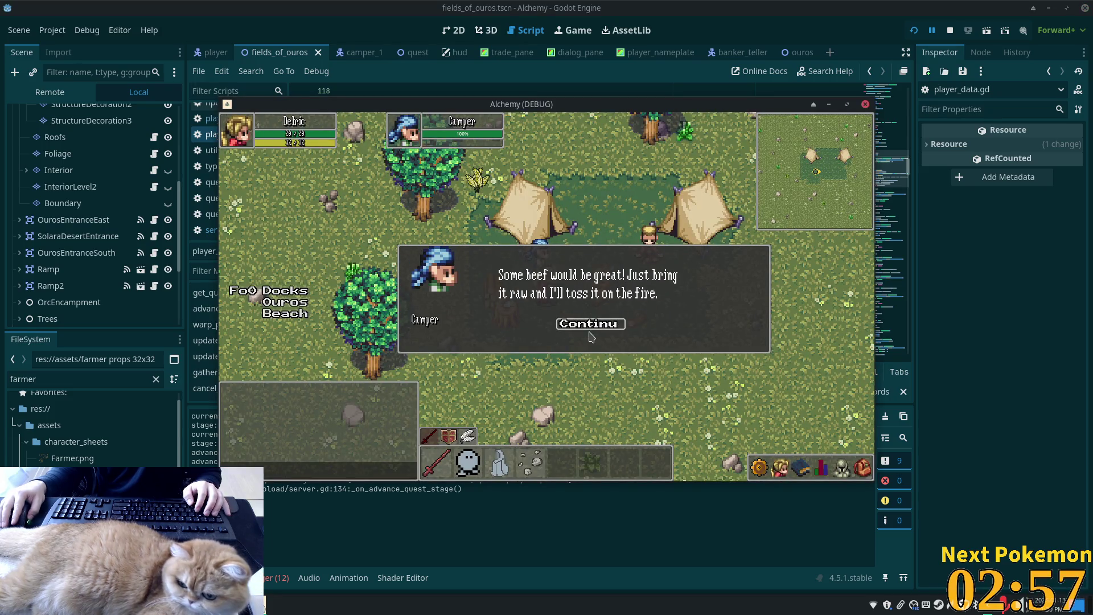
{"action": "left_click", "coordinate": [571, 329]}
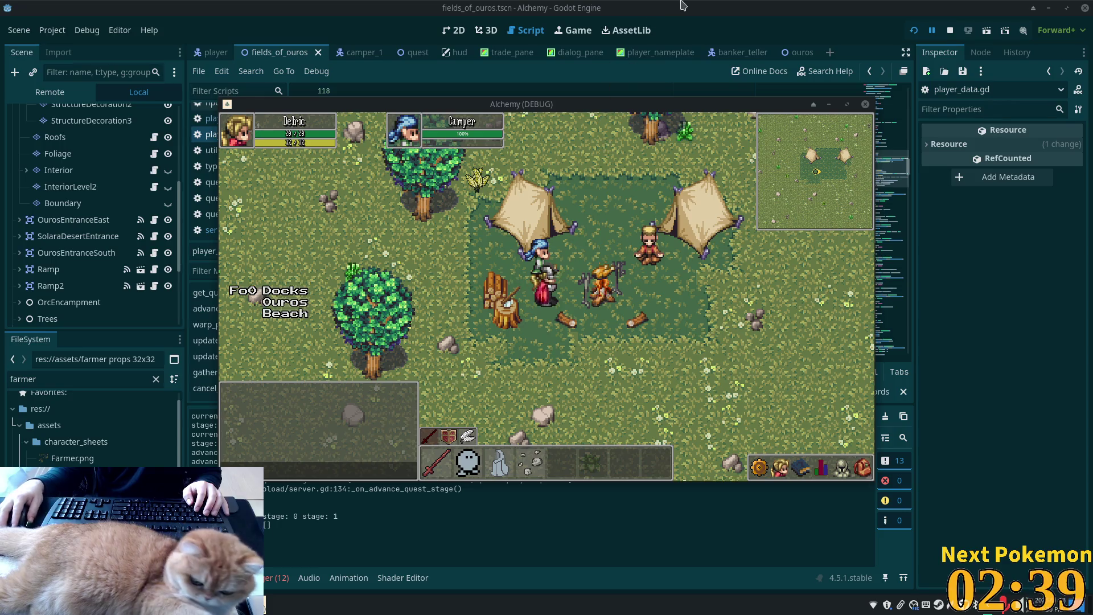
{"action": "key", "text": "alt+Tab"}
{"action": "left_click", "coordinate": [491, 152]}
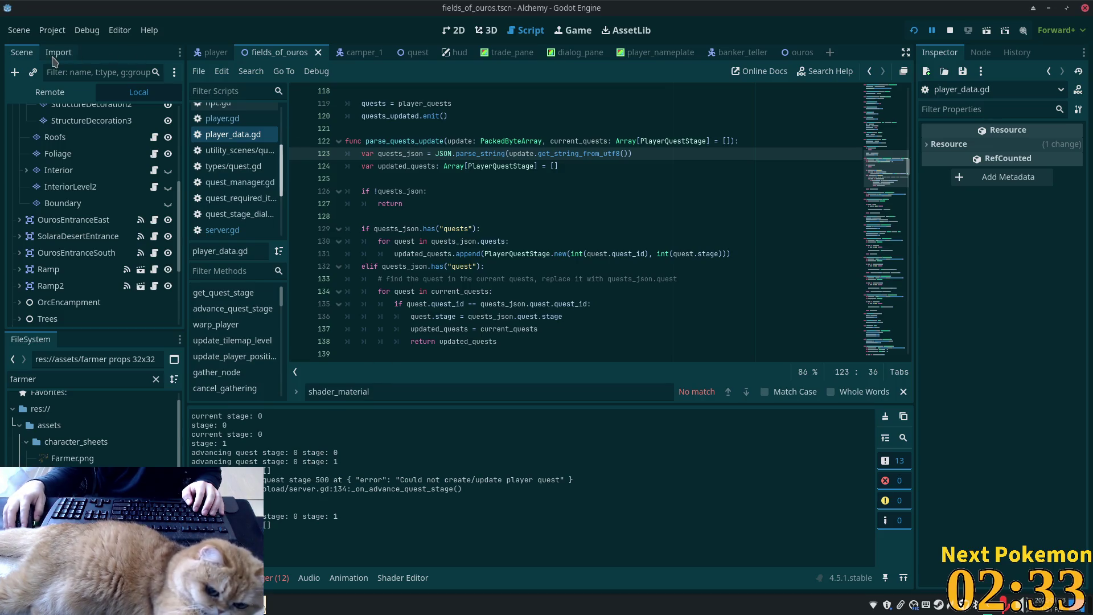
- In VS Code, open parse_quests_update's definition in player_data.gd
{"action": "key", "text": "alt+Tab"}
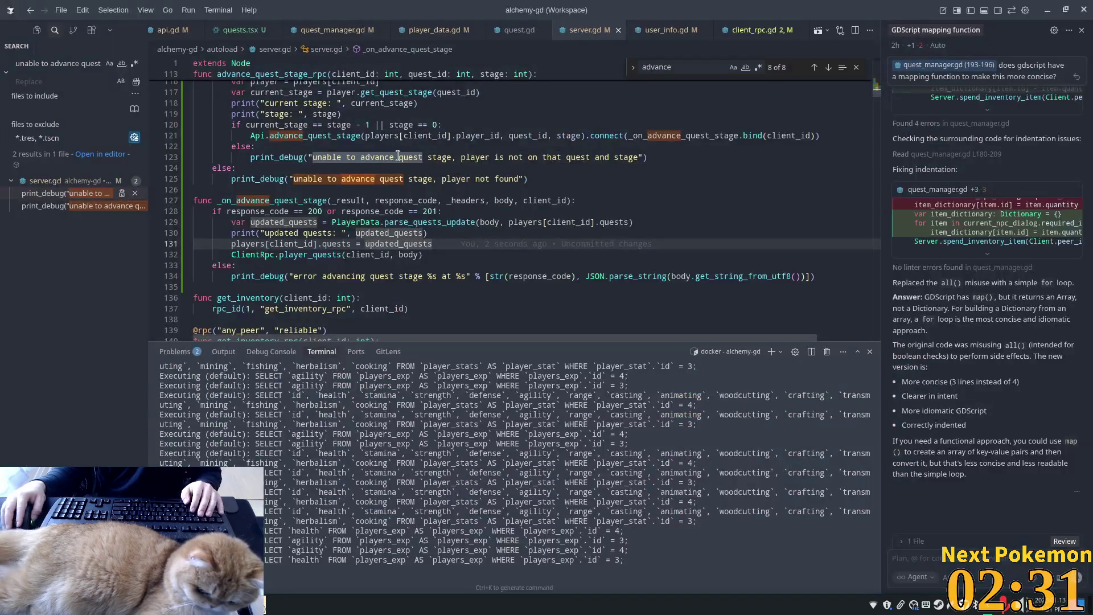
{"action": "left_click", "coordinate": [445, 229]}
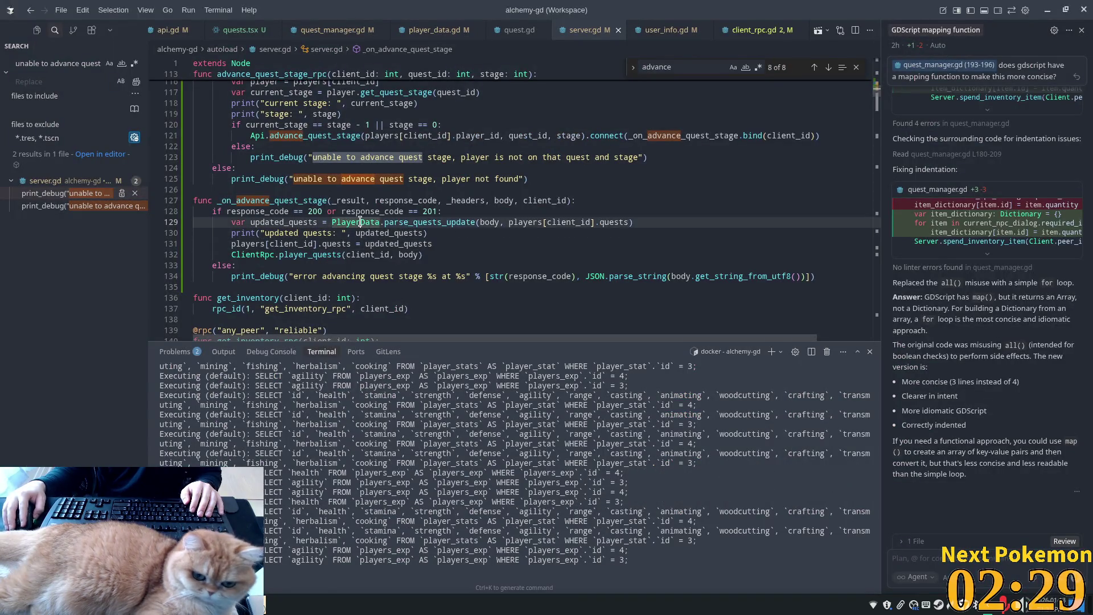
{"action": "mouse_move", "coordinate": [438, 227]}
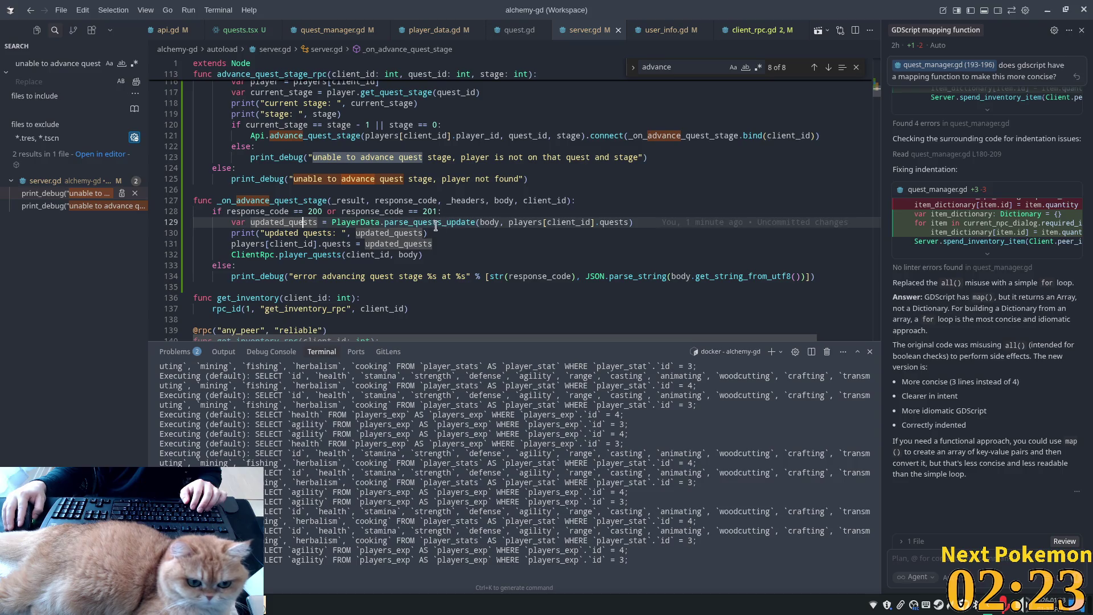
{"action": "left_click", "coordinate": [410, 222], "text": "ctrl"}
{"action": "left_click", "coordinate": [254, 217]}
{"action": "left_click", "coordinate": [306, 184]}
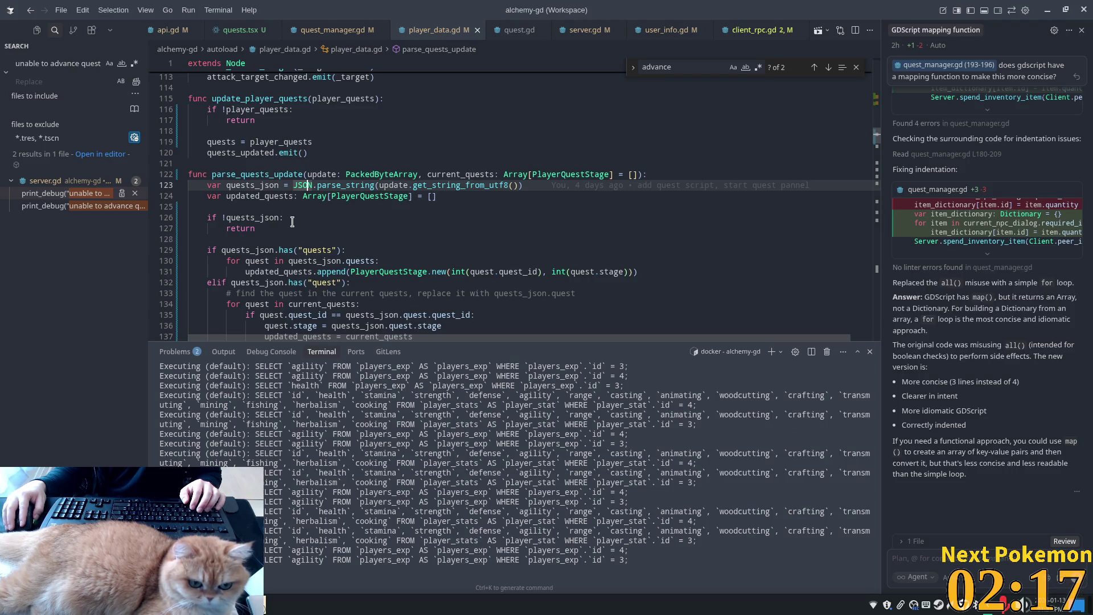
{"action": "left_click", "coordinate": [291, 218]}
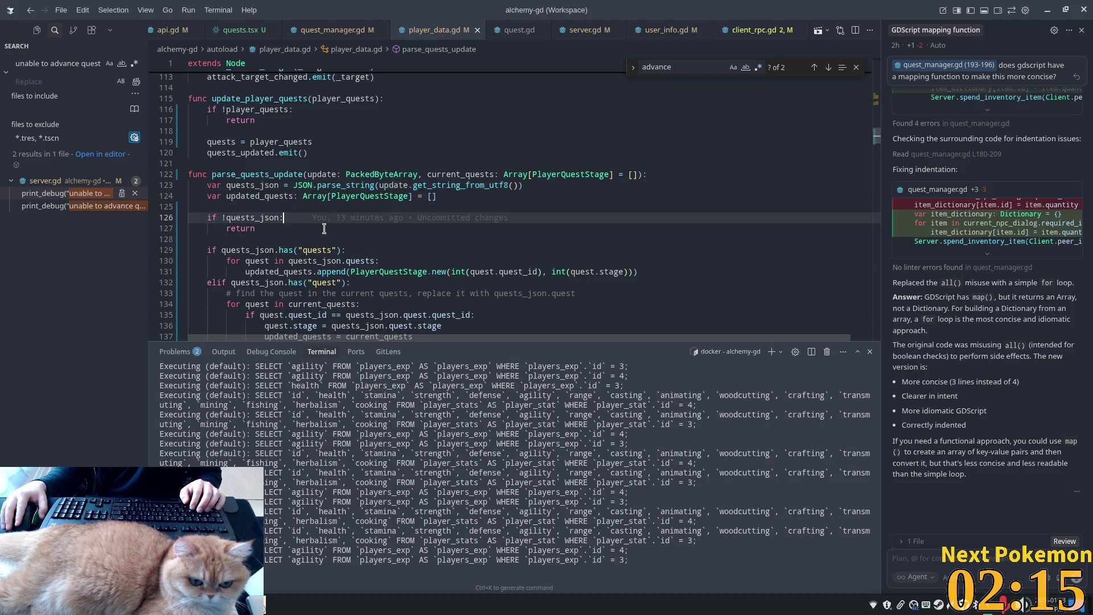
- Add a no-quests print statement under the empty-json check
{"action": "key", "text": "Return"}
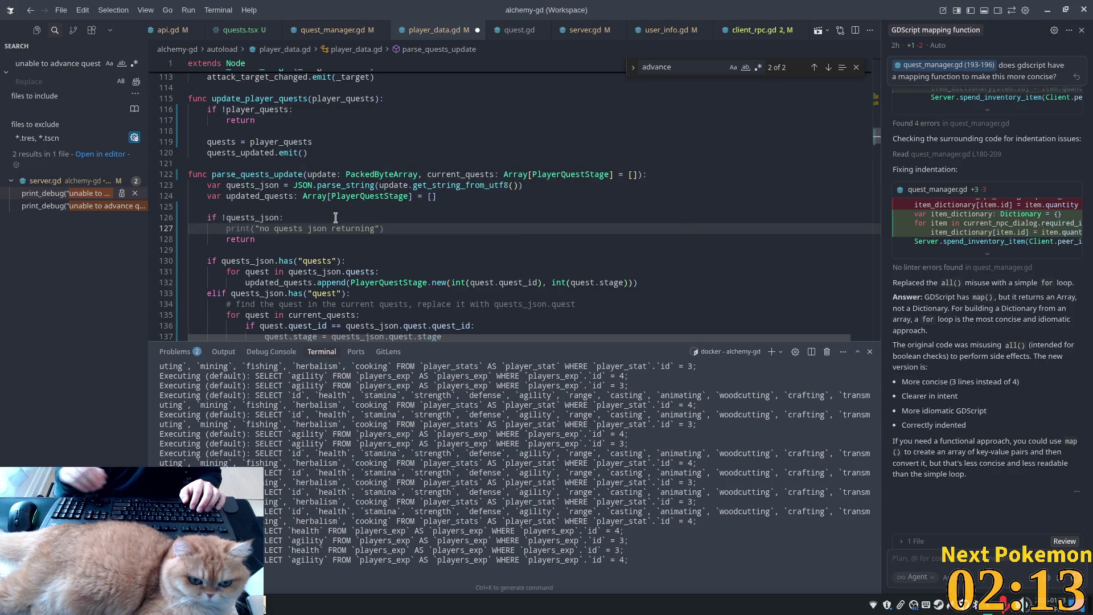
{"action": "key", "text": "Tab"}
{"action": "key", "text": "Tab"}
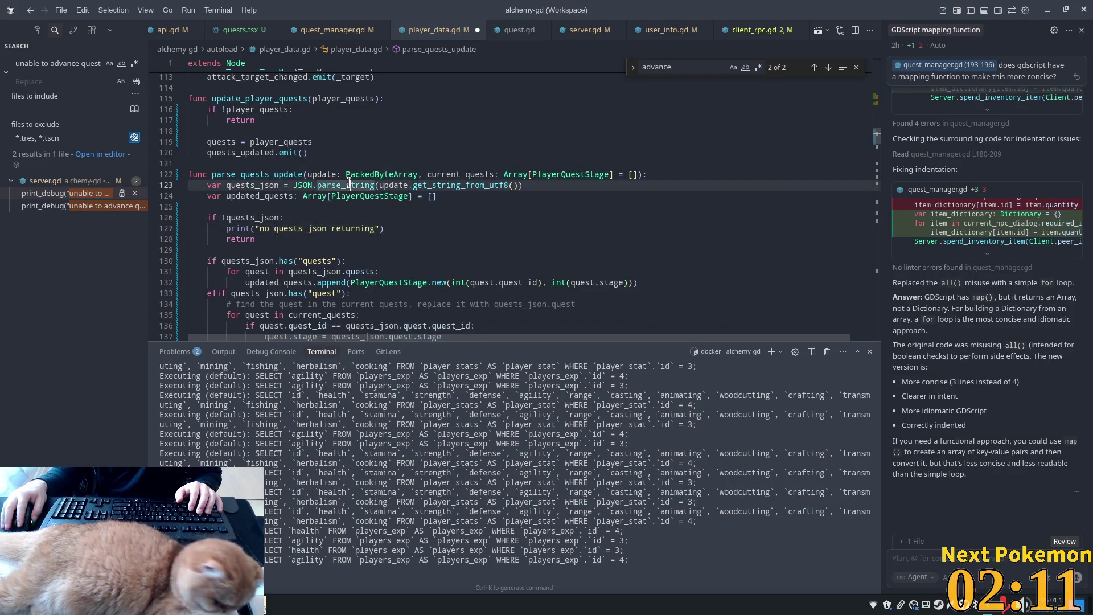
{"action": "scroll", "coordinate": [269, 249], "scroll_direction": "down", "scroll_amount": 3}
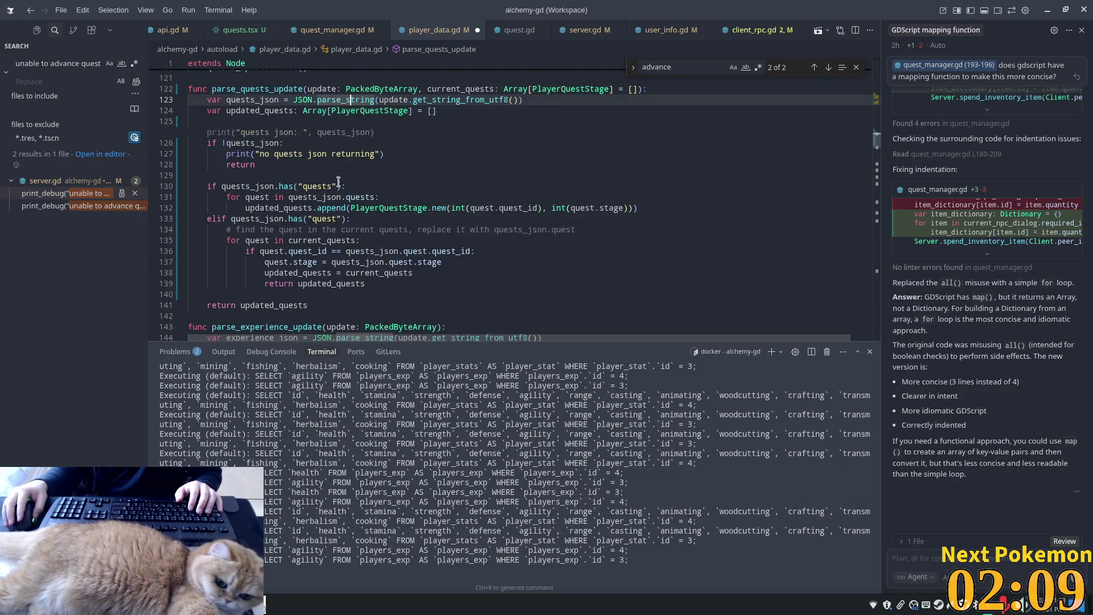
{"action": "left_click_drag", "start_coordinate": [319, 153], "coordinate": [323, 164]}
{"action": "left_click", "coordinate": [289, 141]}
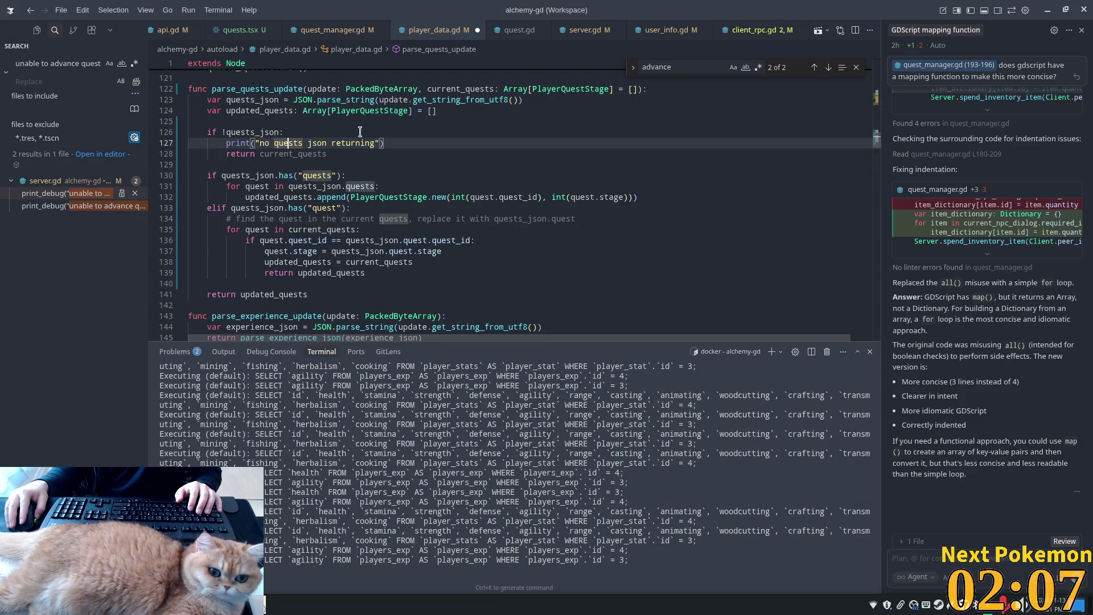
{"action": "left_click", "coordinate": [235, 143]}
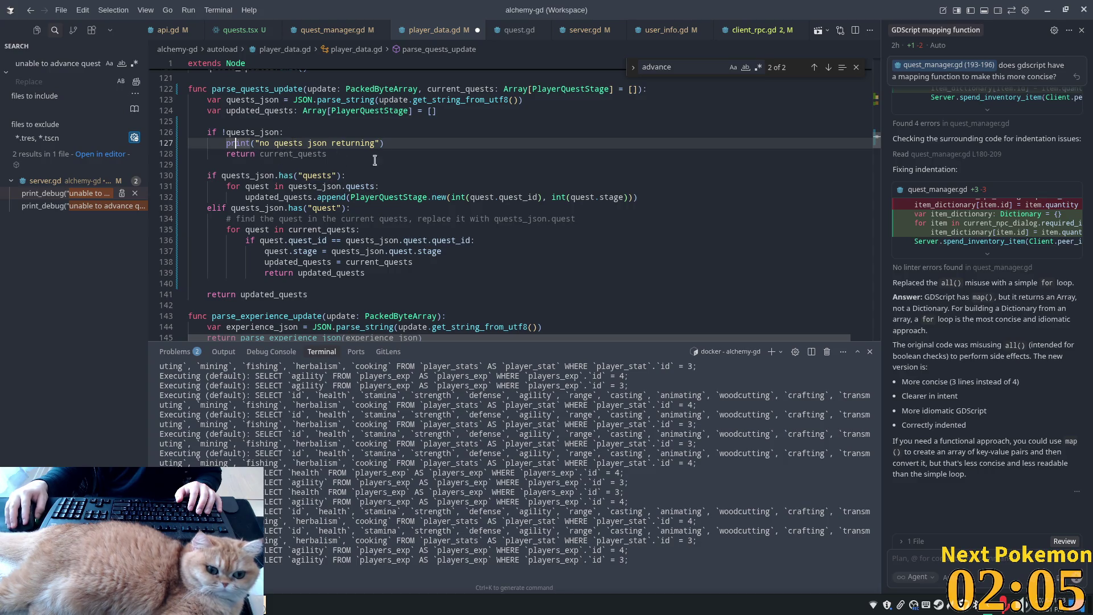
{"action": "left_click", "coordinate": [248, 155]}
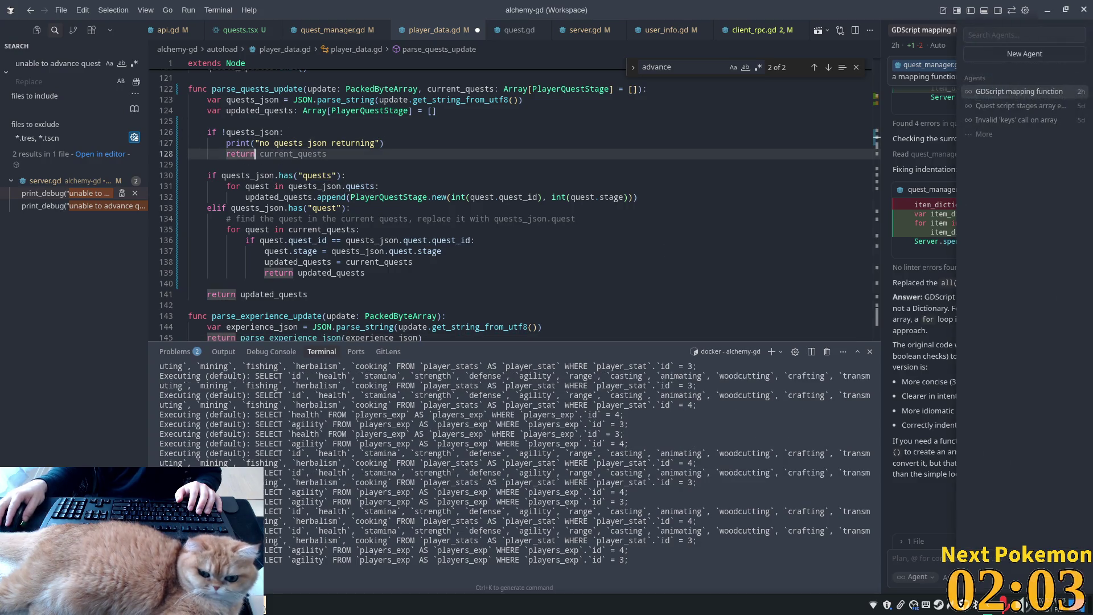
{"action": "left_click", "coordinate": [284, 143]}
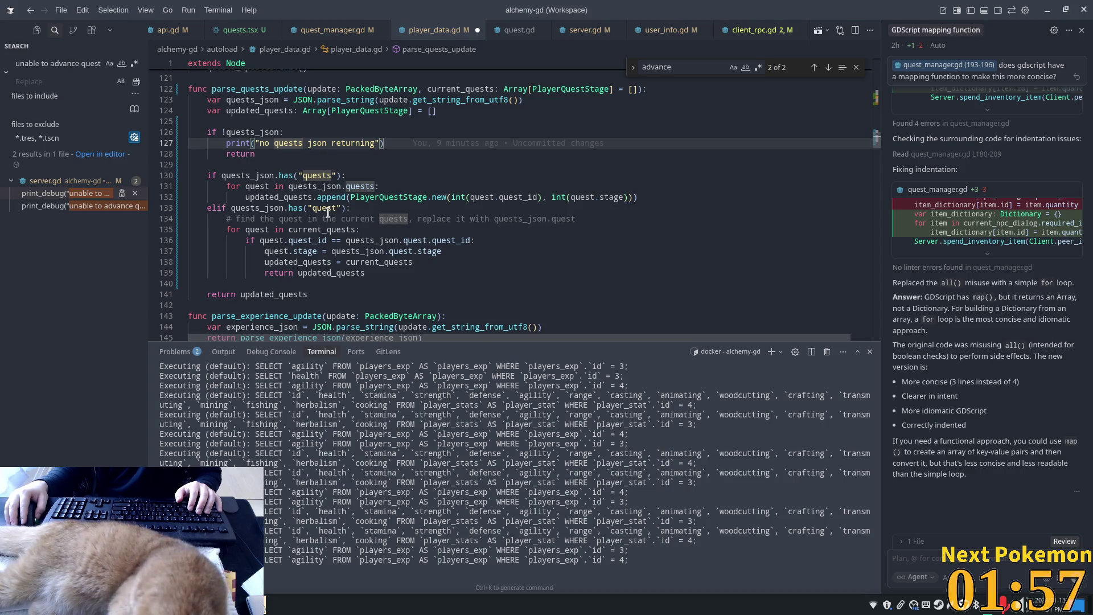
{"action": "key", "text": "Tab"}
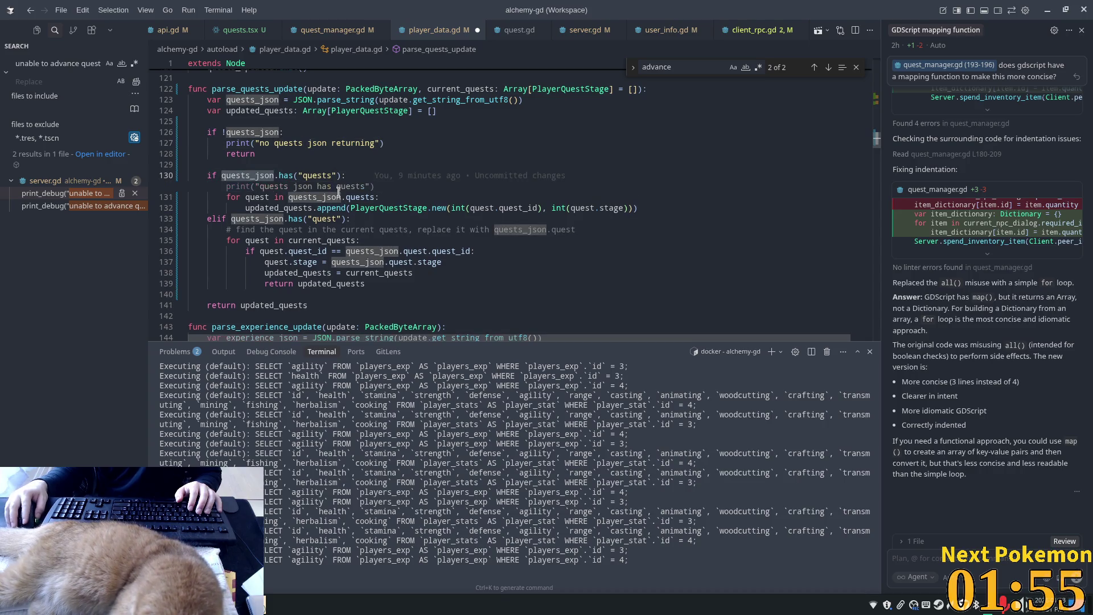
{"action": "key", "text": "Escape"}
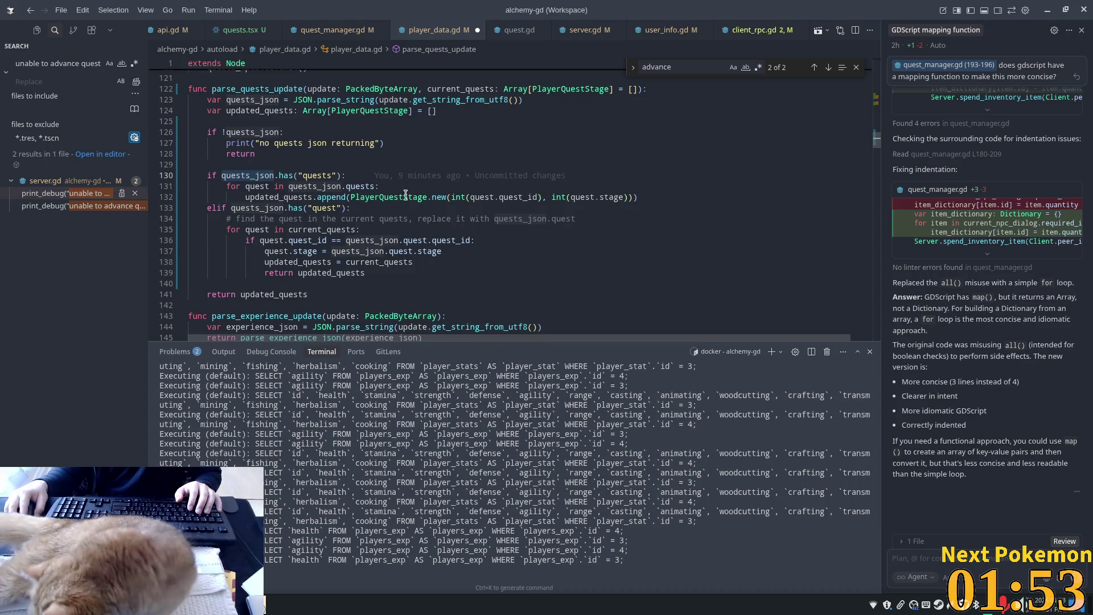
- Add the 'quests json has quest' debug prints, save, and wrap the compared quest_id in int()
{"action": "left_click", "coordinate": [327, 207]}
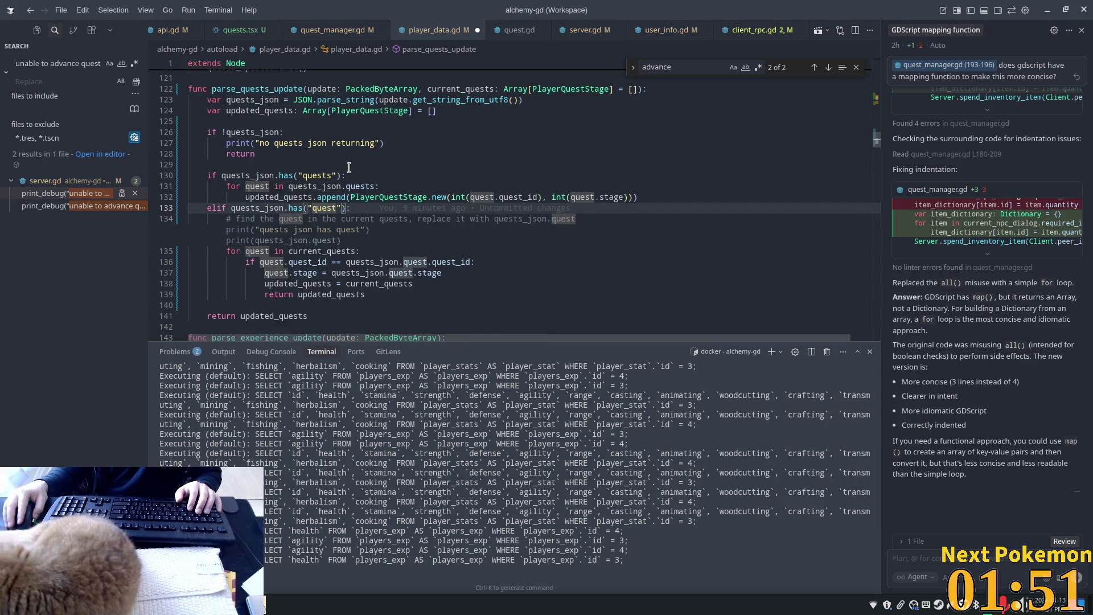
{"action": "key", "text": "Tab"}
{"action": "left_click", "coordinate": [389, 251]}
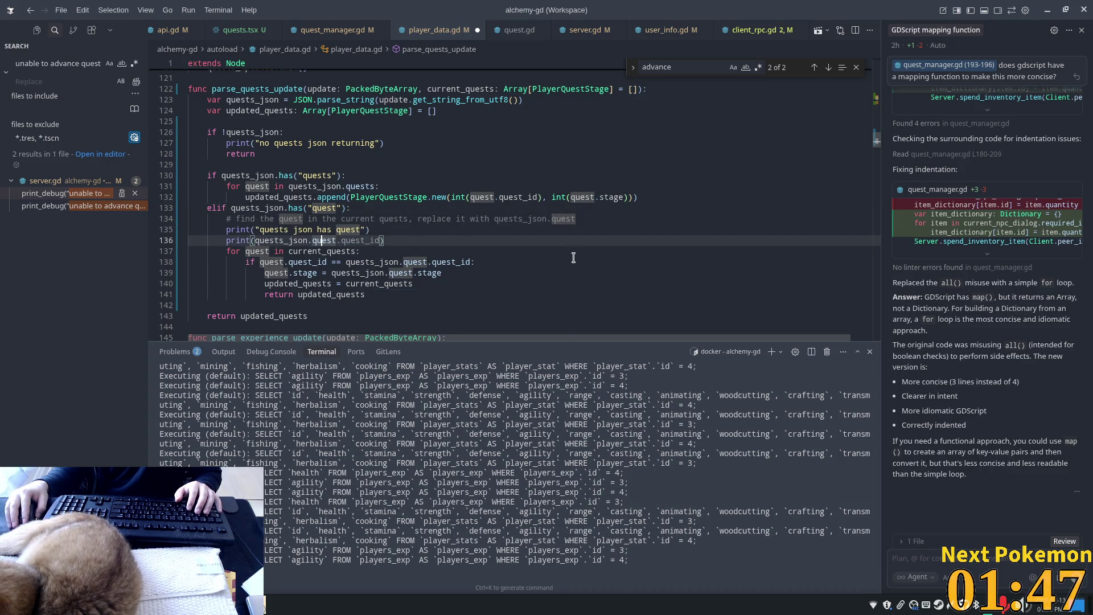
{"action": "key", "text": "ctrl+s"}
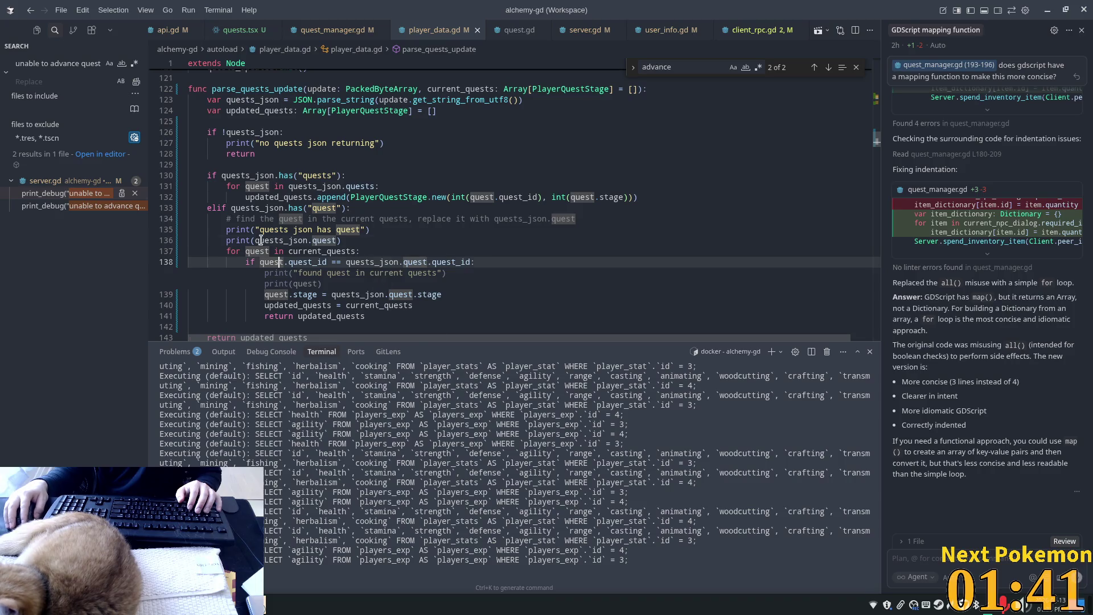
{"action": "key", "text": "Tab"}
{"action": "key", "text": "Tab"}
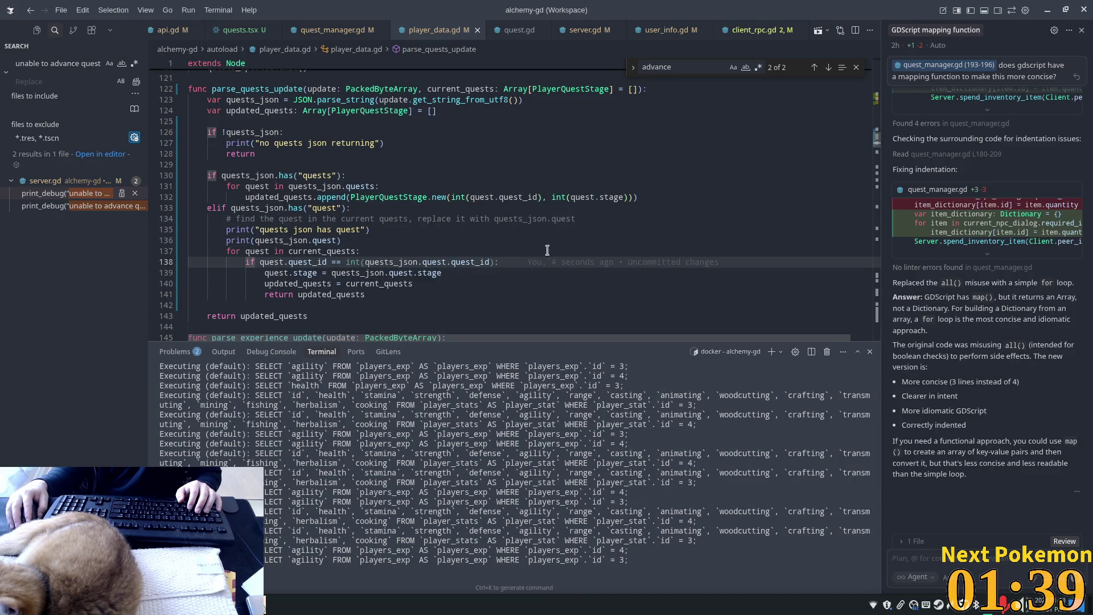
{"action": "left_click", "coordinate": [264, 262]}
{"action": "left_click", "coordinate": [317, 252]}
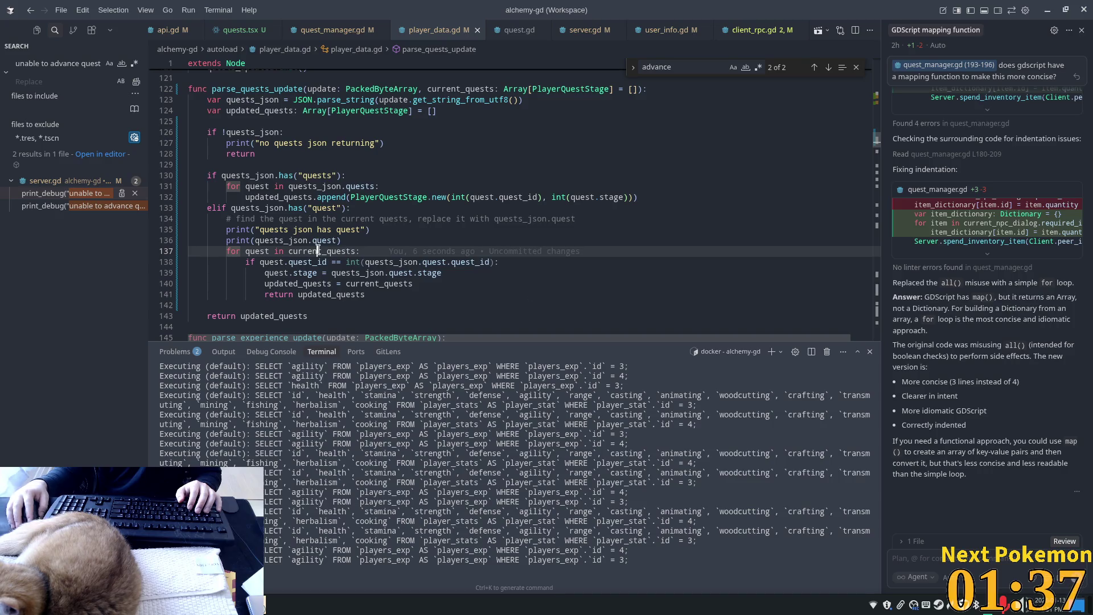
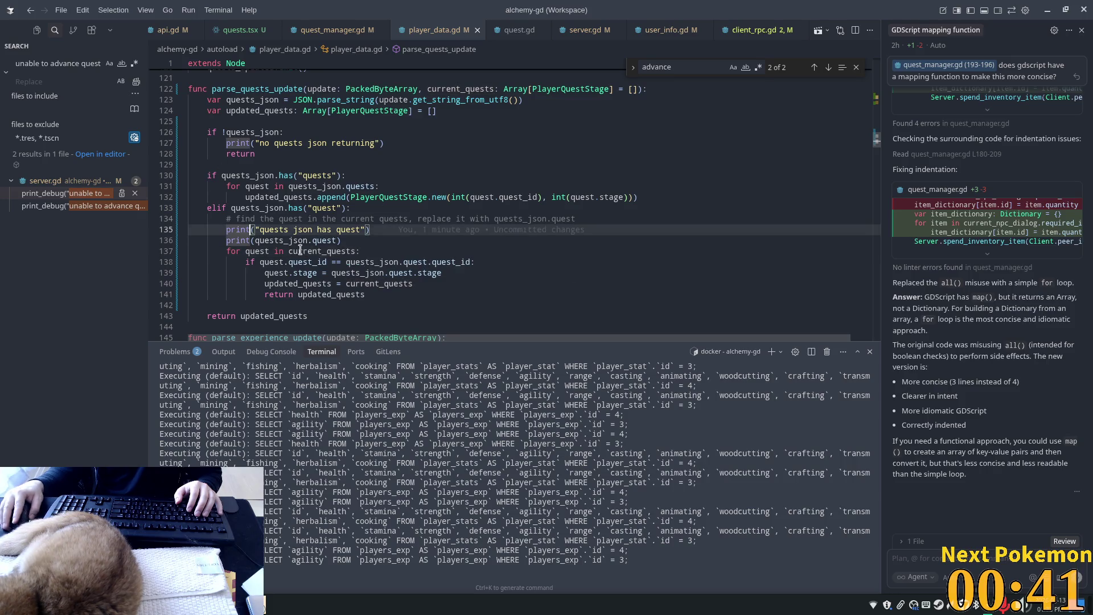
- Inspect how current_quests and quest are used in the quest update loop
{"action": "left_click", "coordinate": [312, 261]}
{"action": "double_click", "coordinate": [313, 250]}
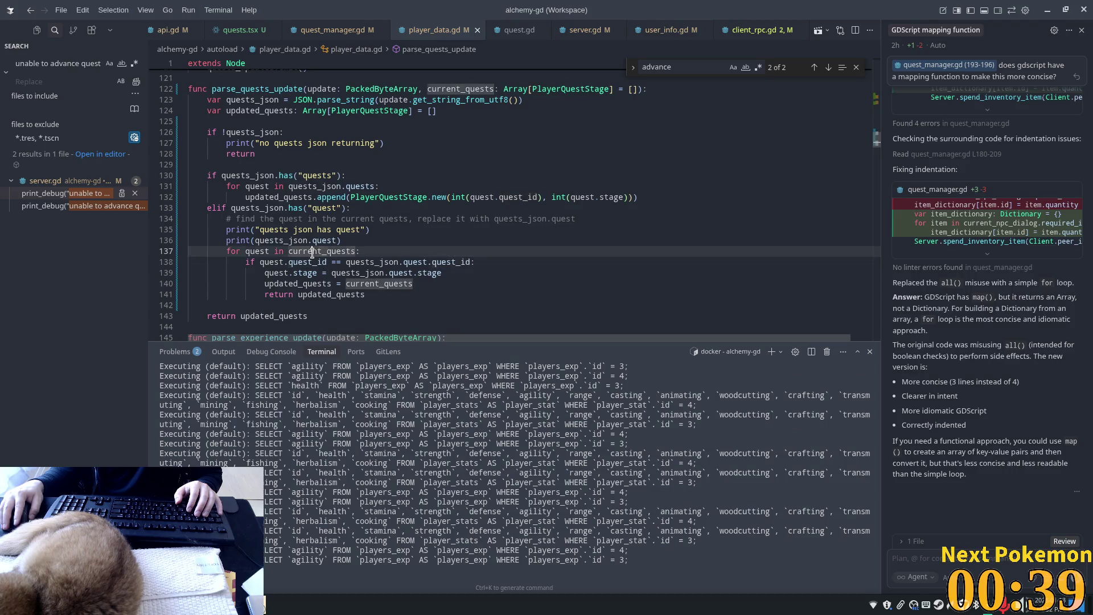
{"action": "left_click", "coordinate": [313, 251]}
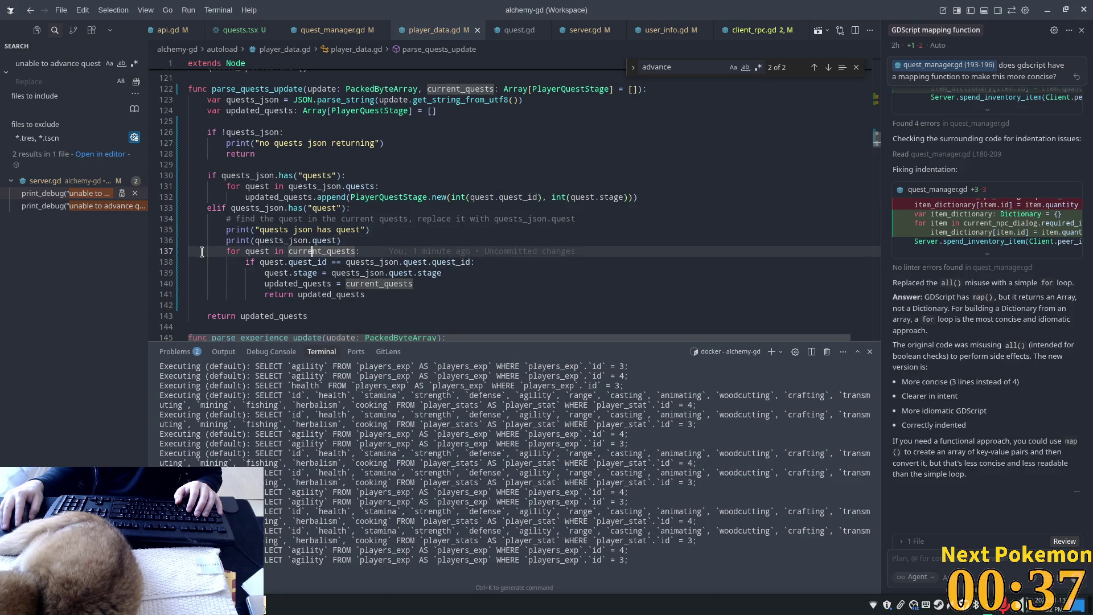
{"action": "left_click", "coordinate": [311, 262]}
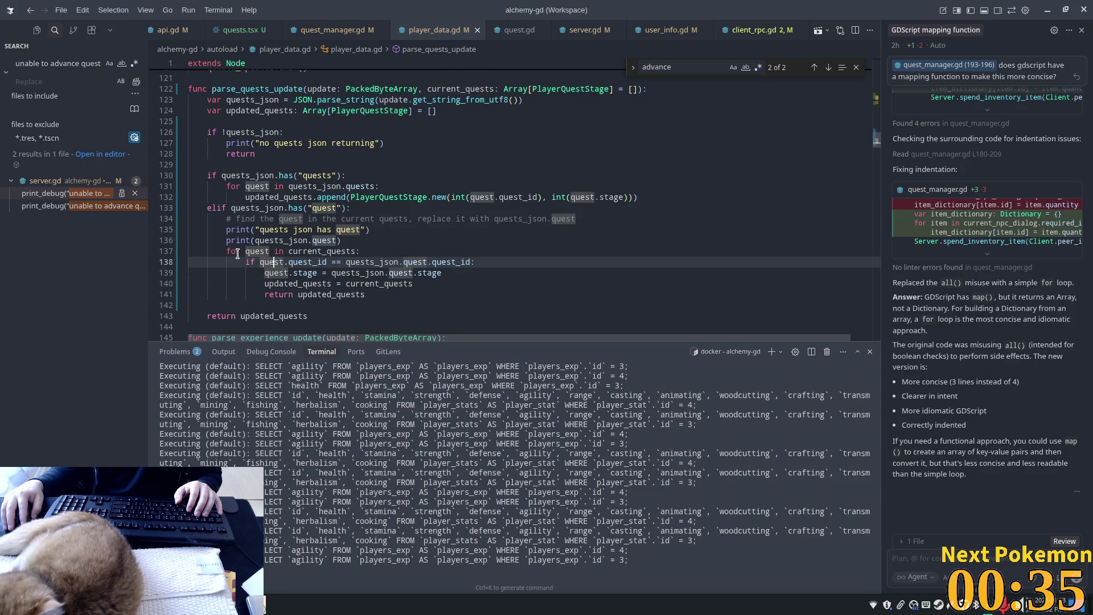
{"action": "left_click", "coordinate": [392, 251]}
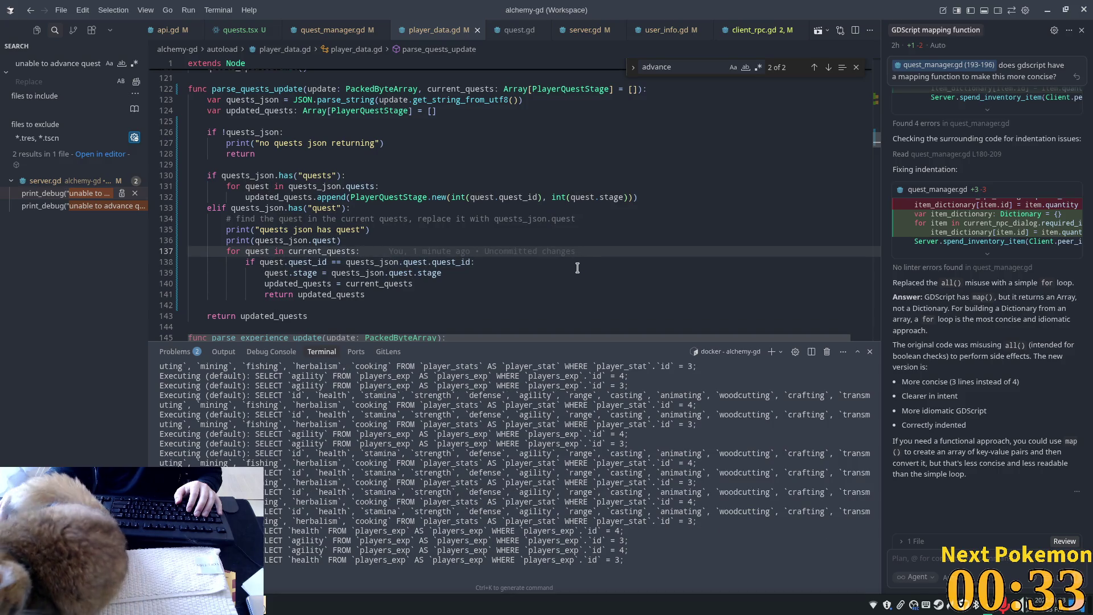
- Select the quest update loop on lines 137–141 and briefly view the previous agent chats
{"action": "mouse_move", "coordinate": [456, 250]}
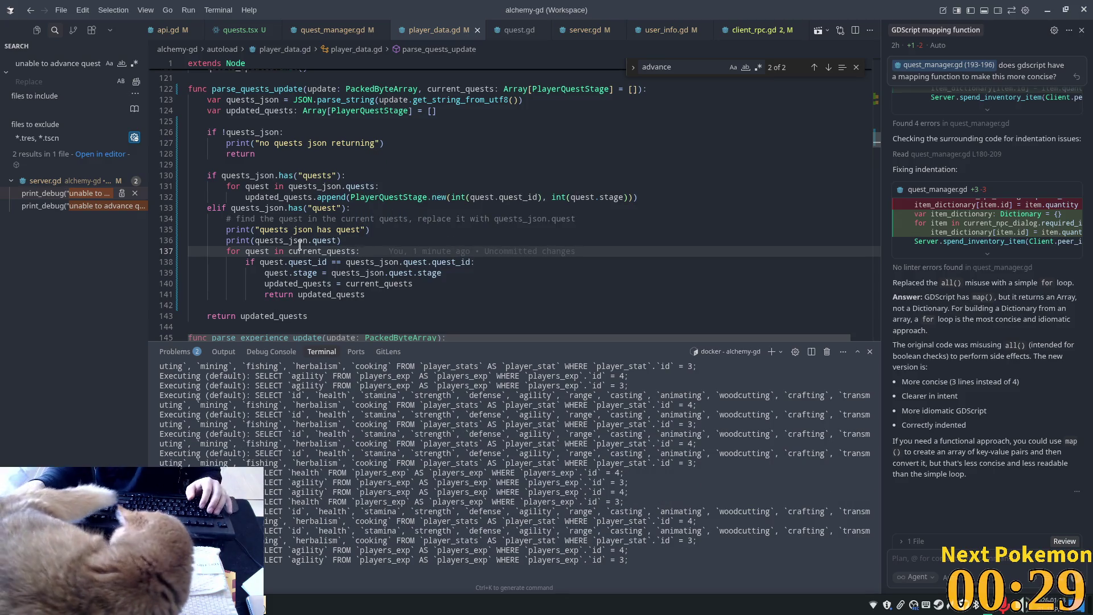
{"action": "mouse_move", "coordinate": [387, 240]}
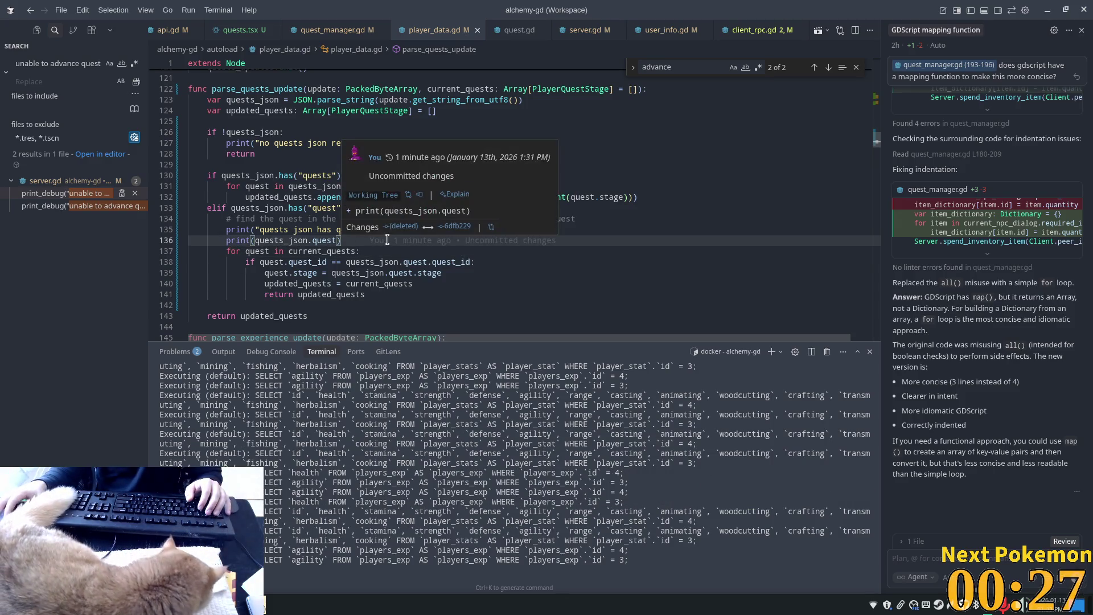
{"action": "mouse_move", "coordinate": [347, 251]}
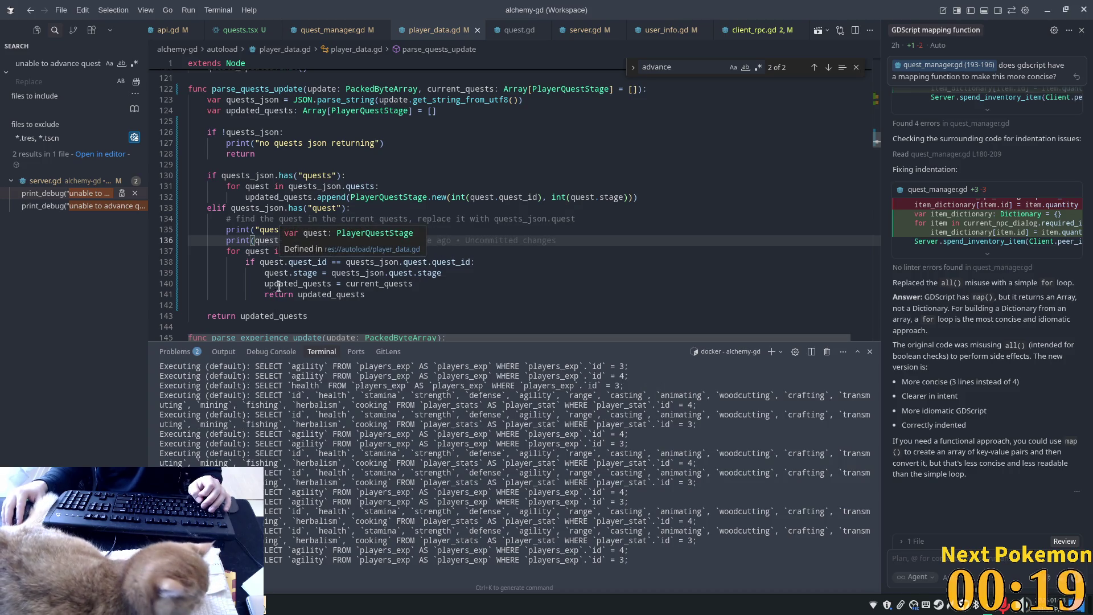
{"action": "mouse_move", "coordinate": [230, 251]}
{"action": "left_mouse_down"}
{"action": "mouse_move", "coordinate": [308, 262]}
{"action": "mouse_move", "coordinate": [351, 294]}
{"action": "left_mouse_up"}
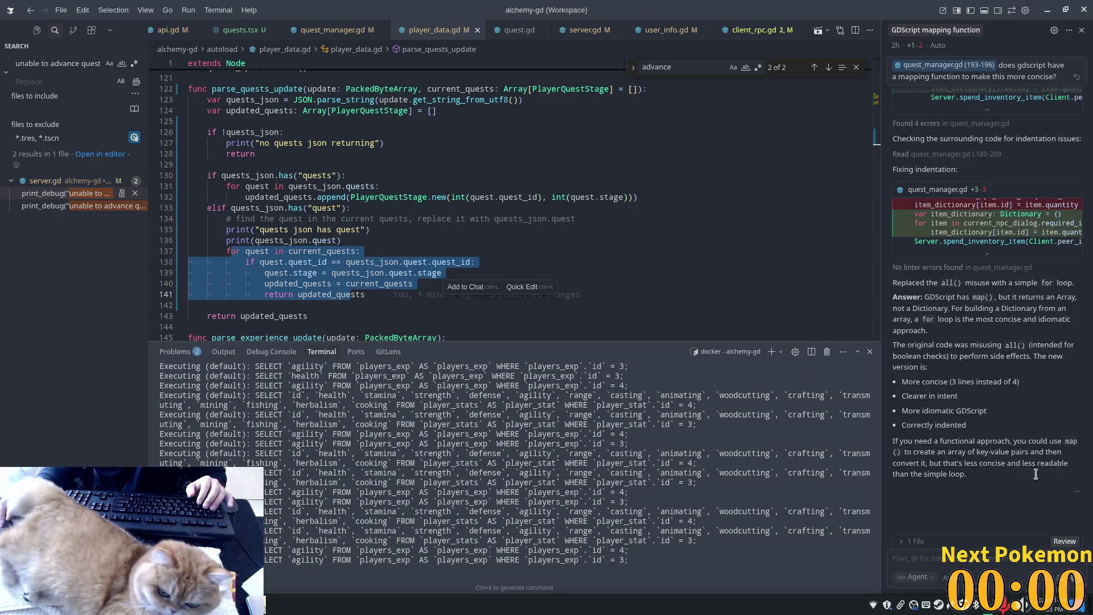
{"action": "key", "text": "ctrl+alt+'"}
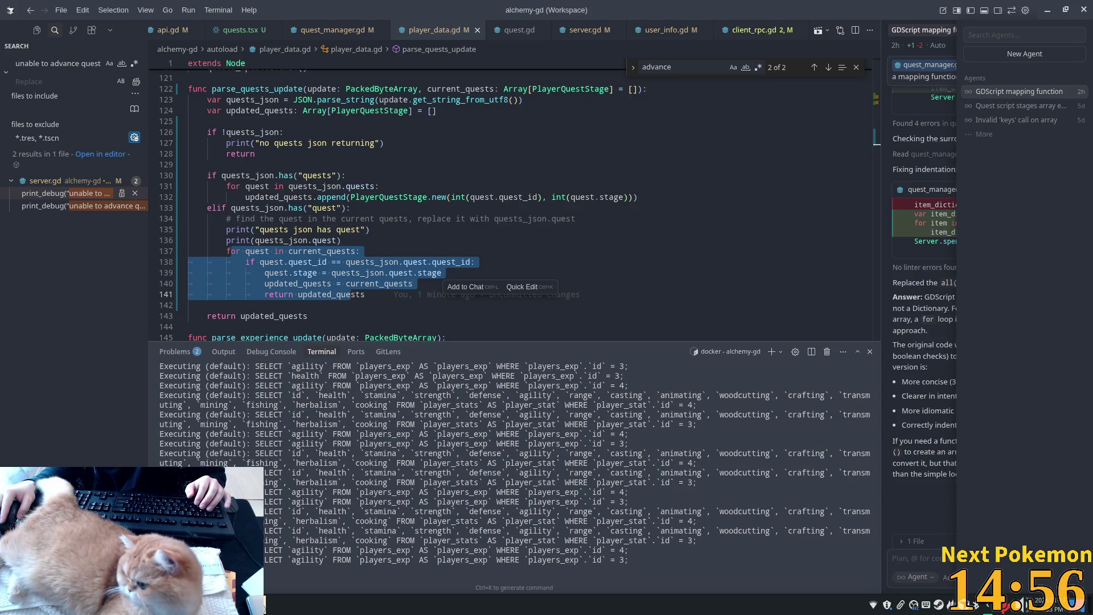
{"action": "key", "text": "Escape"}
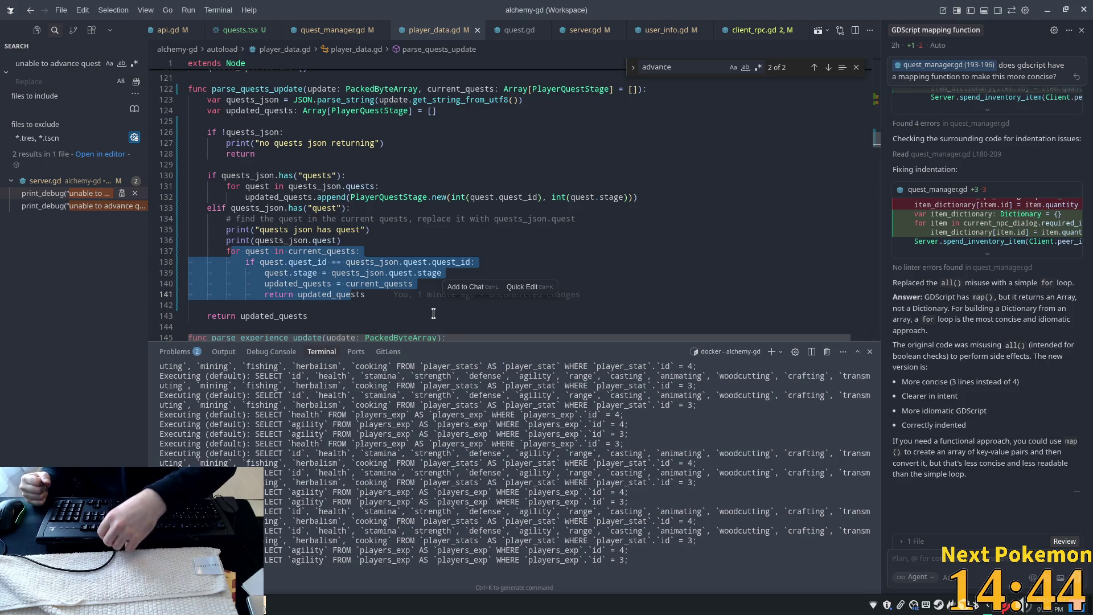
- Insert `var updated_quest: bool = false` on a new line just above the current_quests loop
{"action": "left_click", "coordinate": [329, 219]}
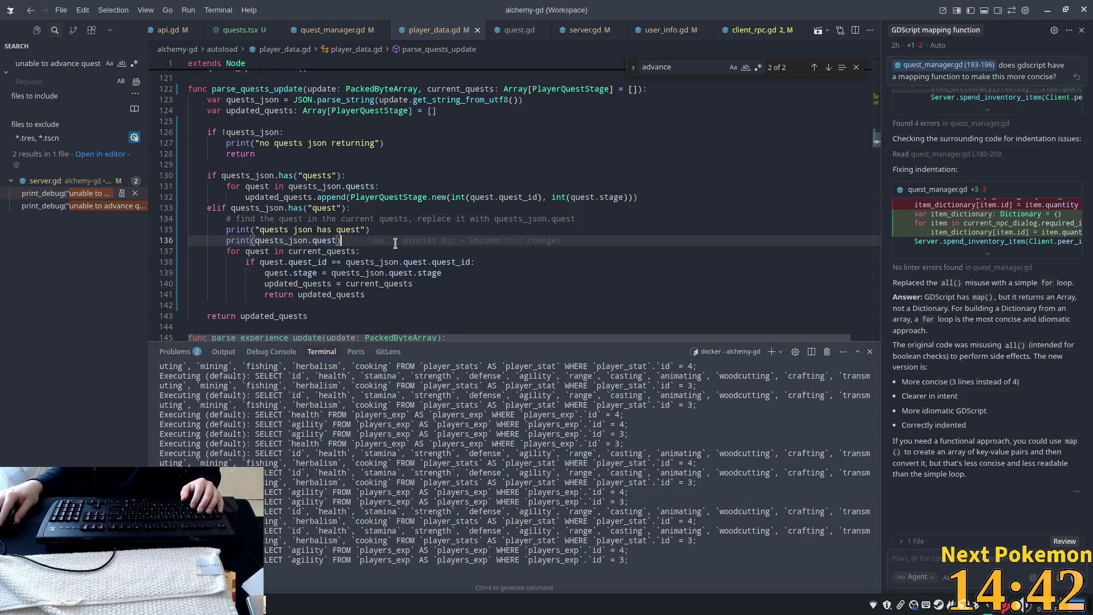
{"action": "left_click", "coordinate": [385, 242]}
{"action": "key", "text": "Return"}
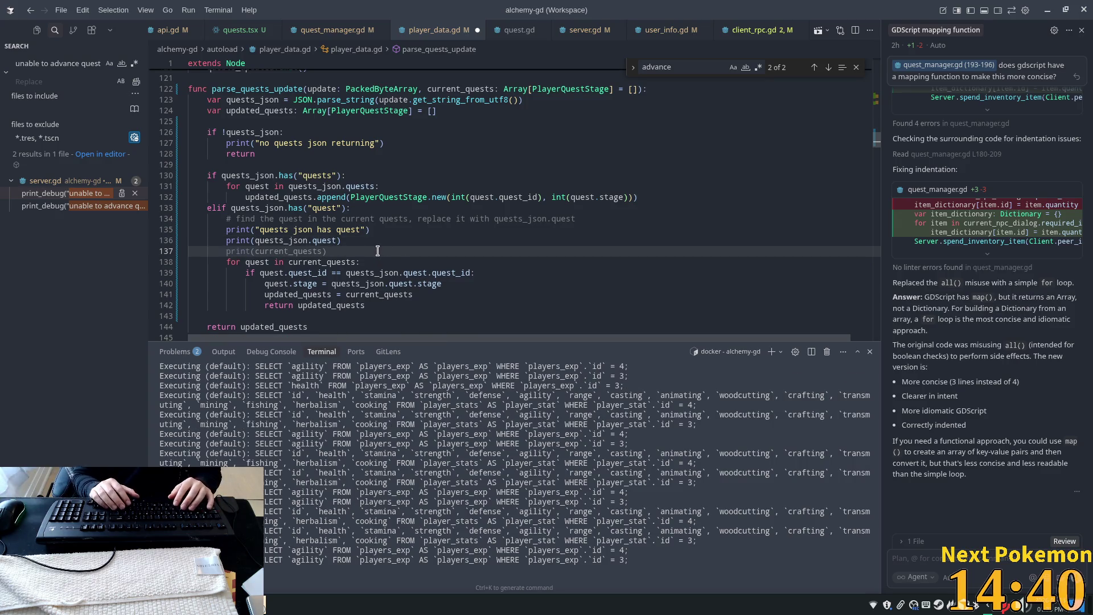
{"action": "type", "text": "var"}
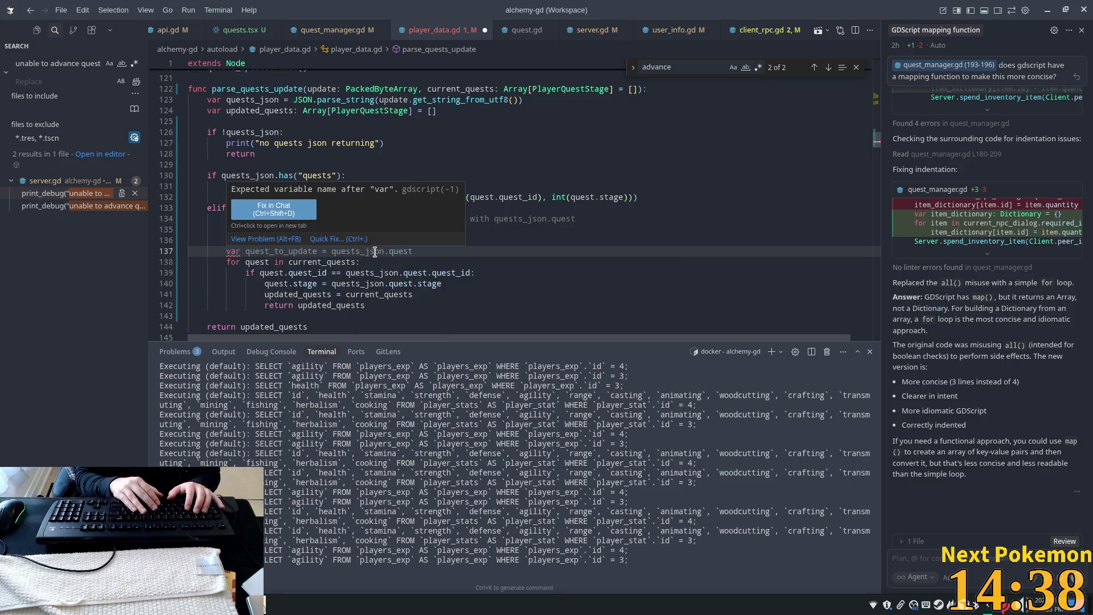
{"action": "type", "text": " someting"}
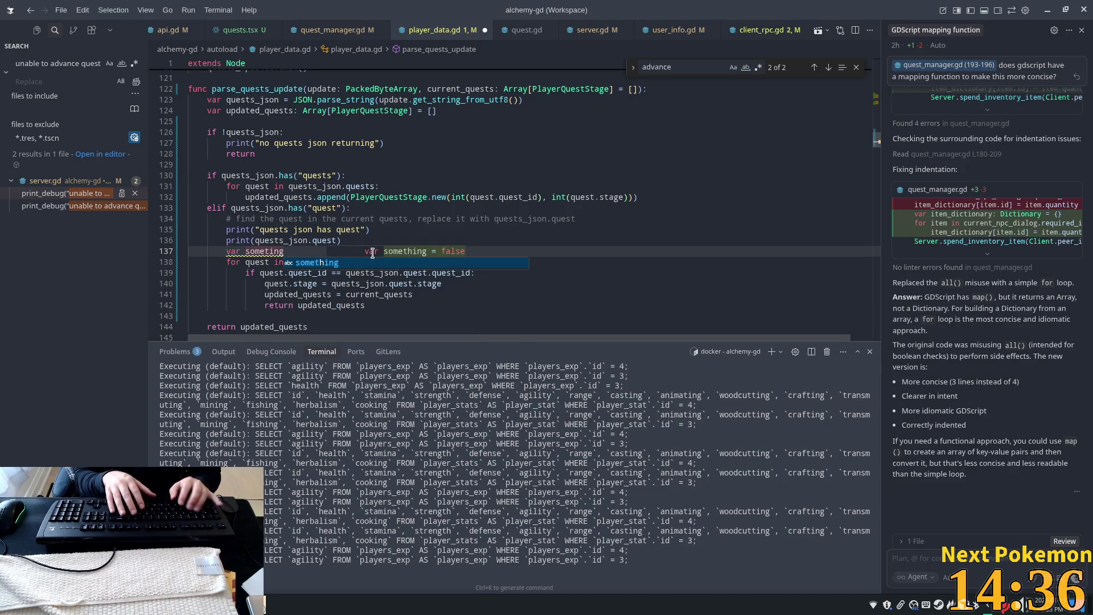
{"action": "type", "text": " = "}
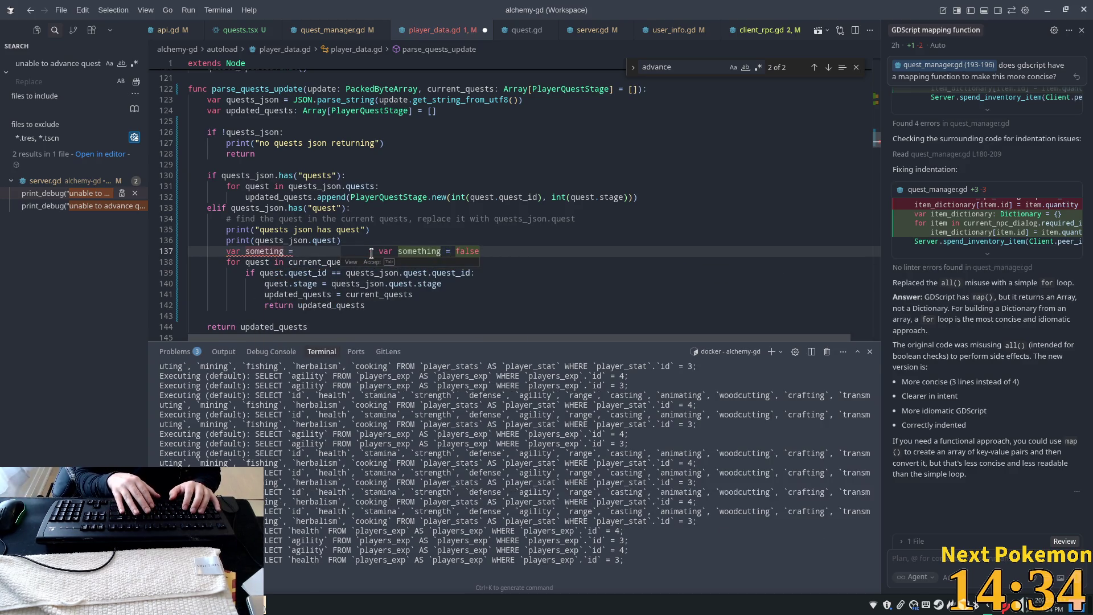
{"action": "type", "text": "this if that "}
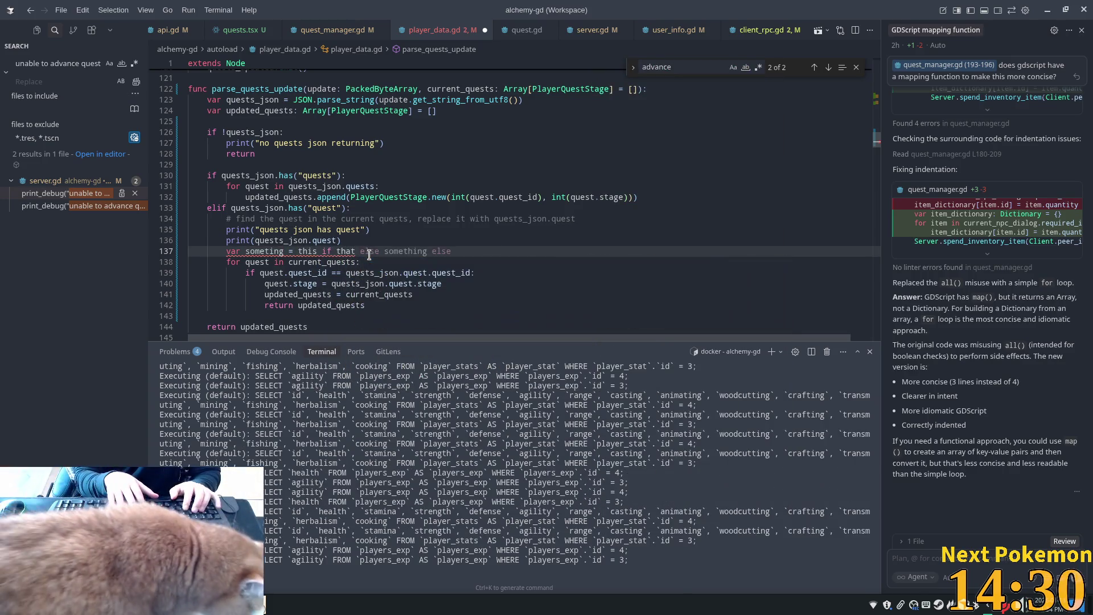
{"action": "type", "text": "else soemthign "}
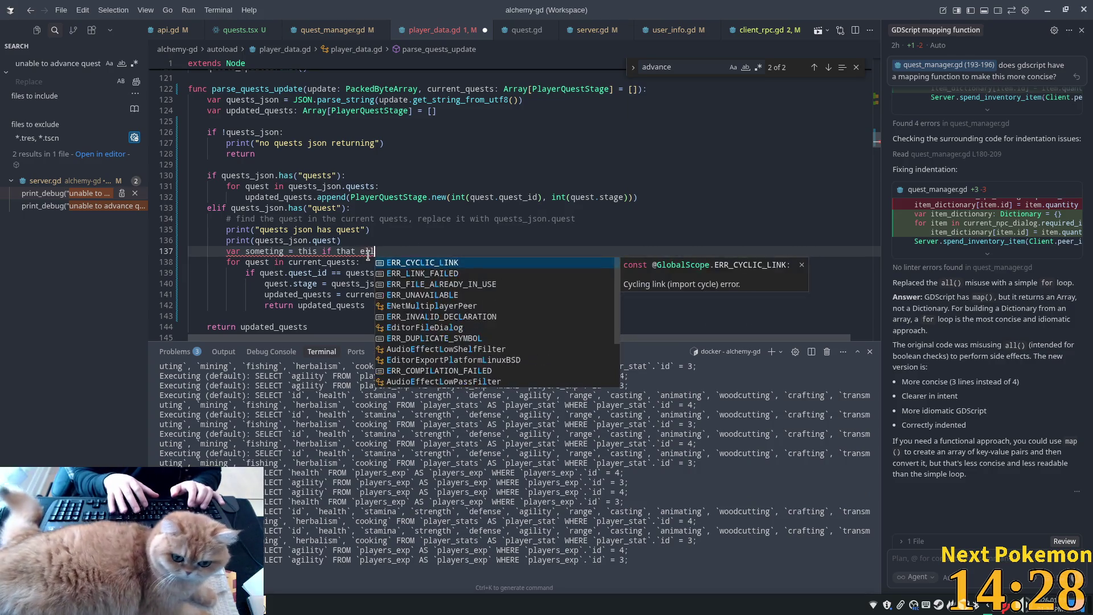
{"action": "type", "text": "else"}
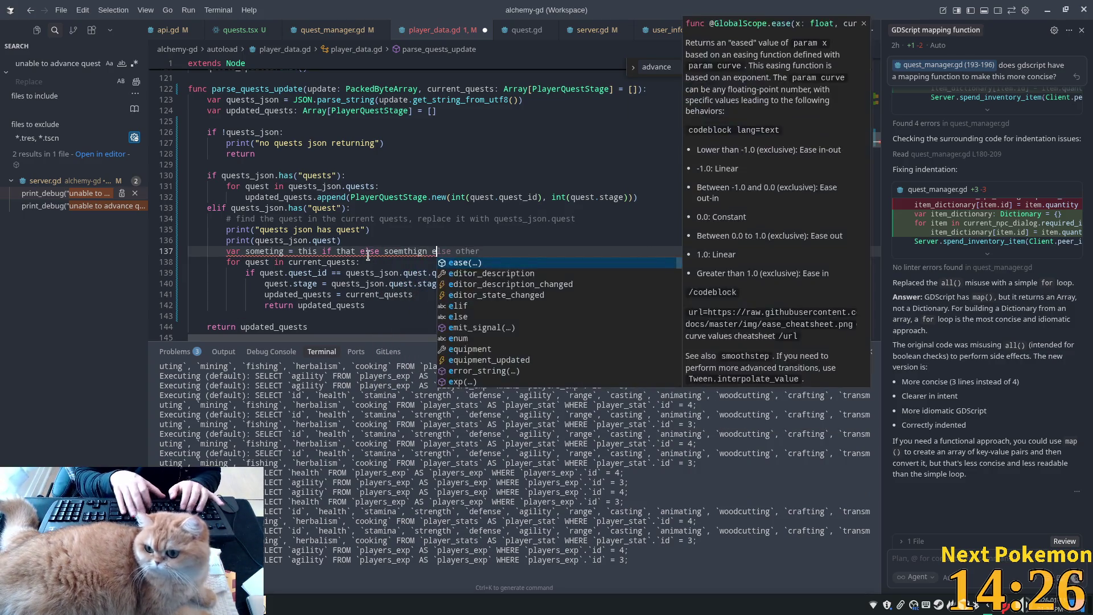
{"action": "key", "text": "shift+Home"}
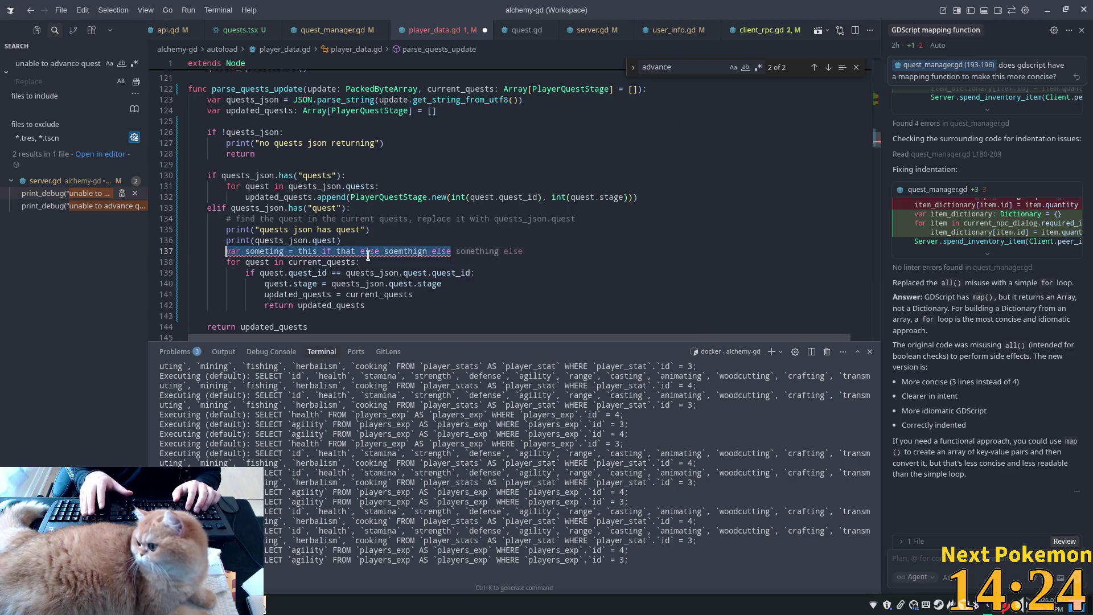
{"action": "key", "text": "BackSpace"}
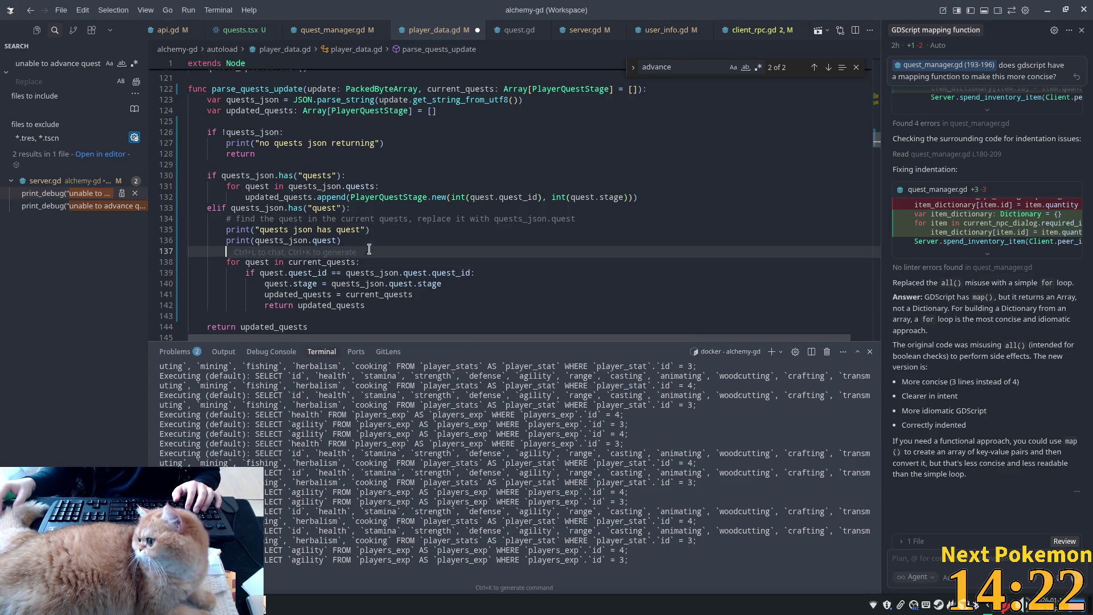
{"action": "mouse_move", "coordinate": [375, 219]}
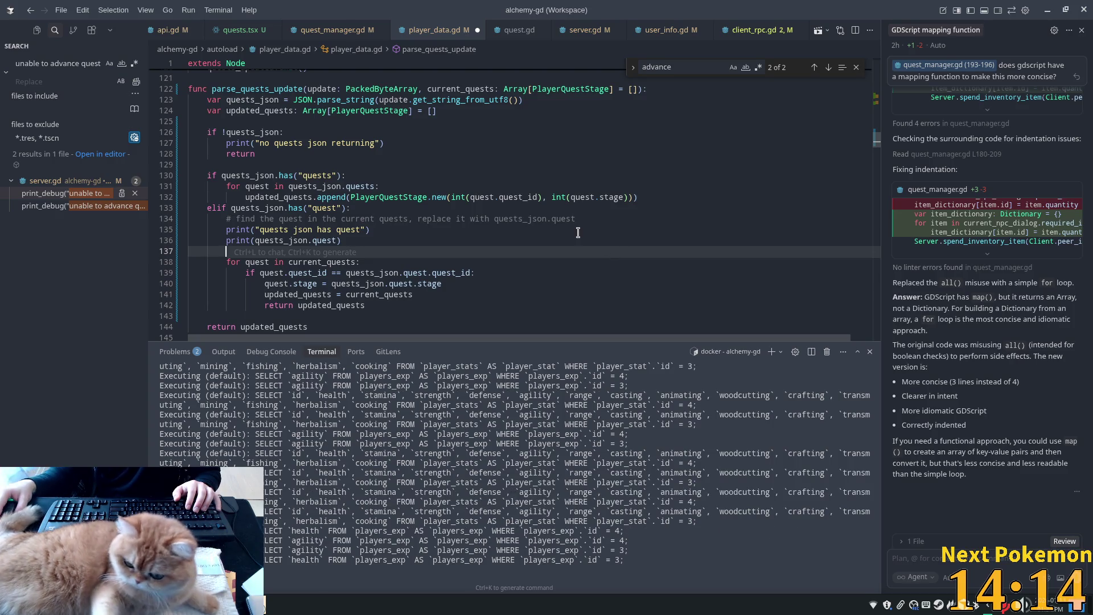
{"action": "type", "text": "var "}
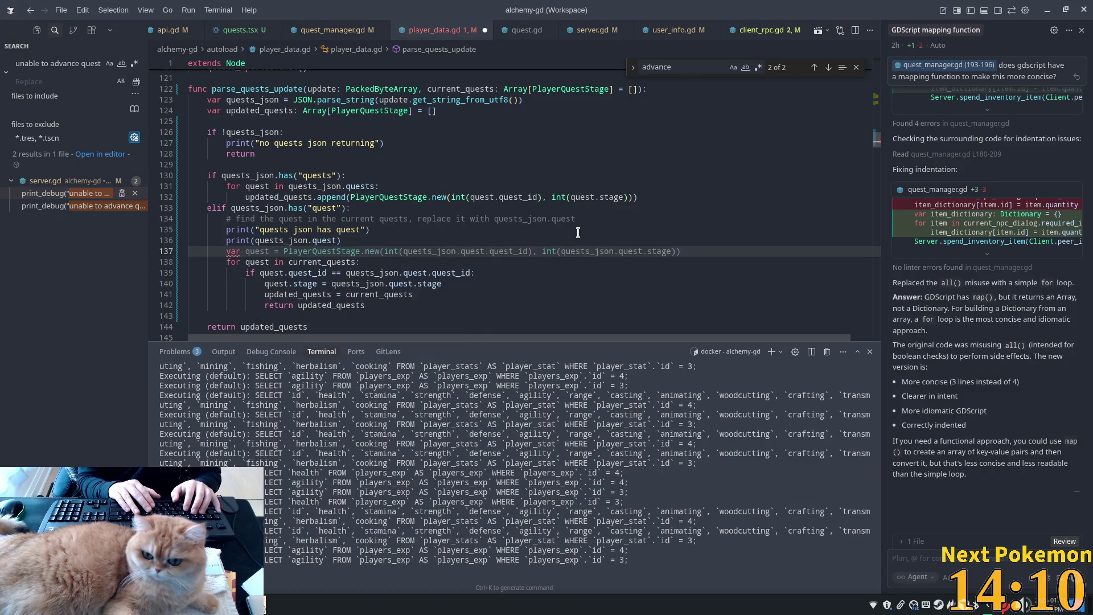
{"action": "type", "text": "update"}
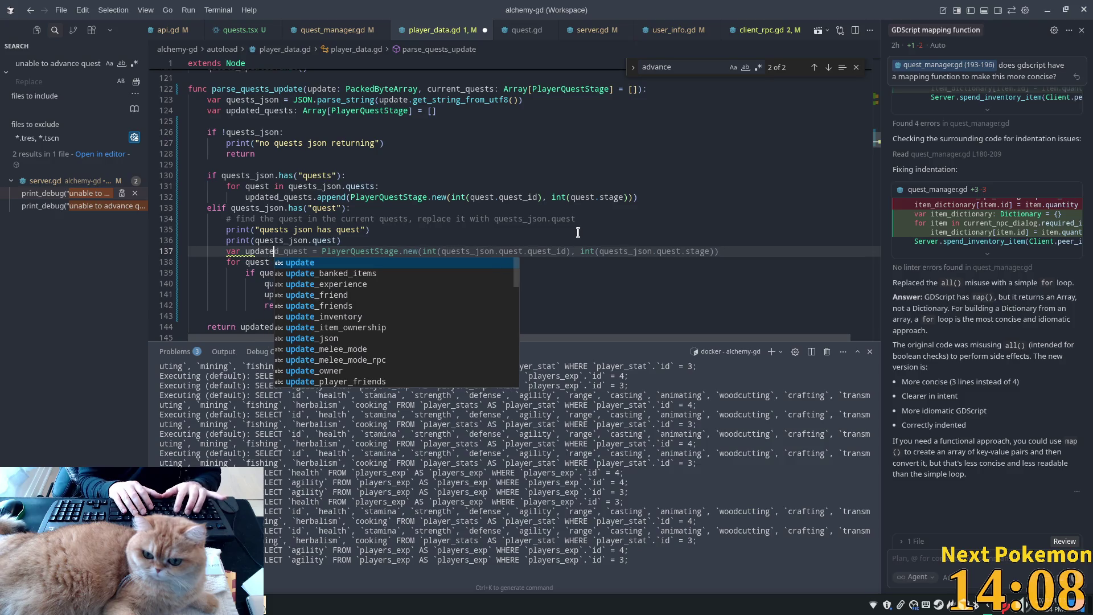
{"action": "type", "text": "d"}
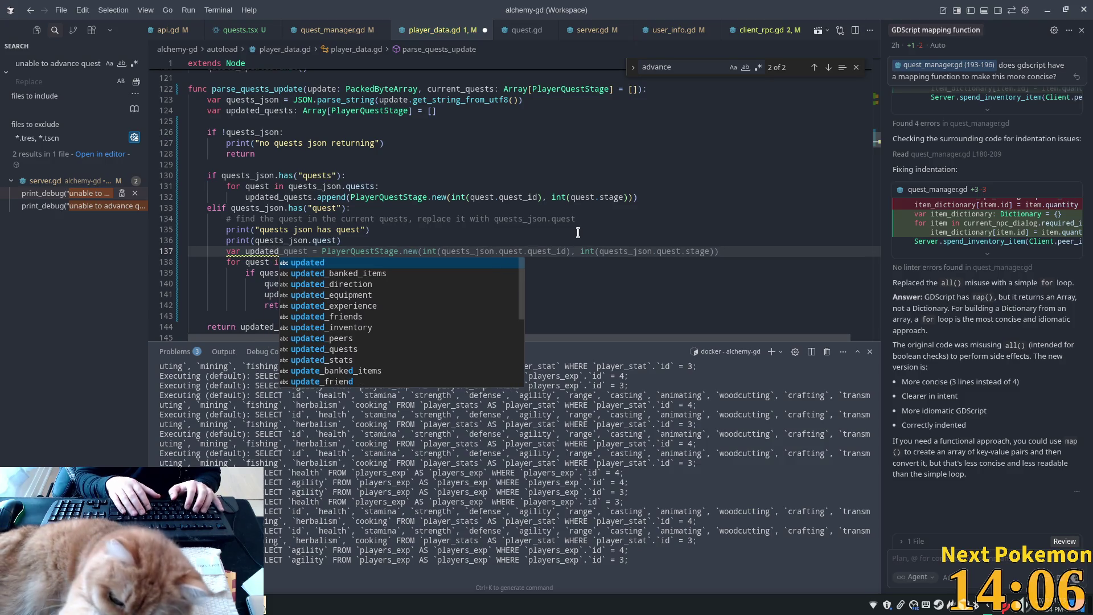
{"action": "type", "text": "_qu"}
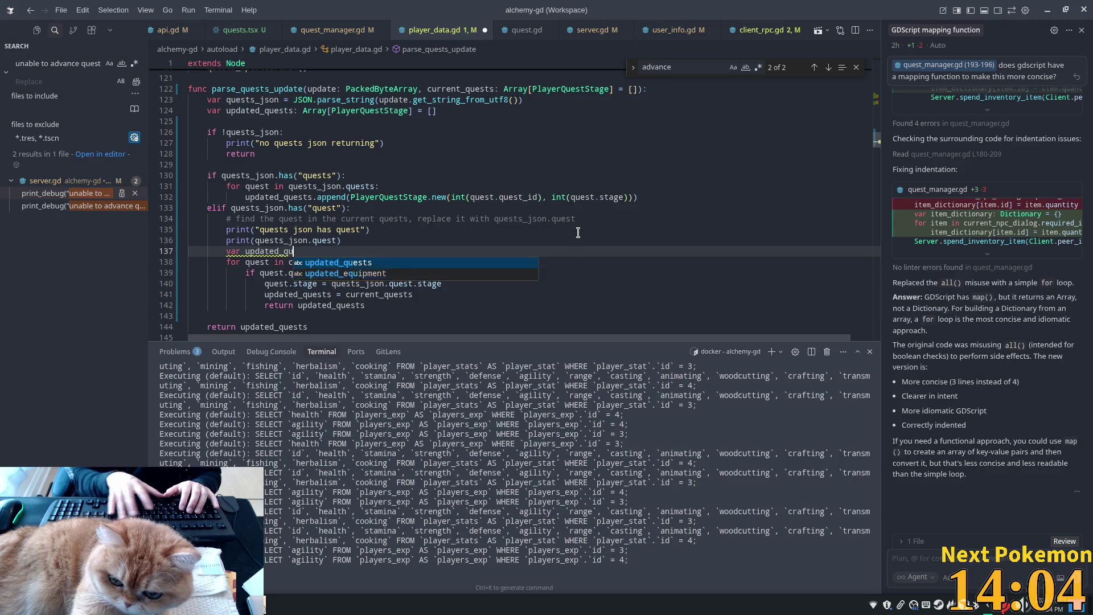
{"action": "type", "text": "est: bool = fa"}
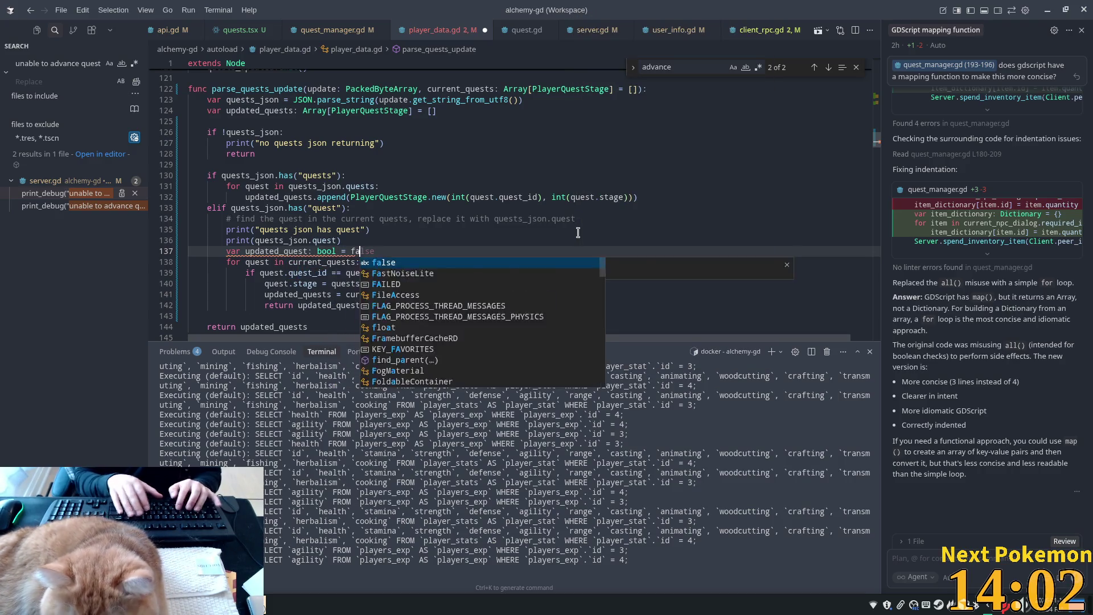
{"action": "type", "text": "lse"}
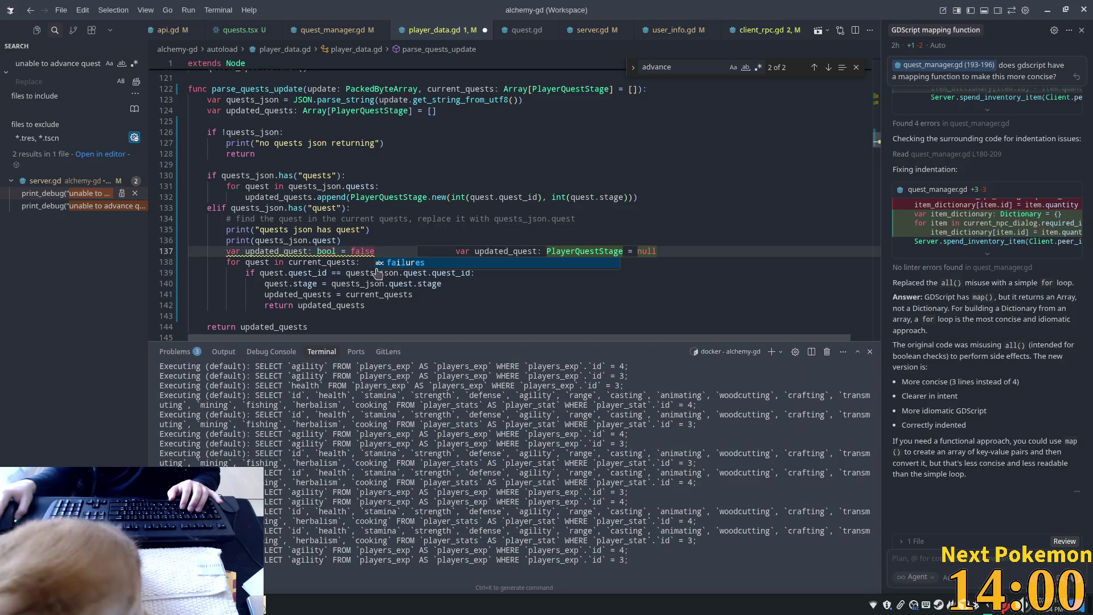
{"action": "left_click", "coordinate": [398, 294]}
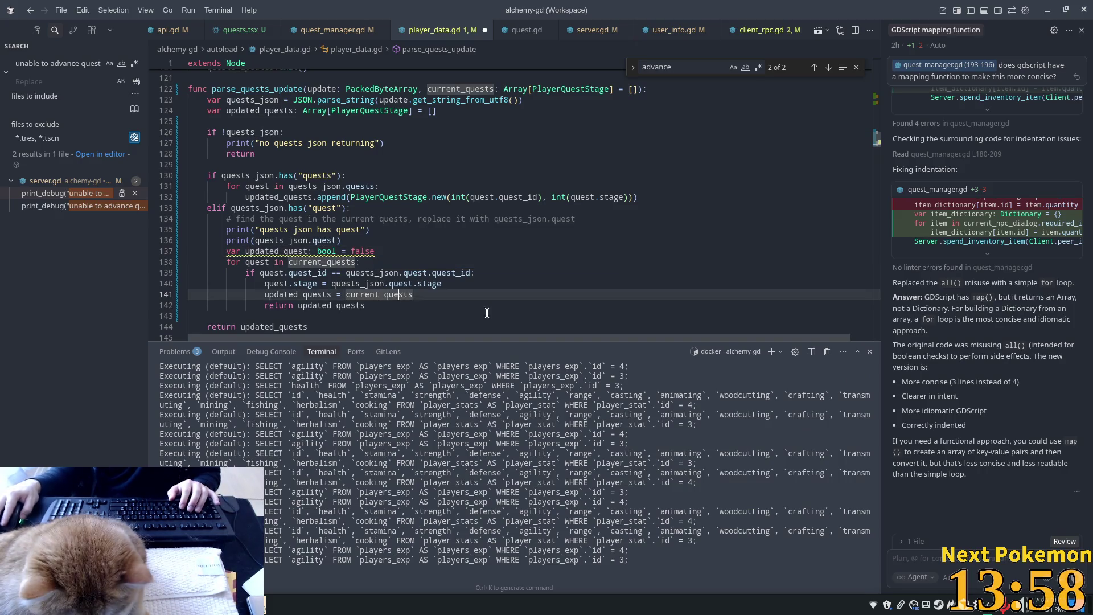
- Remove the blank line after the updated_quests assignment and delete the updated_quest flag declaration
{"action": "scroll", "coordinate": [369, 287], "scroll_direction": "down", "scroll_amount": 1}
{"action": "left_click", "coordinate": [429, 273]}
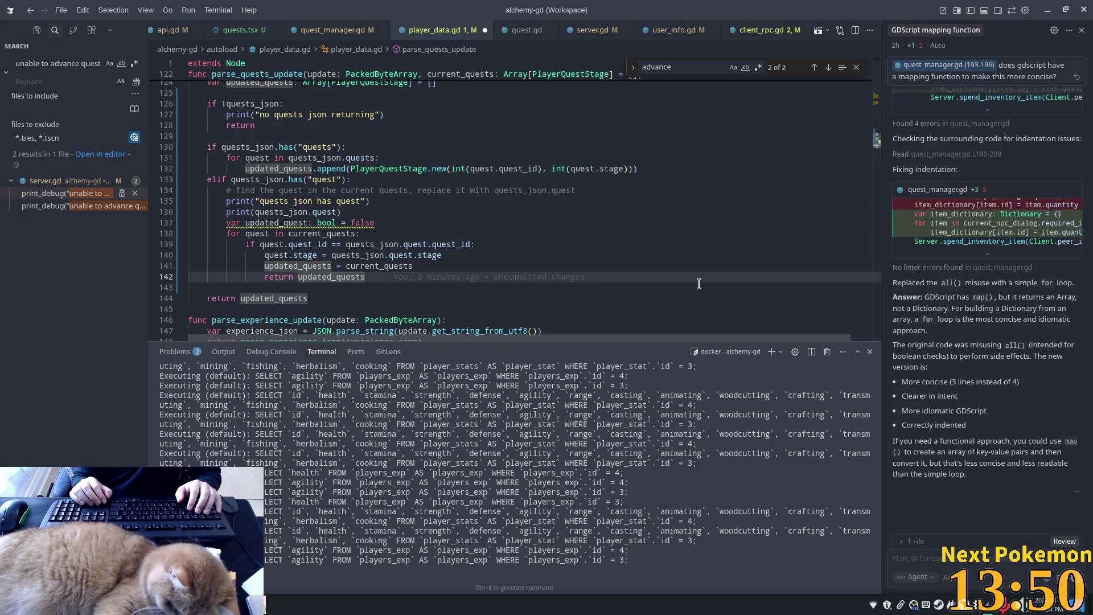
{"action": "key", "text": "Up"}
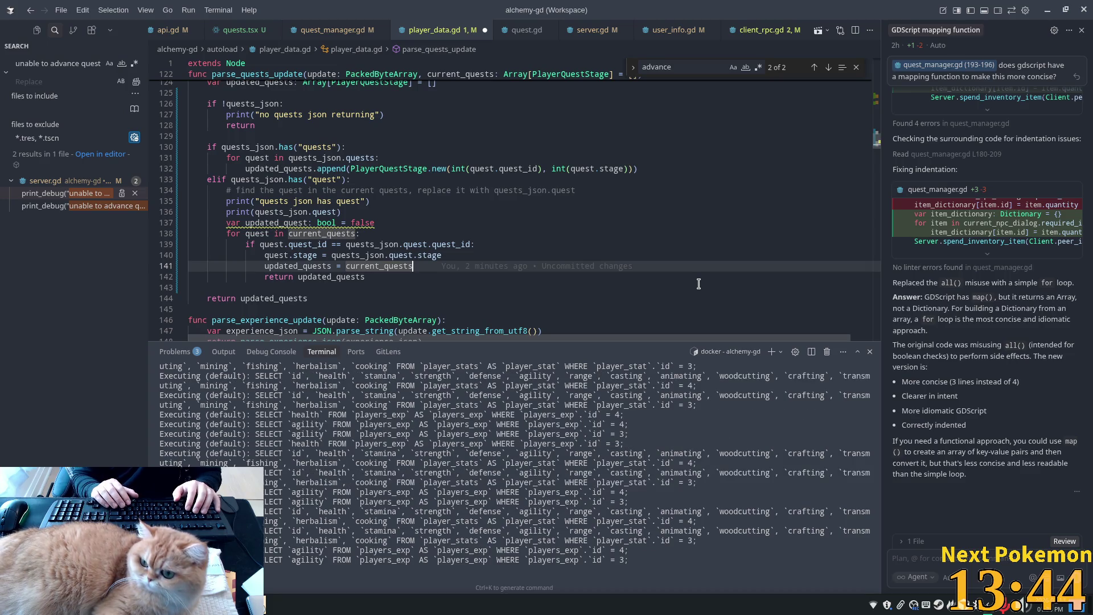
{"action": "key", "text": "Return"}
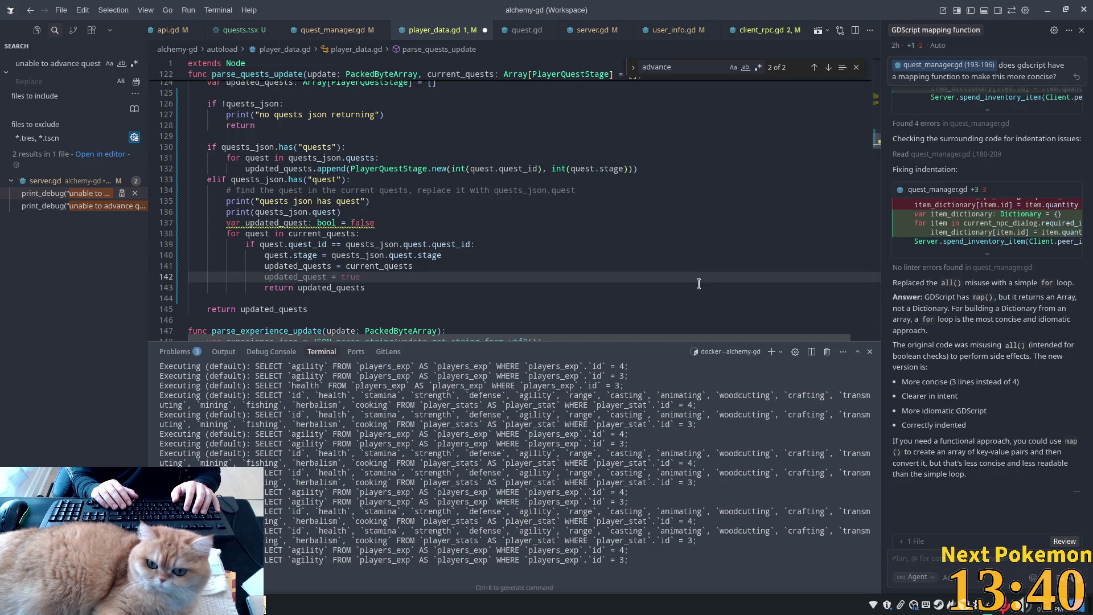
{"action": "key", "text": "BackSpace"}
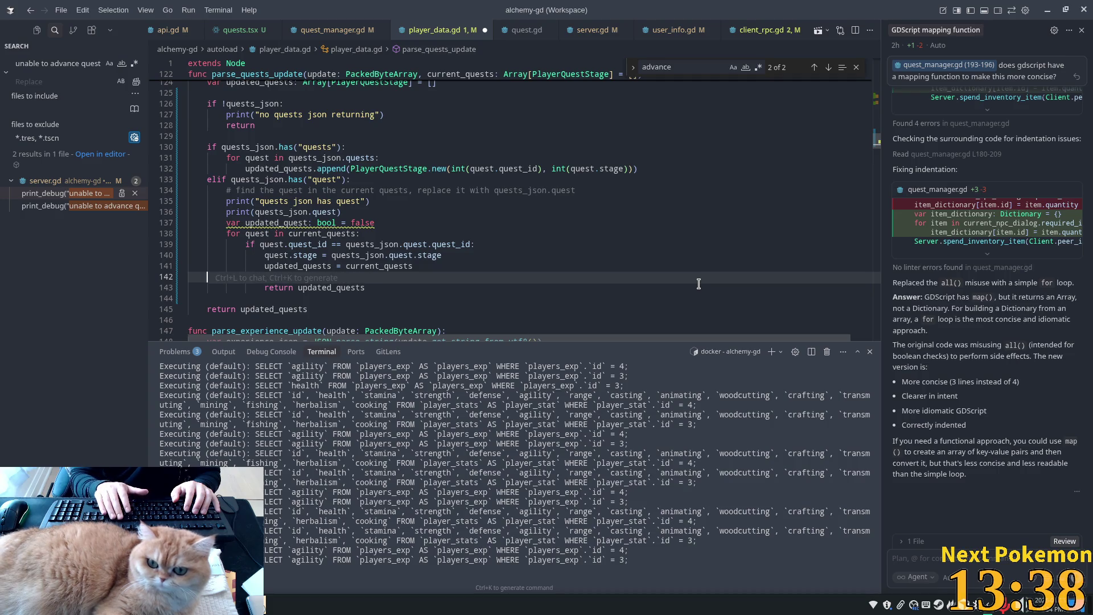
{"action": "key", "text": "BackSpace"}
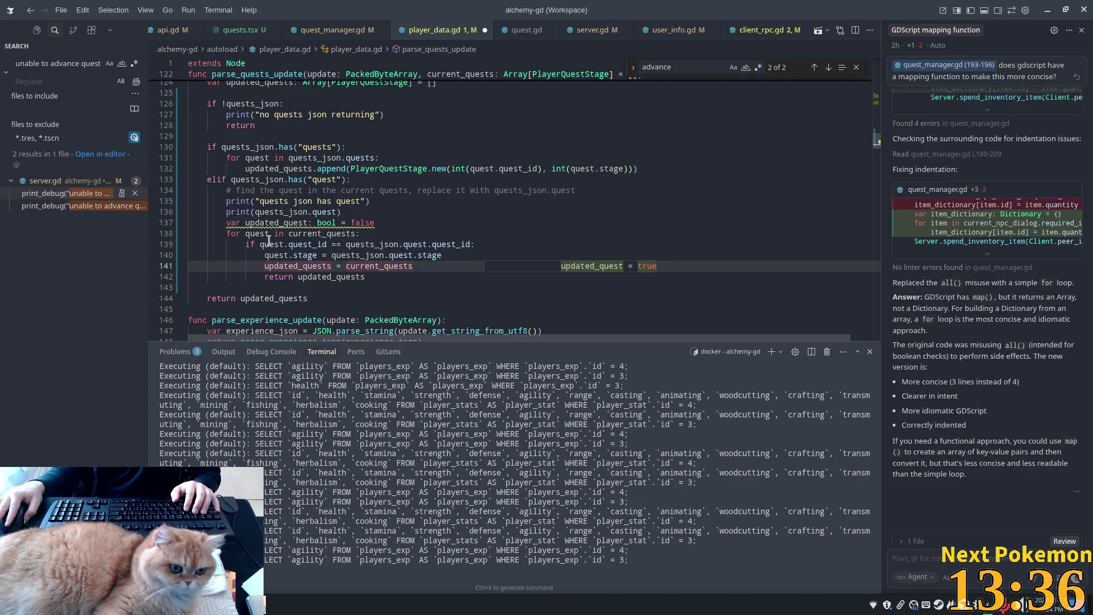
{"action": "left_click", "coordinate": [262, 273]}
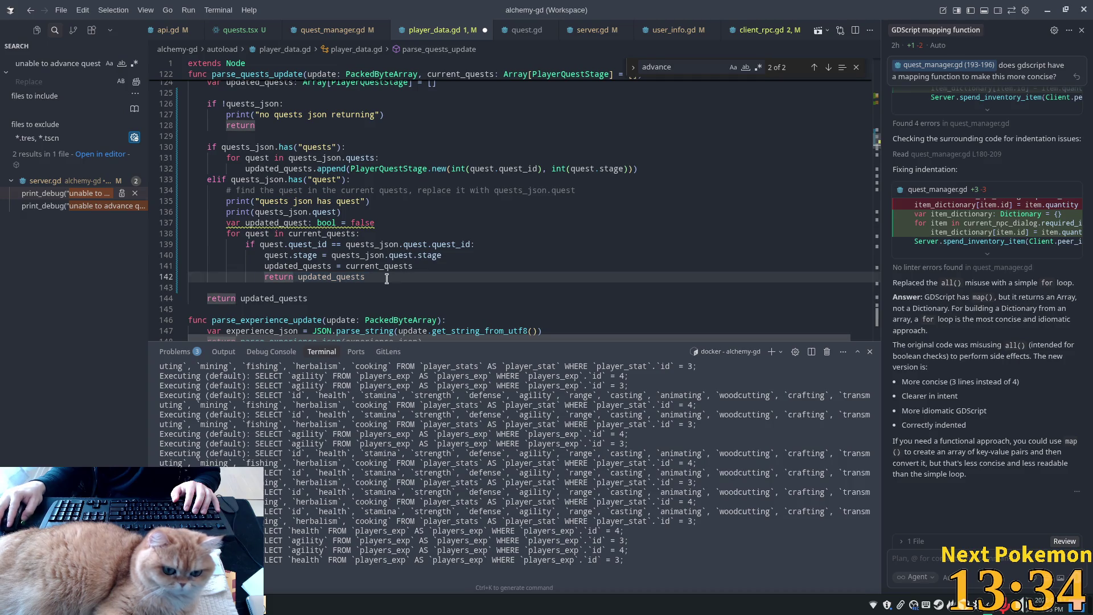
{"action": "left_click_drag", "start_coordinate": [379, 222], "coordinate": [175, 232]}
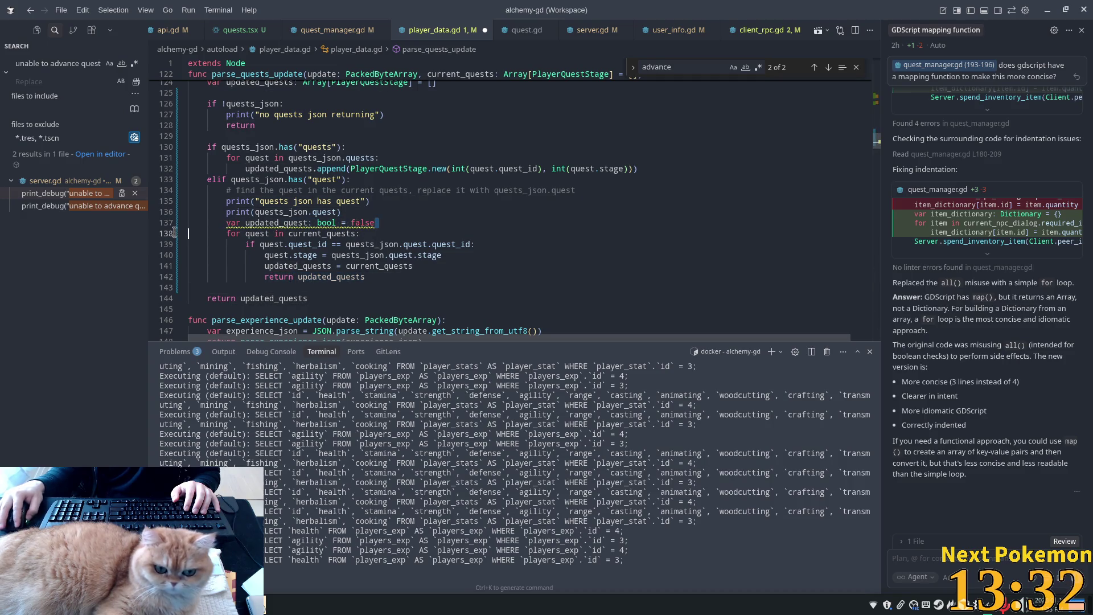
{"action": "key", "text": "BackSpace"}
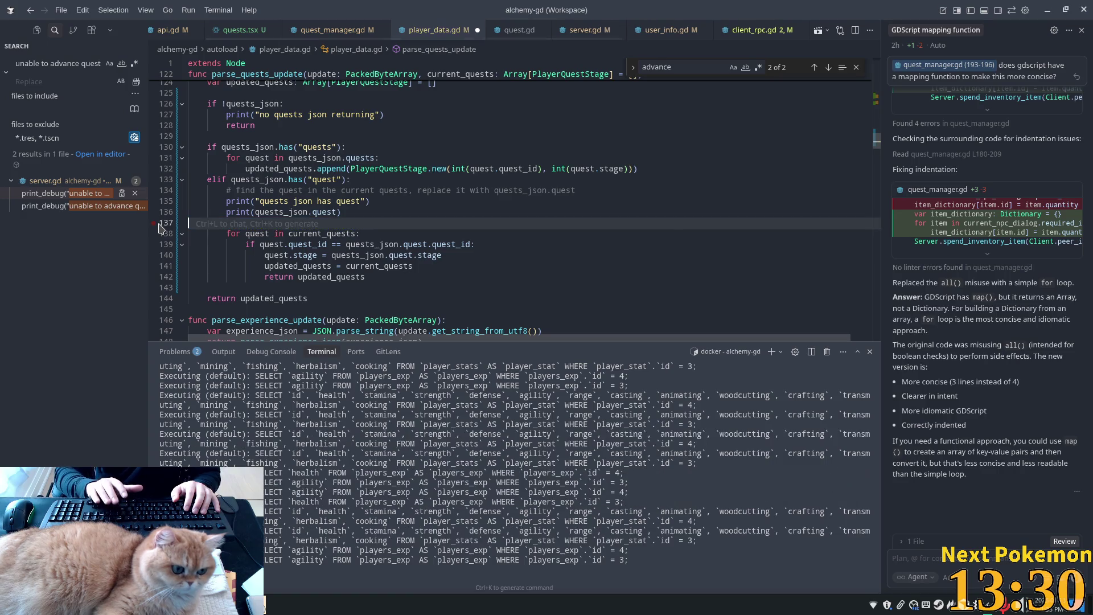
- Add `updated_quests.append(PlayerQuestStage.new(...))` after the loop using Cursor's suggested completions
{"action": "left_click", "coordinate": [239, 291]}
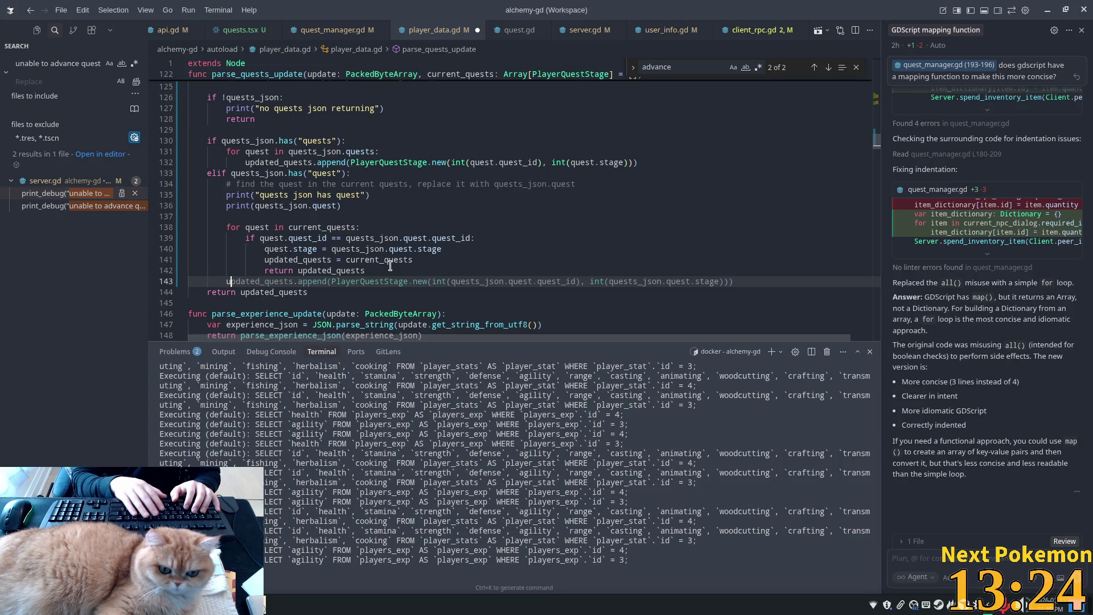
{"action": "type", "text": "updated"}
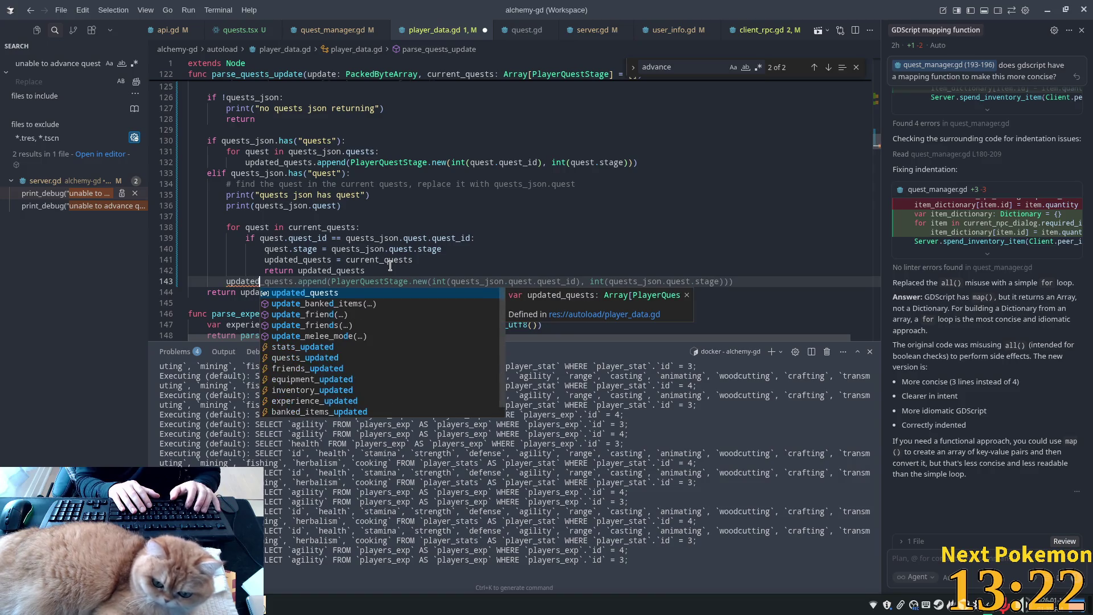
{"action": "type", "text": "_"}
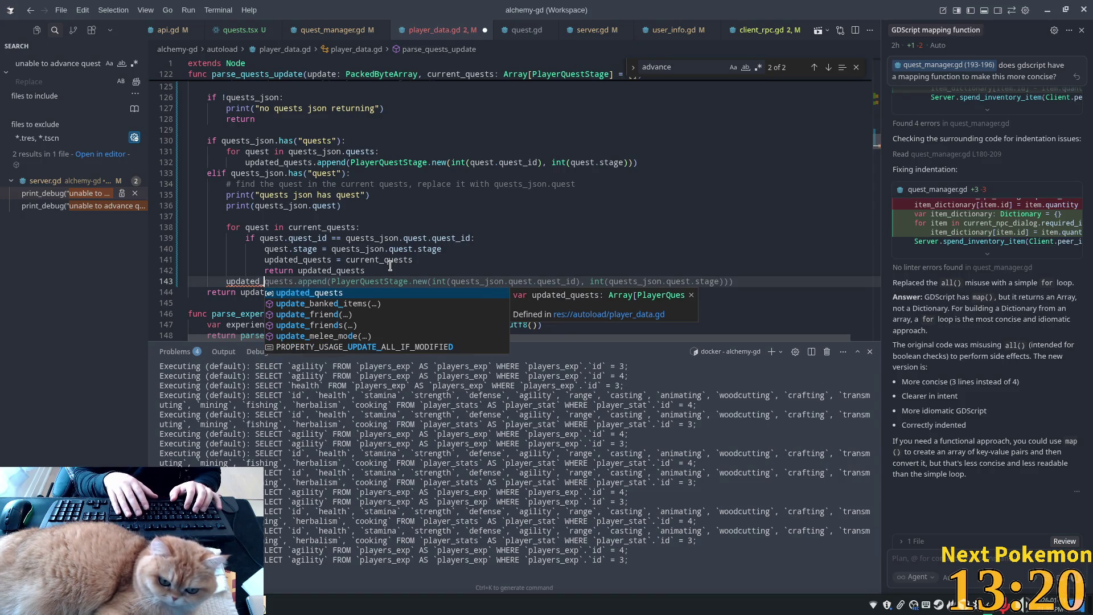
{"action": "type", "text": "q"}
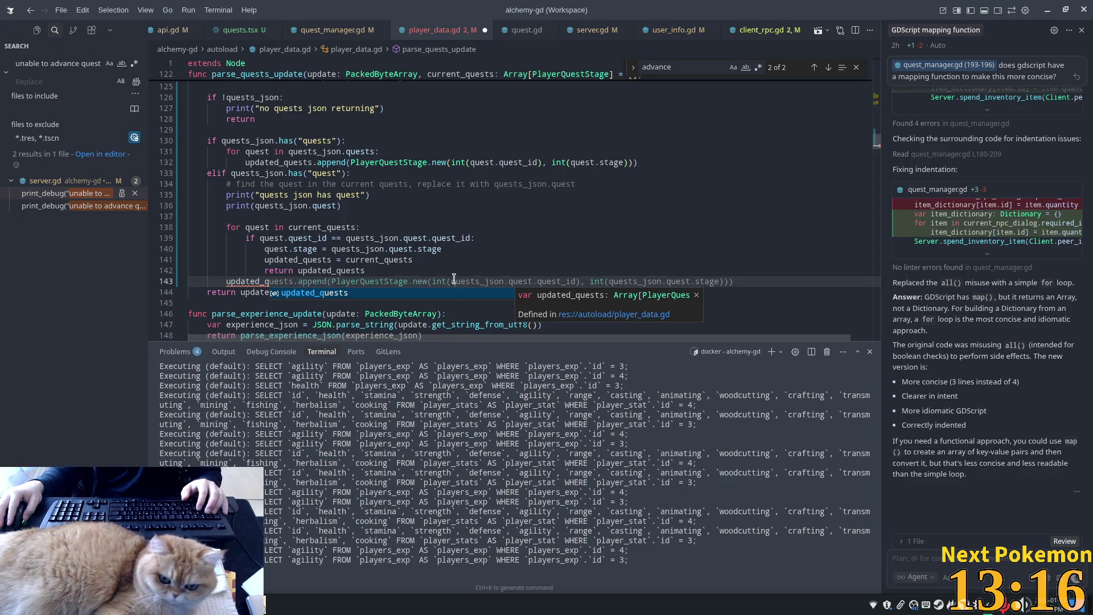
{"action": "key", "text": "Tab"}
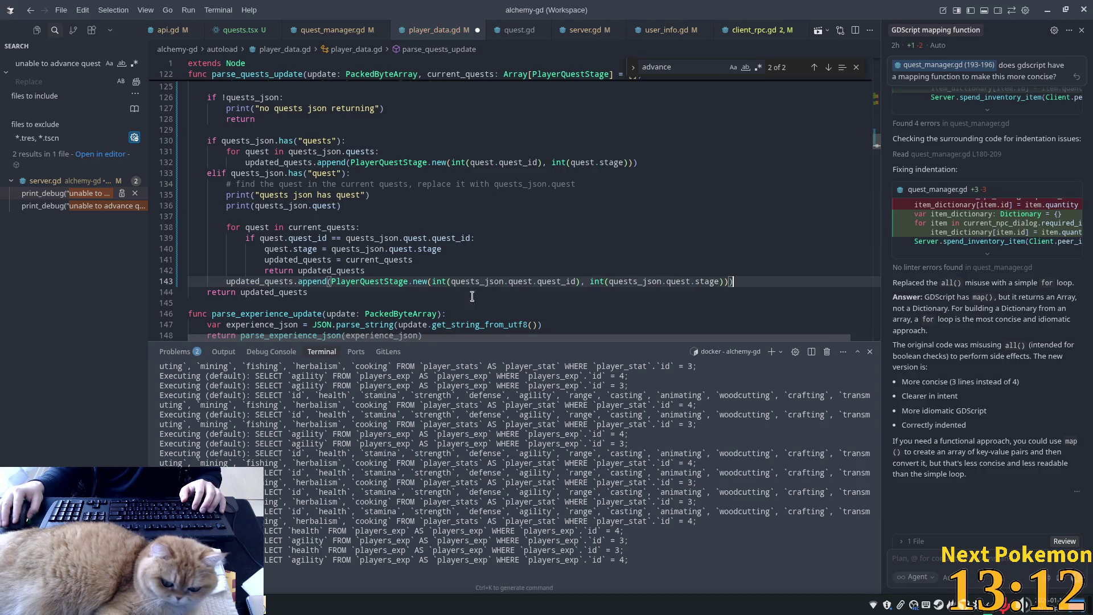
{"action": "mouse_move", "coordinate": [572, 276]}
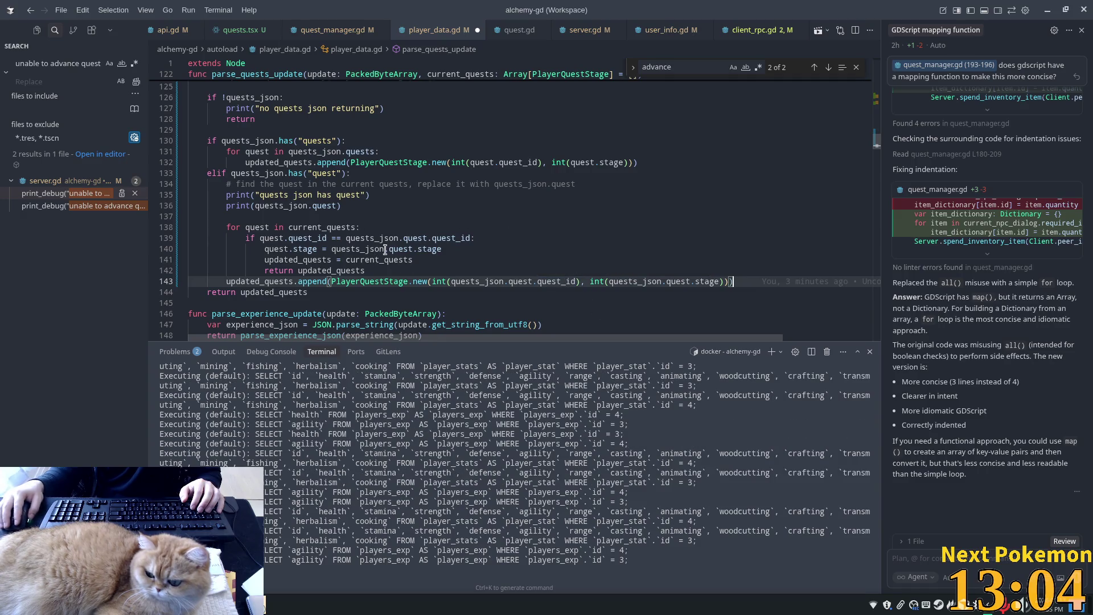
{"action": "double_click", "coordinate": [272, 270]}
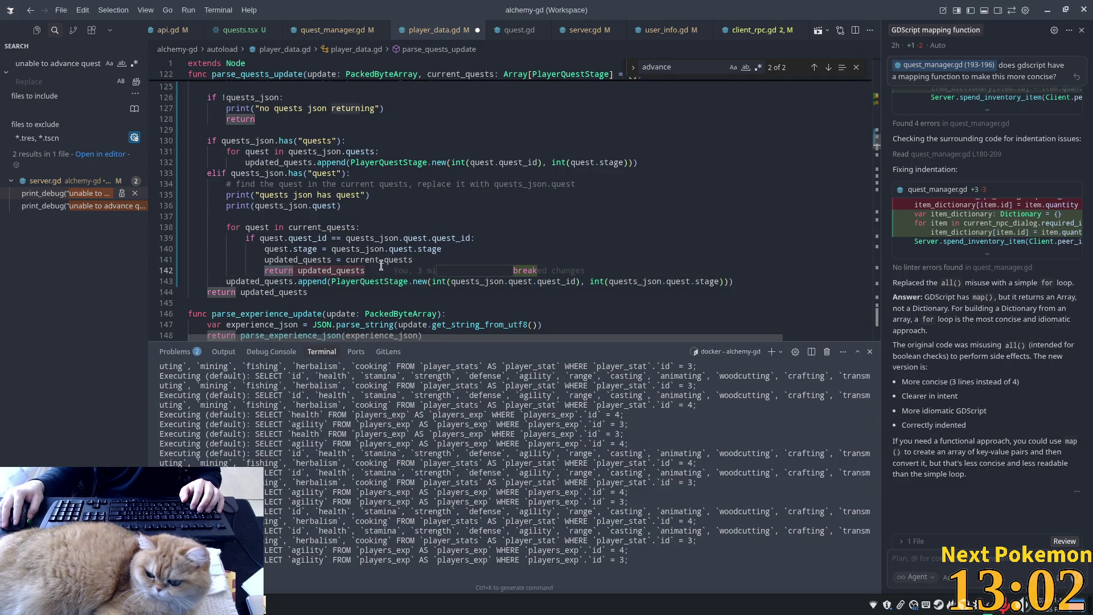
{"action": "key", "text": "End"}
{"action": "key", "text": "Return"}
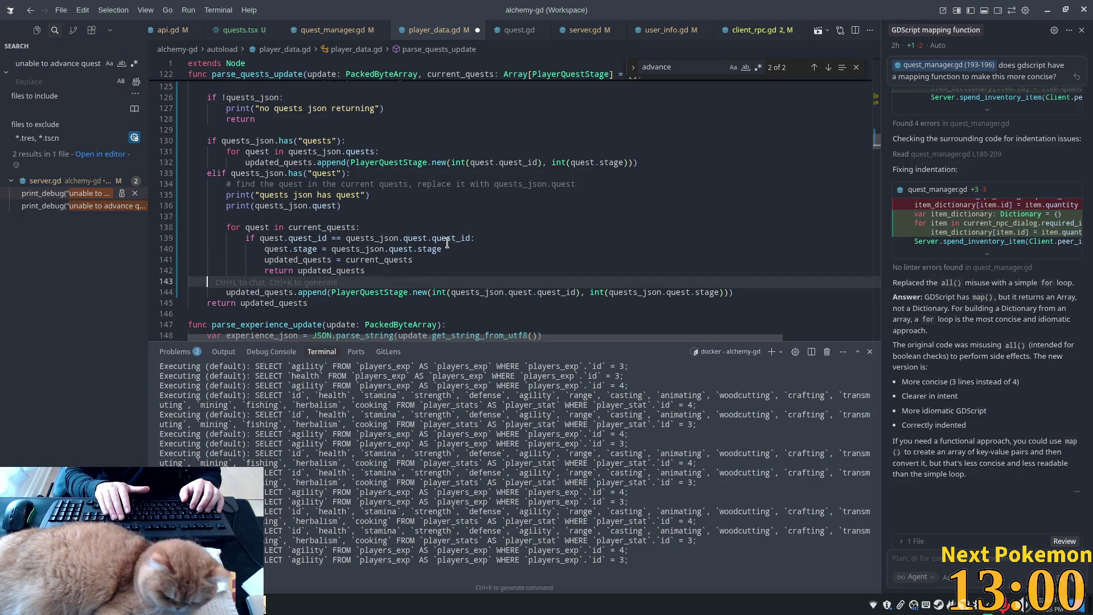
{"action": "key", "text": "Tab"}
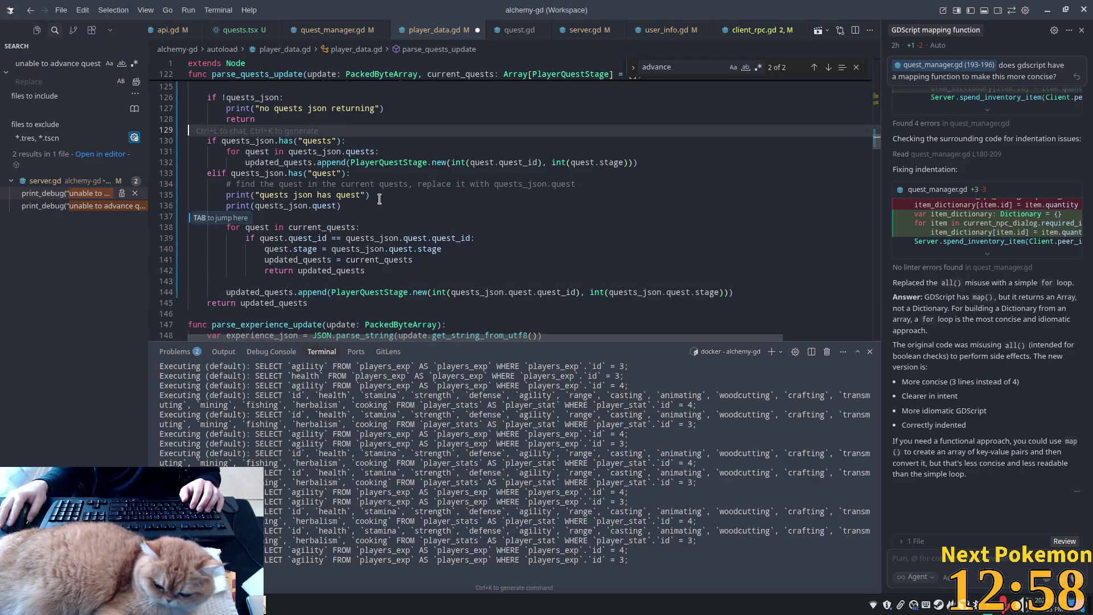
{"action": "key", "text": "Tab"}
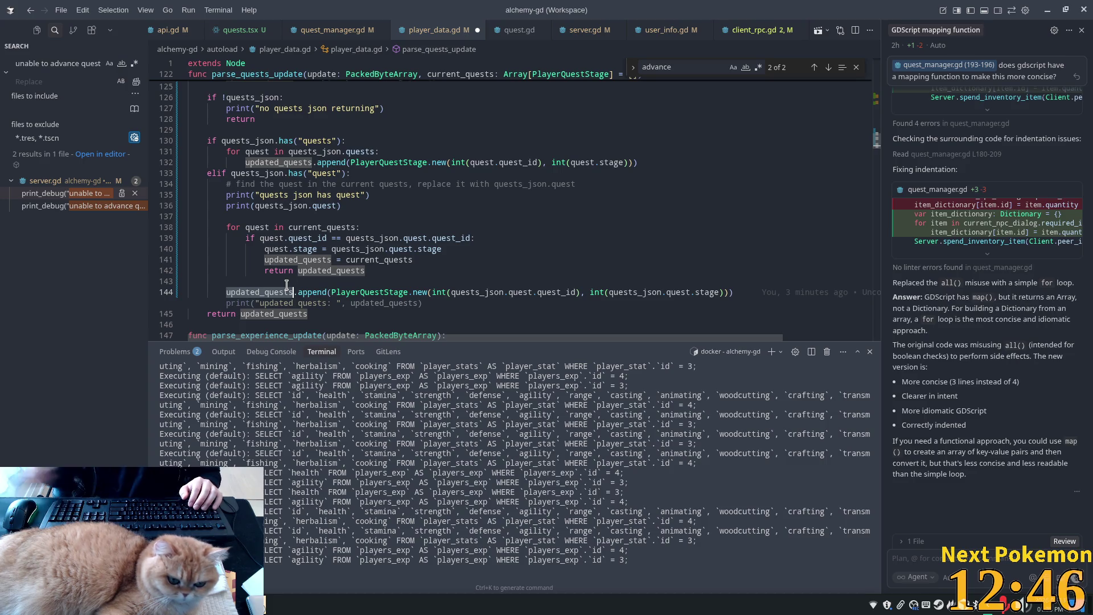
- Reject the suggested print, then delete the two debug prints and the find-the-quest comment
{"action": "key", "text": "Escape"}
{"action": "left_click", "coordinate": [345, 141]}
{"action": "left_click_drag", "start_coordinate": [364, 206], "coordinate": [188, 195]}
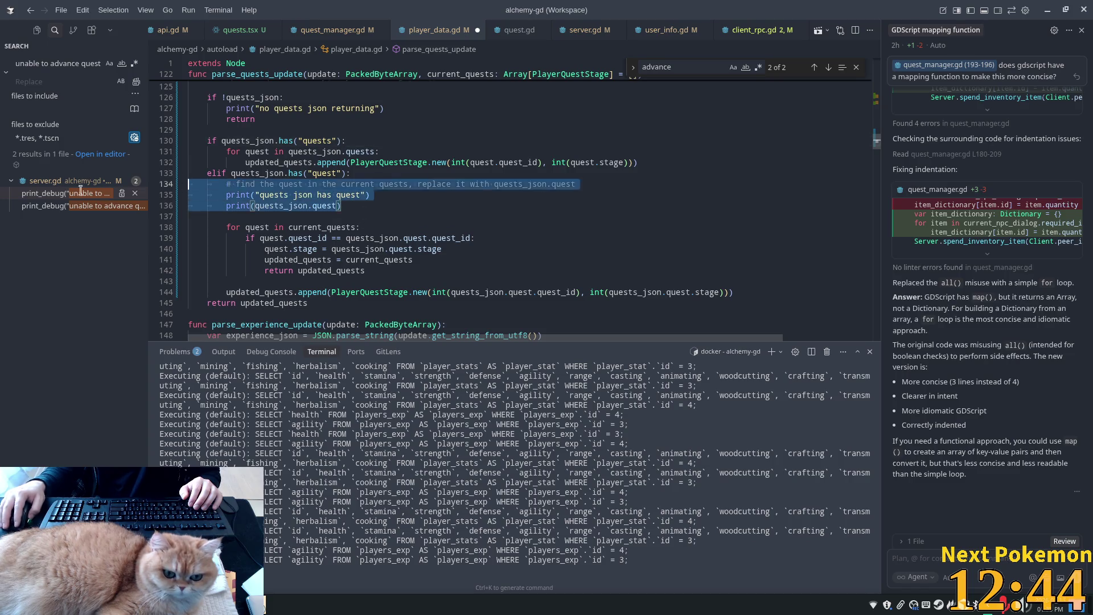
{"action": "key", "text": "BackSpace"}
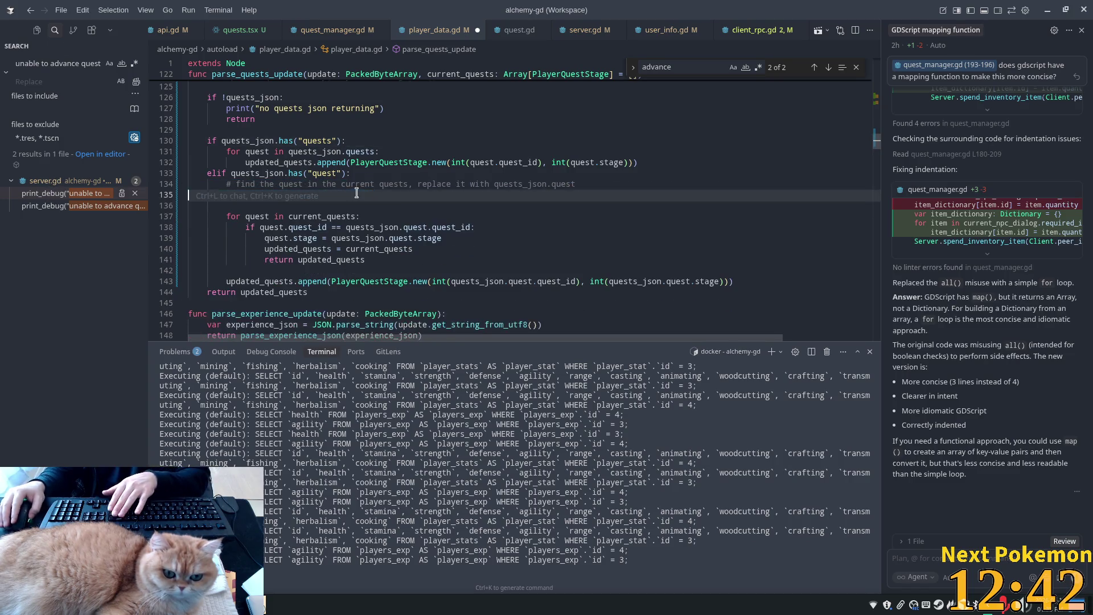
{"action": "key", "text": "BackSpace"}
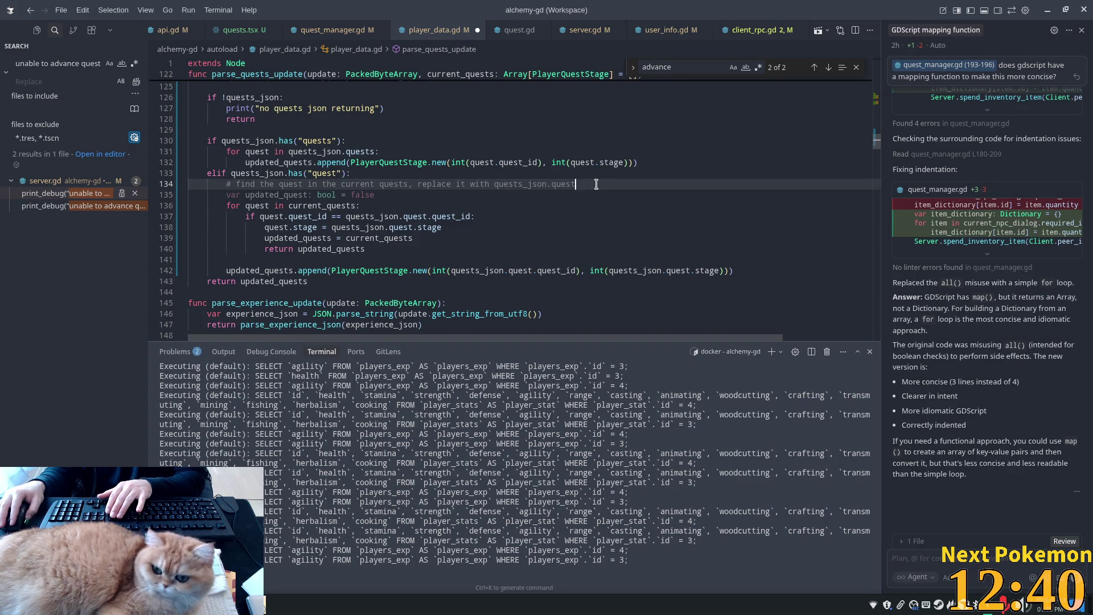
{"action": "key", "text": "Down"}
{"action": "key", "text": "Up"}
{"action": "key", "text": "shift+Home"}
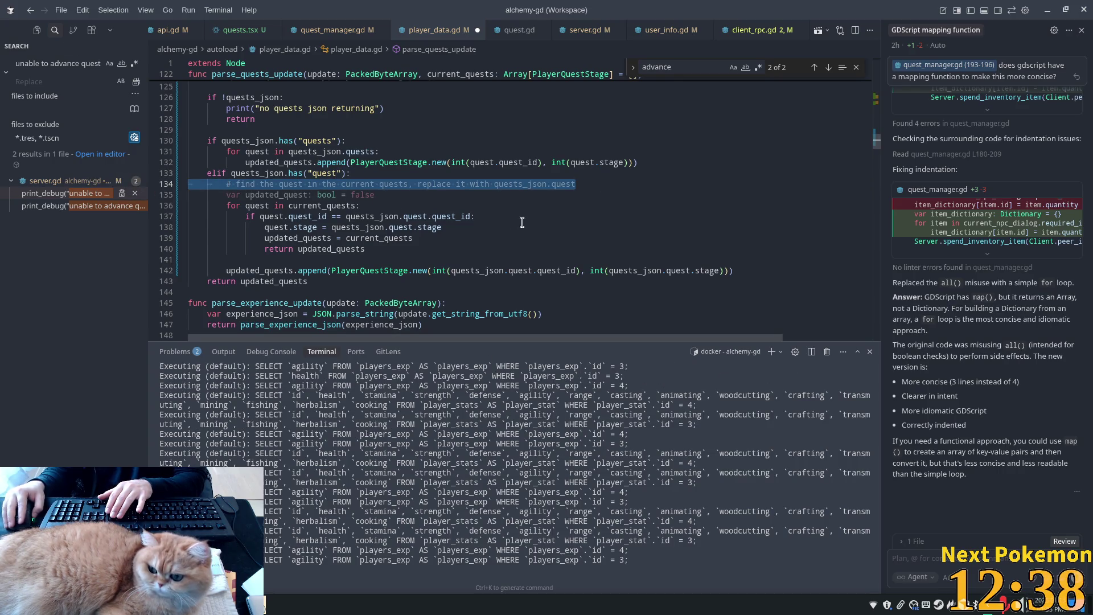
{"action": "key", "text": "BackSpace"}
{"action": "key", "text": "BackSpace"}
{"action": "key", "text": "Delete"}
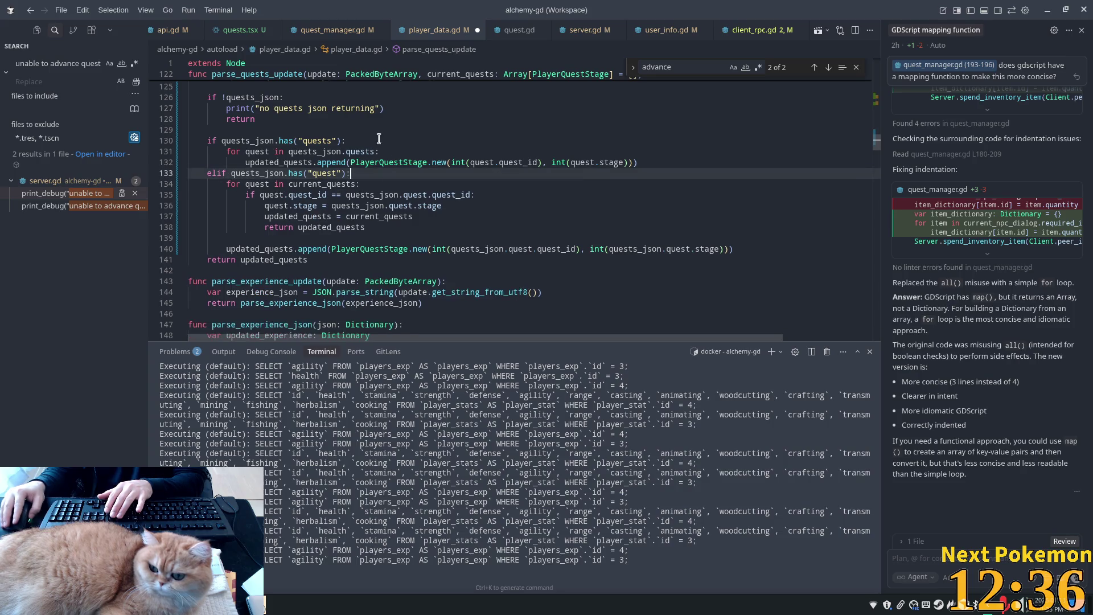
- Delete the 'no quests json' debug print and save player_data.gd
{"action": "left_click", "coordinate": [330, 140]}
{"action": "key", "text": "Up"}
{"action": "key", "text": "Up"}
{"action": "key", "text": "Up"}
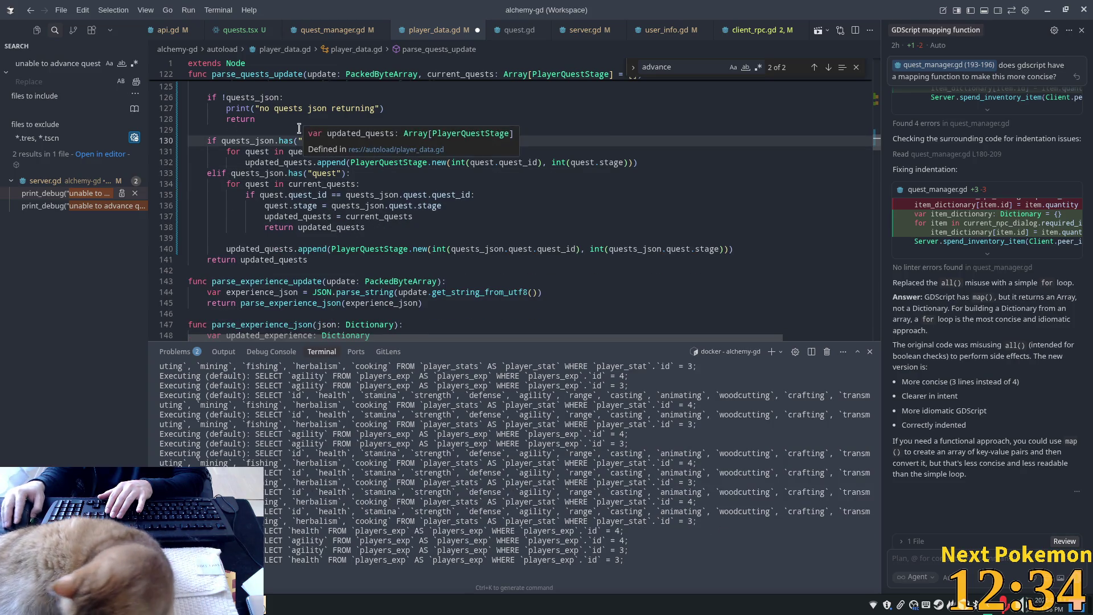
{"action": "key", "text": "End"}
{"action": "key", "text": "shift+Home"}
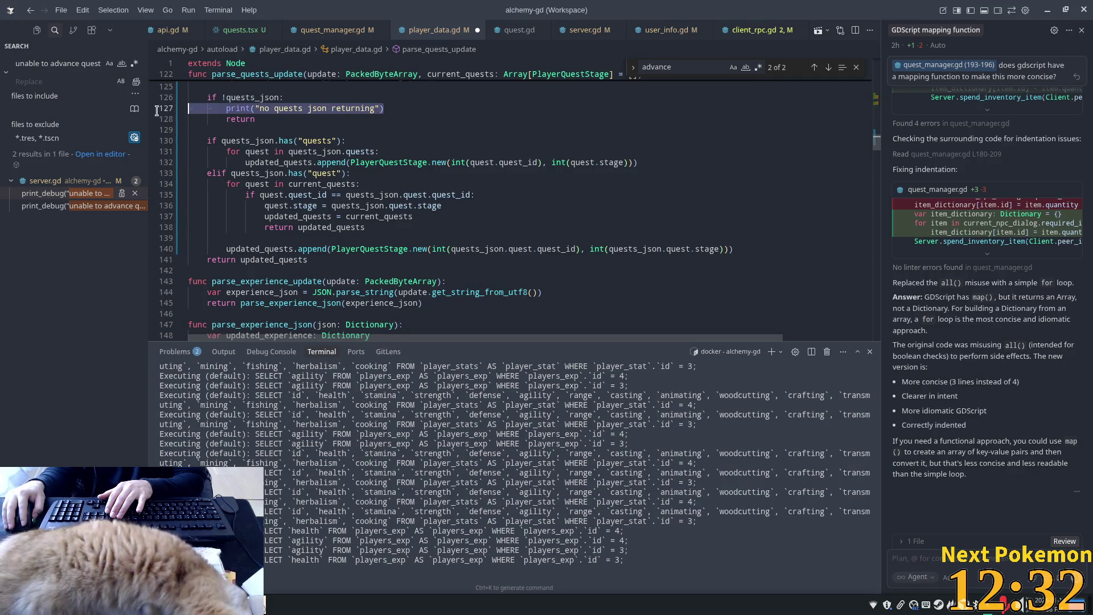
{"action": "key", "text": "BackSpace"}
{"action": "key", "text": "BackSpace"}
{"action": "scroll", "coordinate": [392, 114], "scroll_direction": "up", "scroll_amount": 1}
{"action": "key", "text": "ctrl+s"}
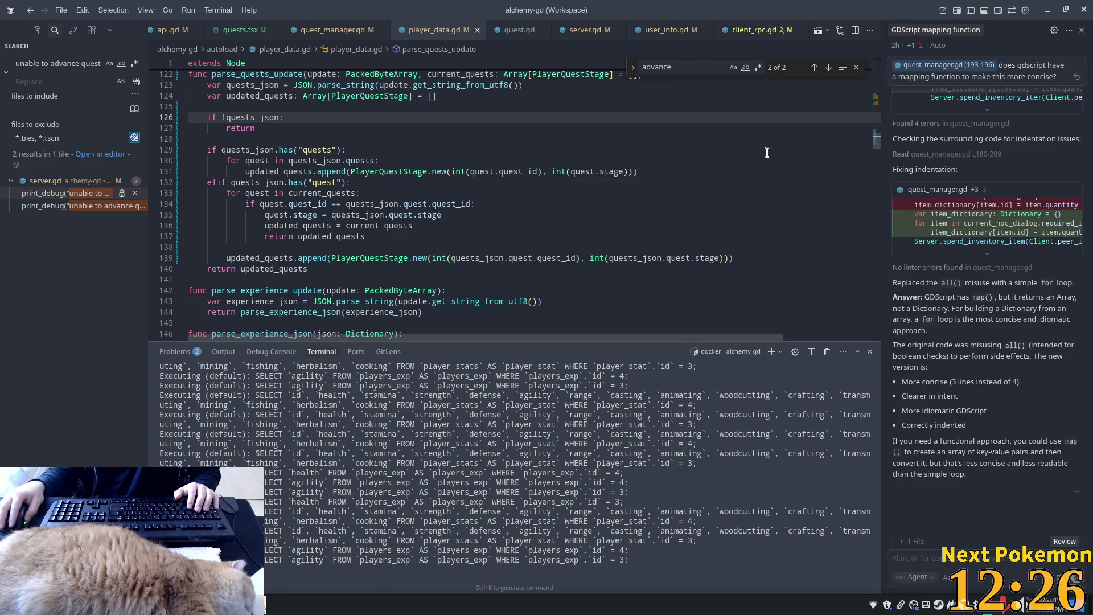
{"action": "key", "text": "alt+Tab"}
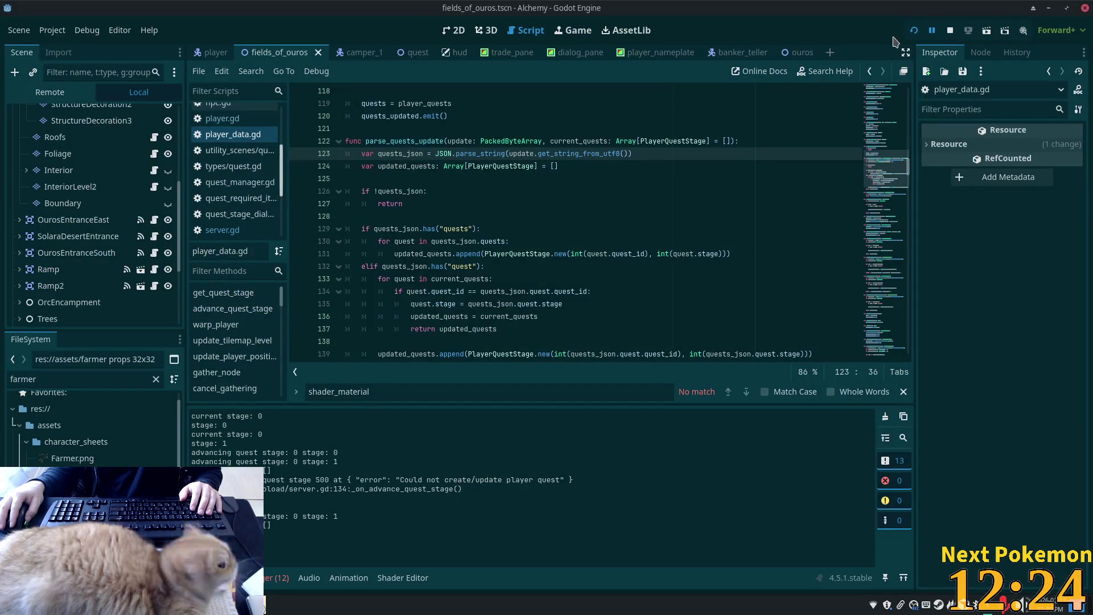
- Run the game, close the Camper's dialogue in Fields of Ouros, then stop the run
{"action": "left_click", "coordinate": [914, 30]}
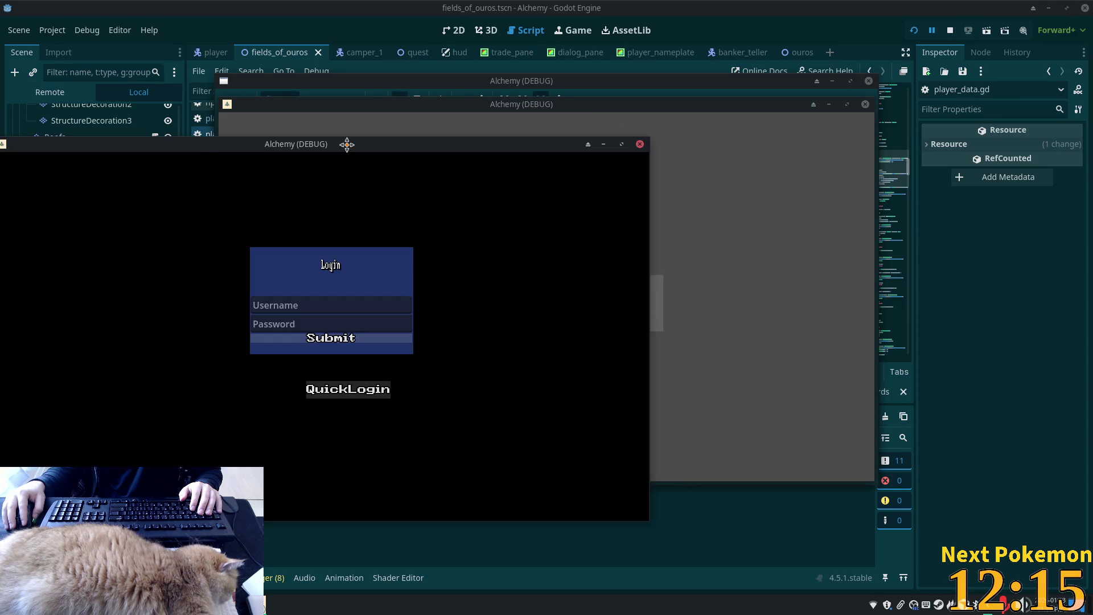
{"action": "left_click_drag", "start_coordinate": [346, 144], "coordinate": [371, 155]}
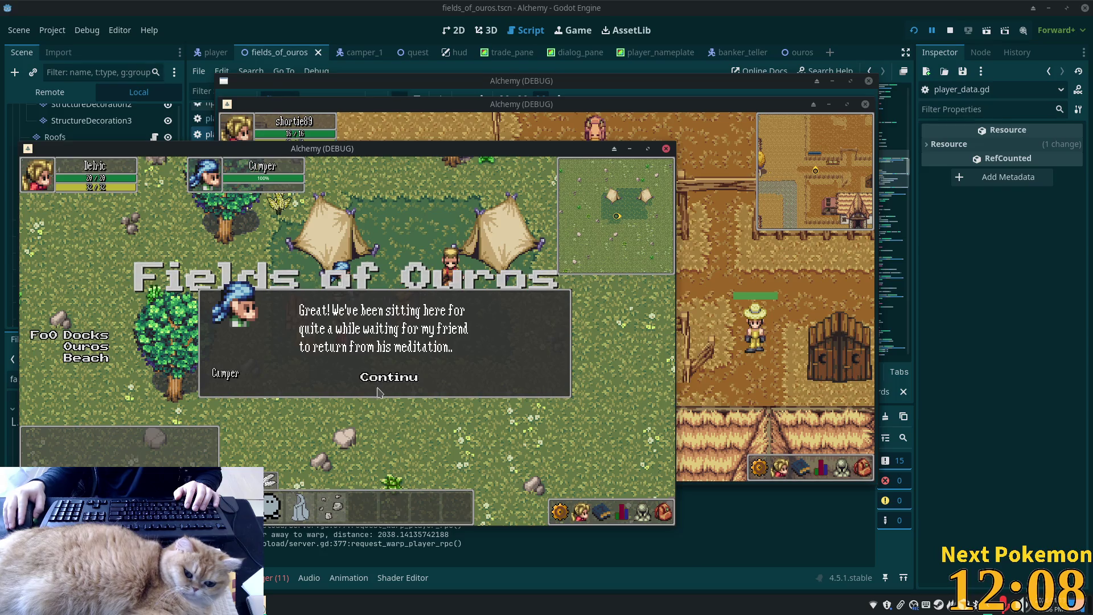
{"action": "key", "text": "Return"}
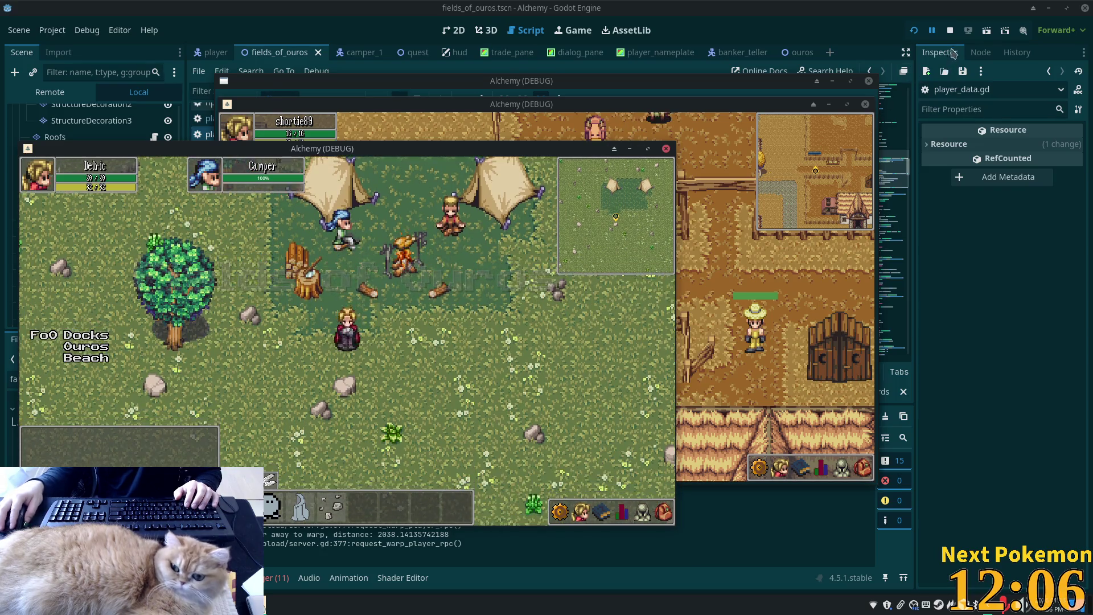
{"action": "left_click", "coordinate": [950, 31]}
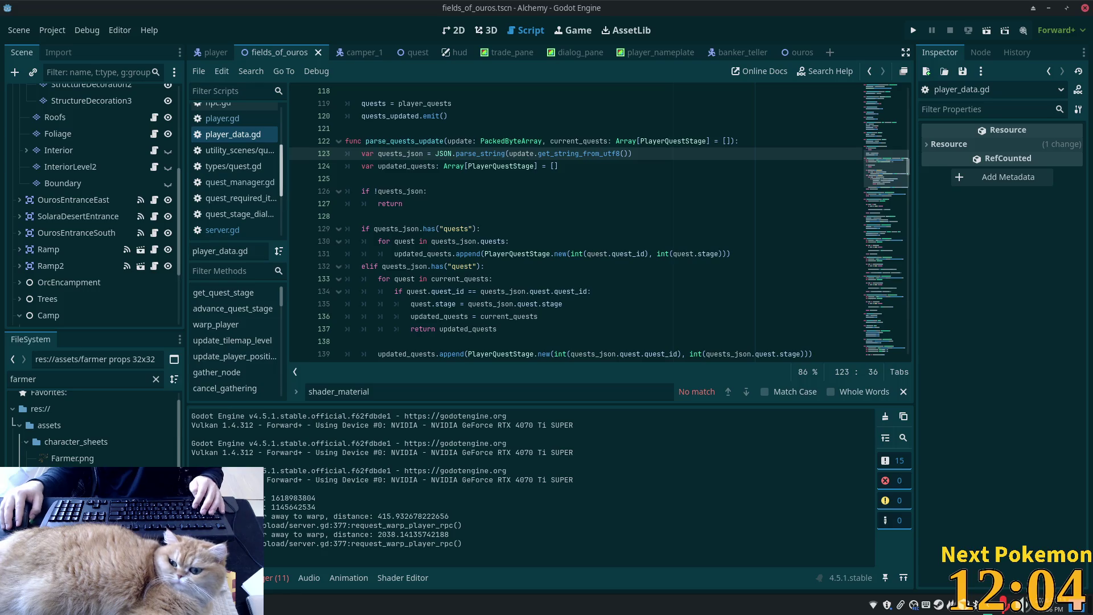
{"action": "left_click", "coordinate": [308, 604]}
- Refresh player_quests in phpMyAdmin and delete its only row, quest_id 0 at stage 1
{"action": "left_click", "coordinate": [308, 560]}
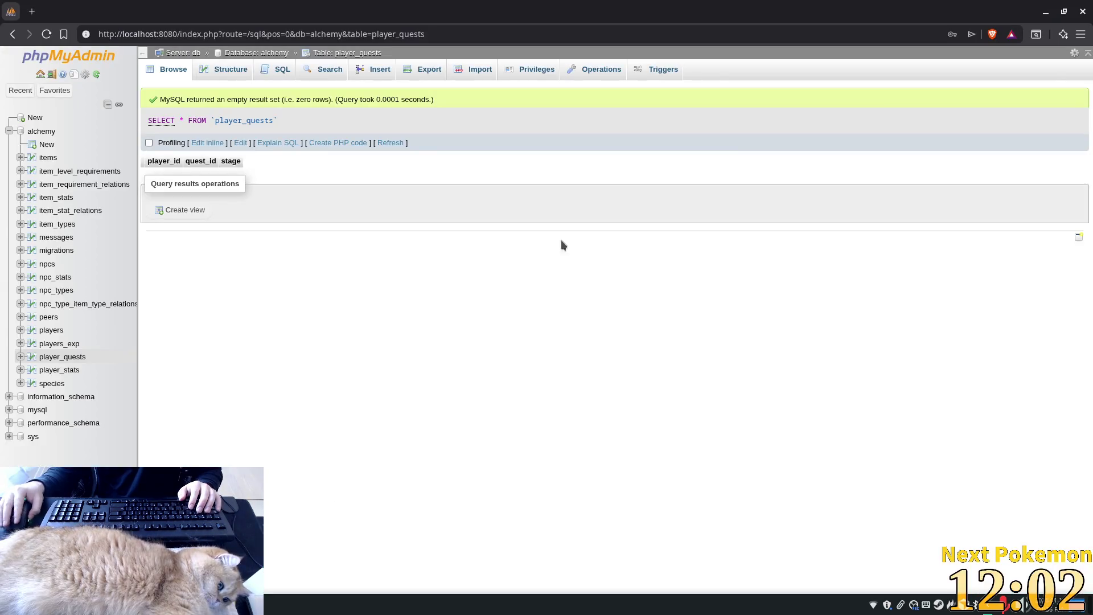
{"action": "left_click", "coordinate": [390, 142]}
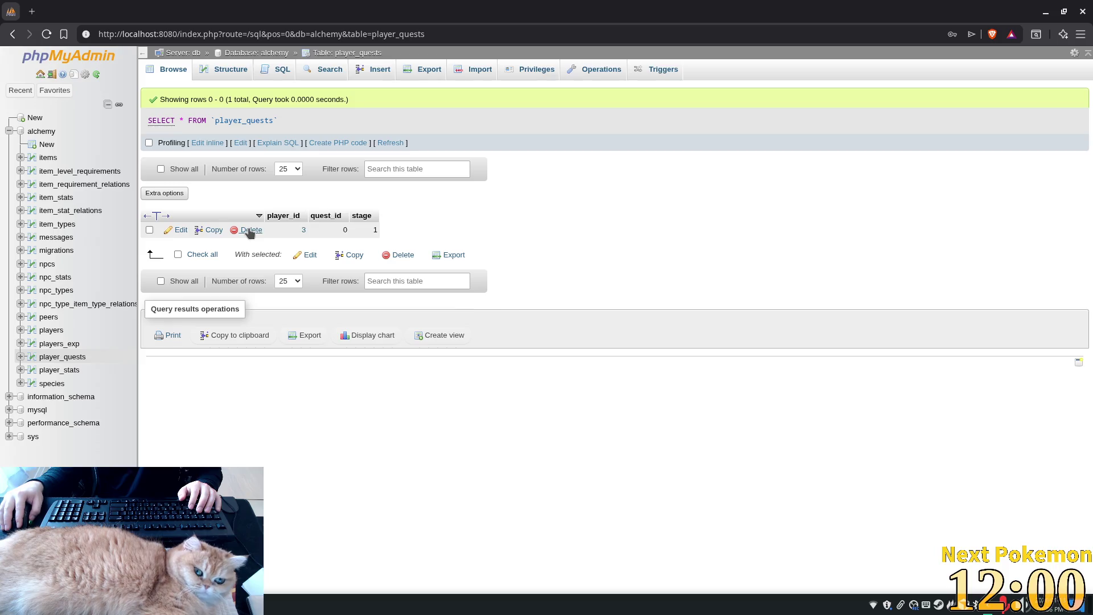
{"action": "left_click", "coordinate": [251, 230]}
{"action": "left_click", "coordinate": [563, 358]}
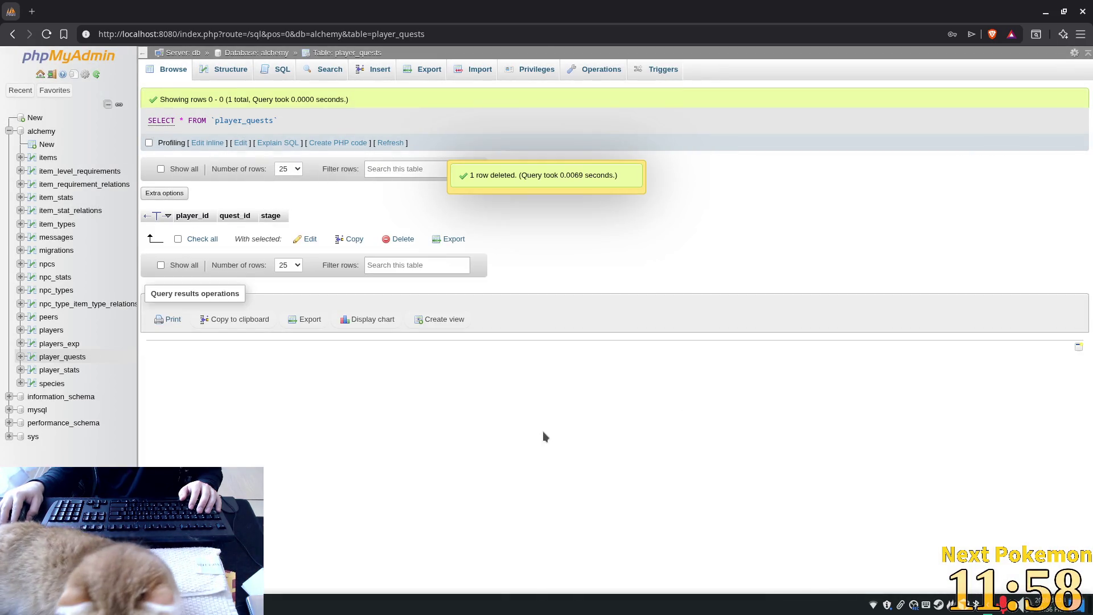
{"action": "key", "text": "alt+Tab"}
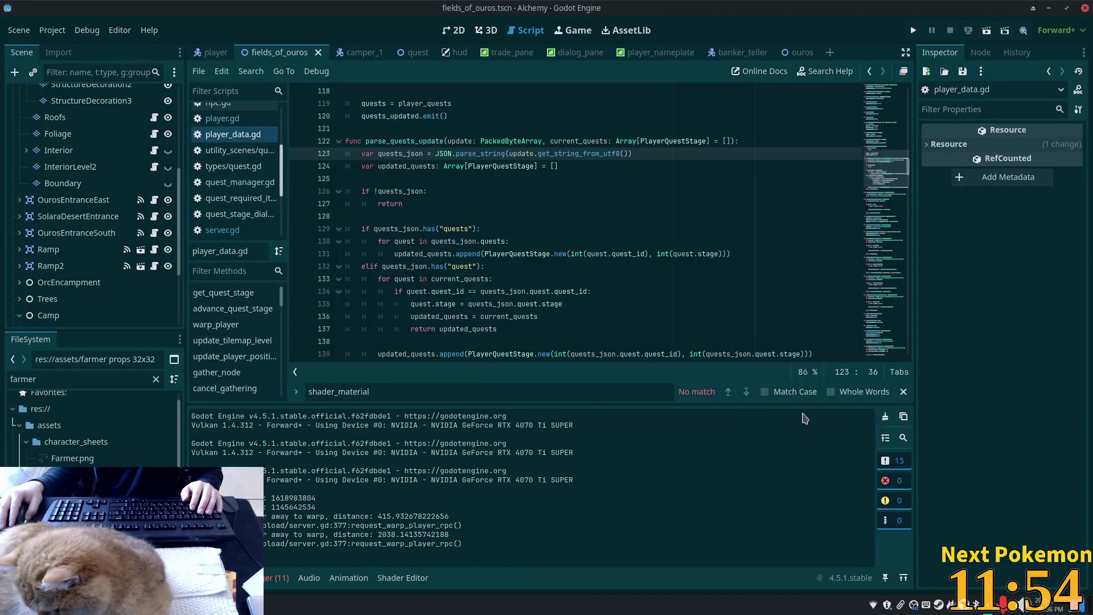
- Start a fresh run and accept the Camper's quest with "Sure, I'll help you!"
{"action": "left_click", "coordinate": [913, 30]}
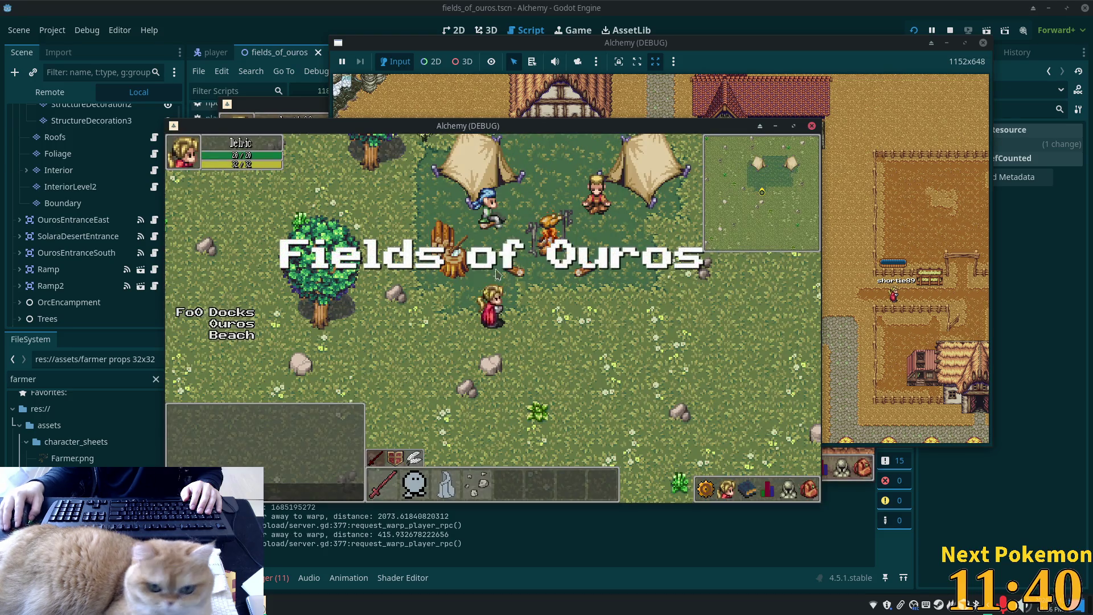
{"action": "left_click", "coordinate": [493, 279]}
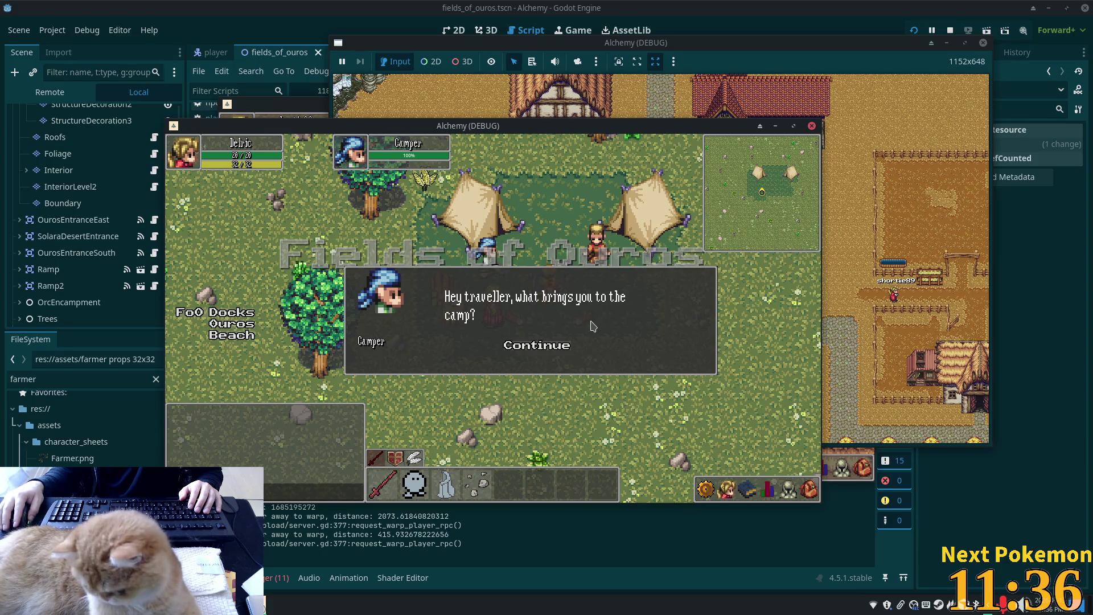
{"action": "left_click", "coordinate": [537, 349]}
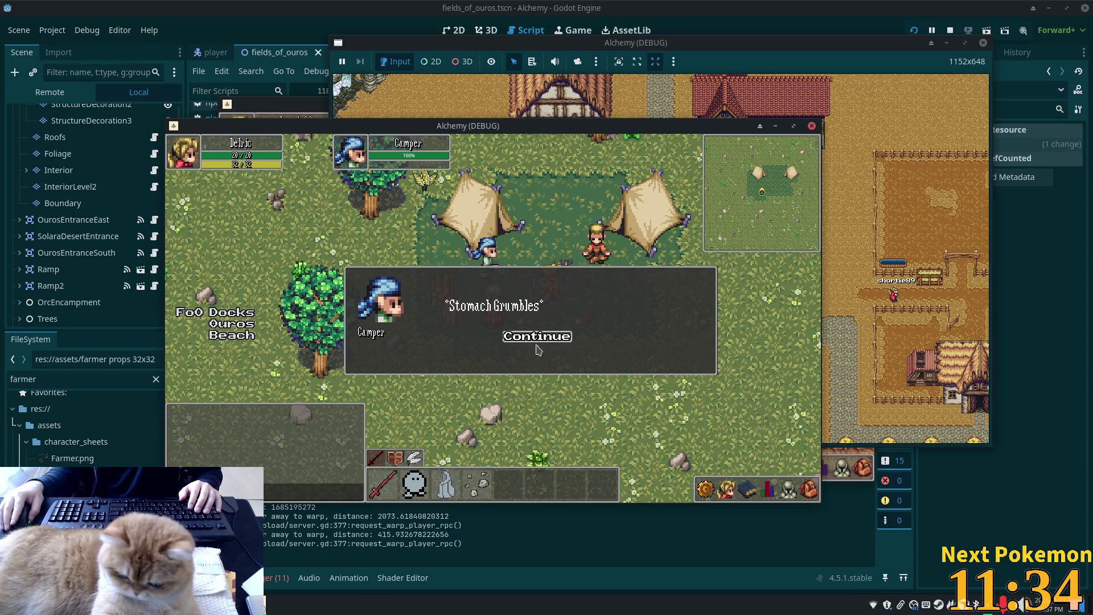
{"action": "left_click", "coordinate": [555, 339]}
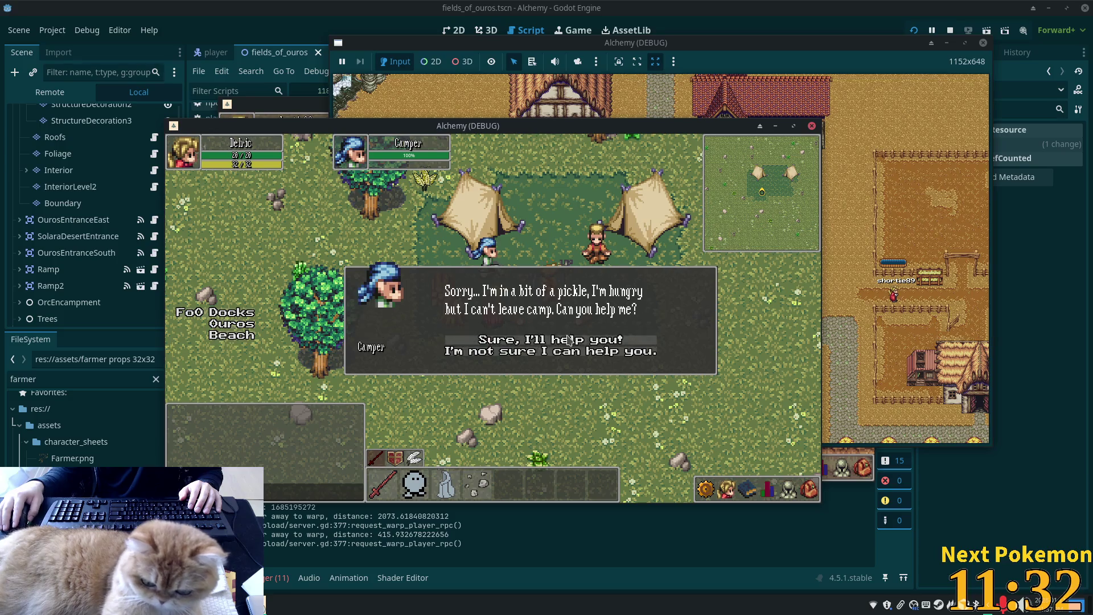
{"action": "left_click", "coordinate": [570, 340]}
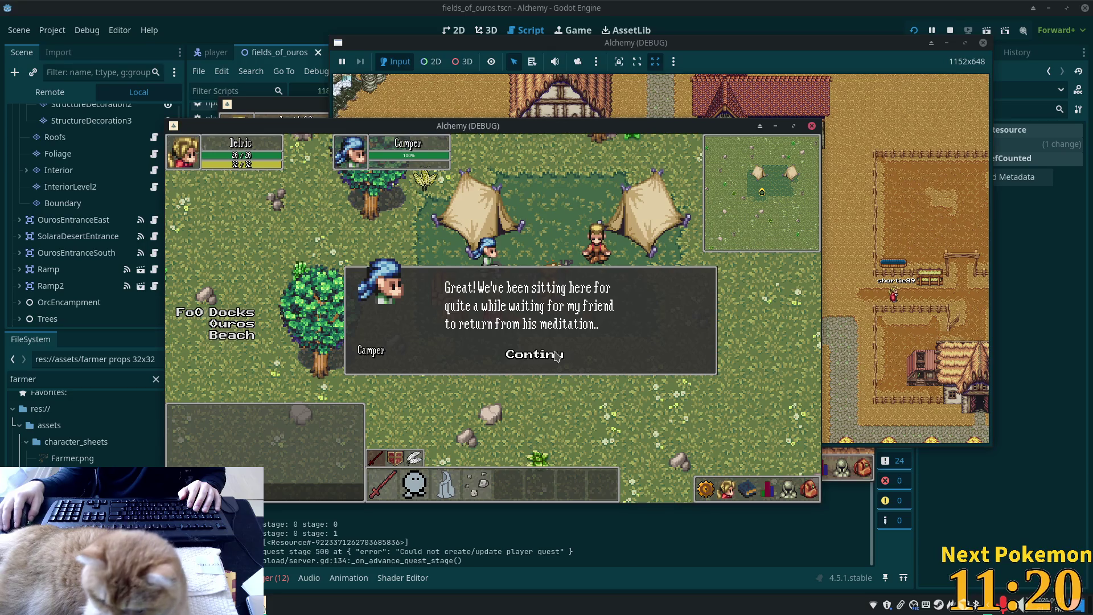
{"action": "left_click", "coordinate": [557, 356]}
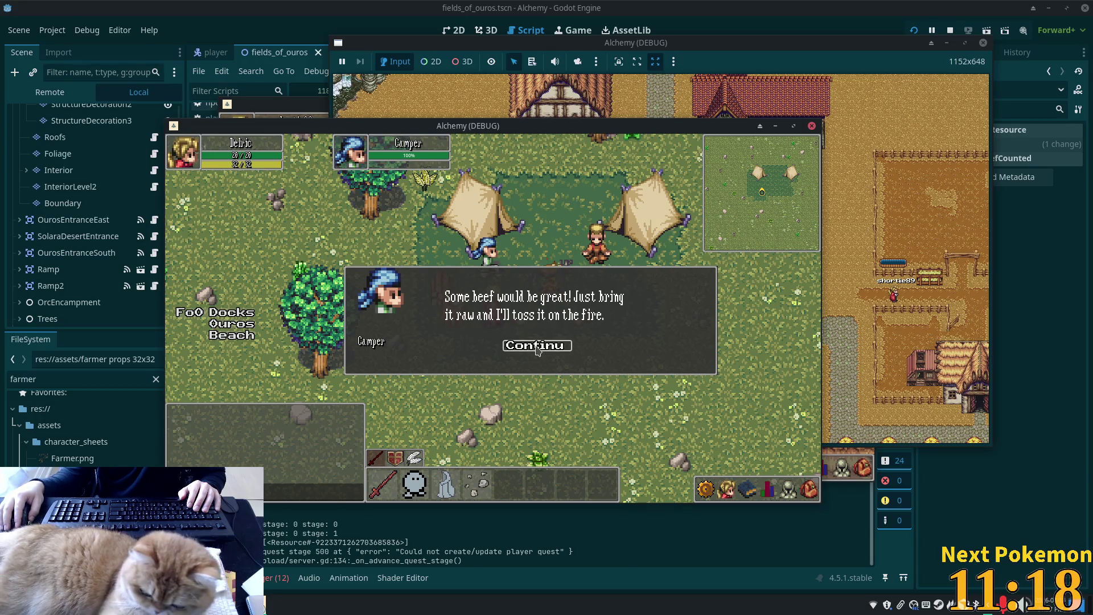
{"action": "left_click", "coordinate": [537, 349]}
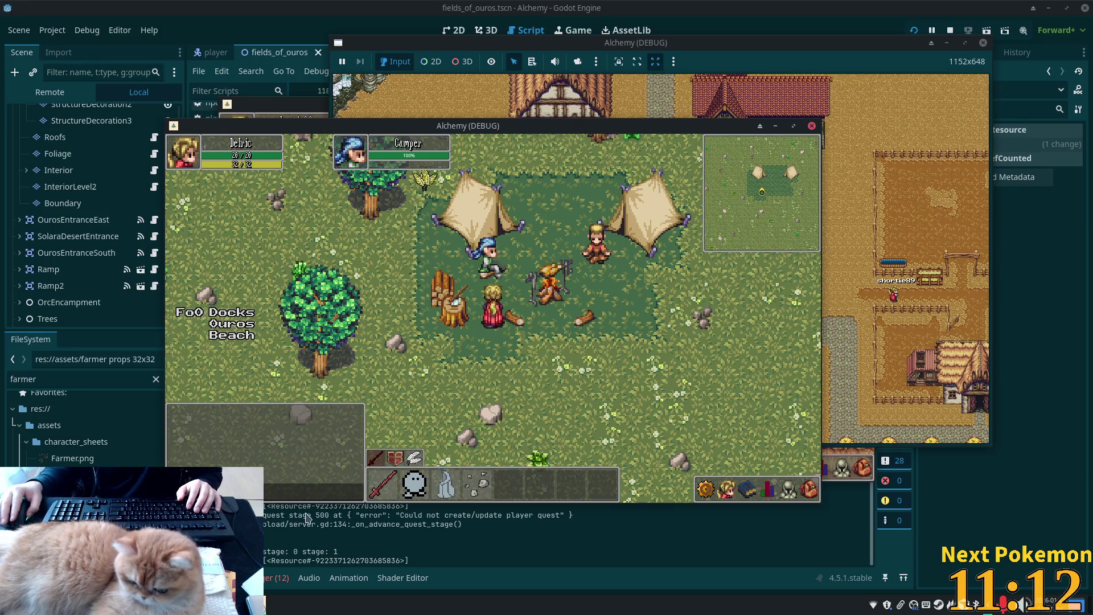
{"action": "key", "text": "Down"}
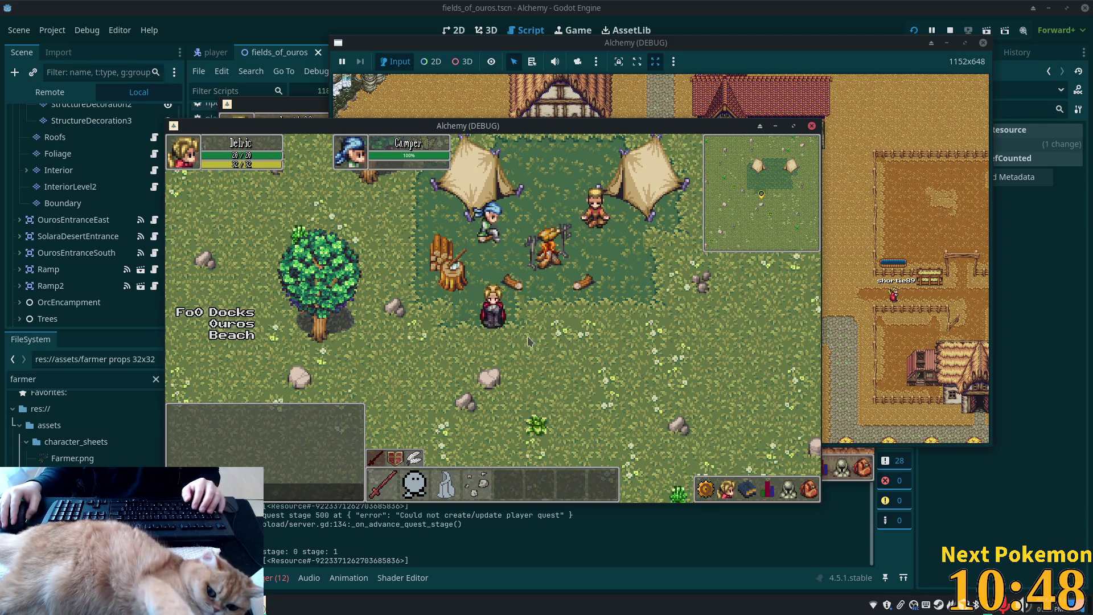
- Return to the Camper, answer that the beef is here, check the inventory, then stop the run
{"action": "key", "text": "Up"}
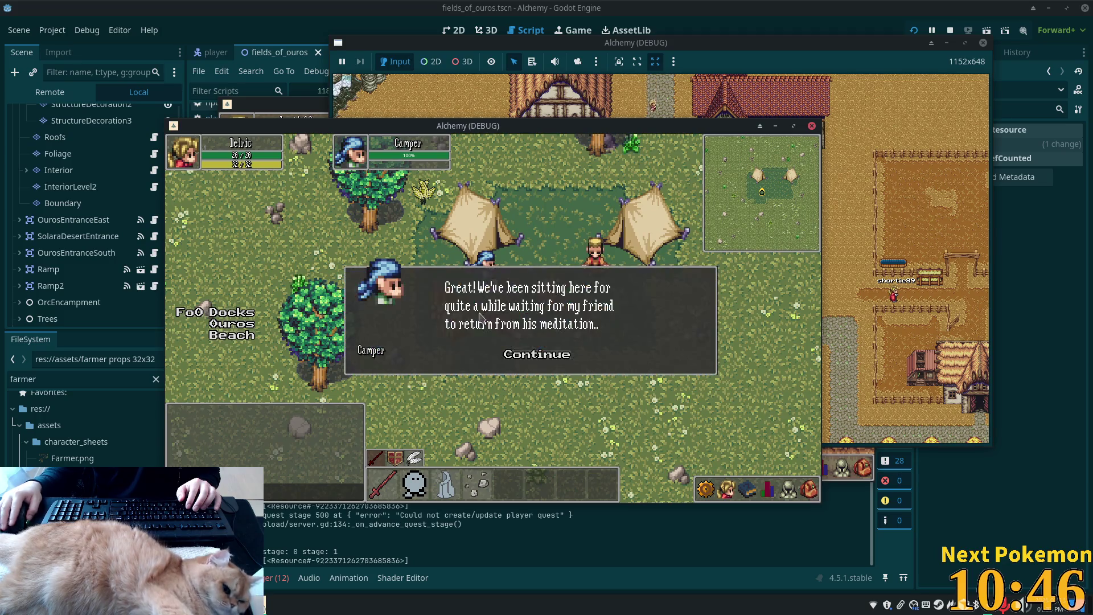
{"action": "left_click", "coordinate": [538, 355]}
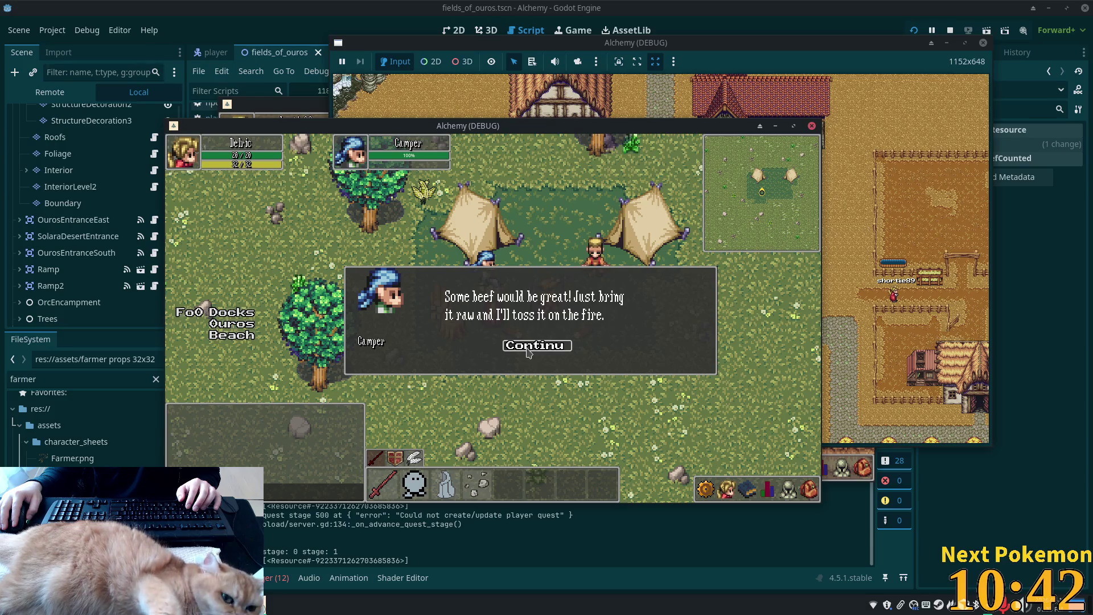
{"action": "left_click", "coordinate": [530, 348]}
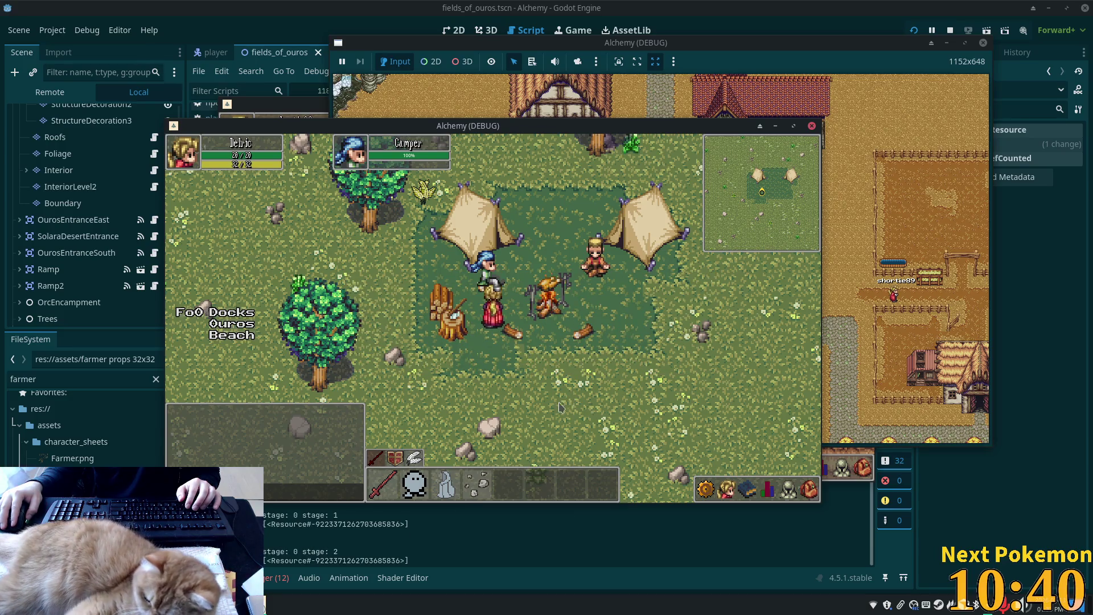
{"action": "key", "text": "f"}
{"action": "key", "text": "f"}
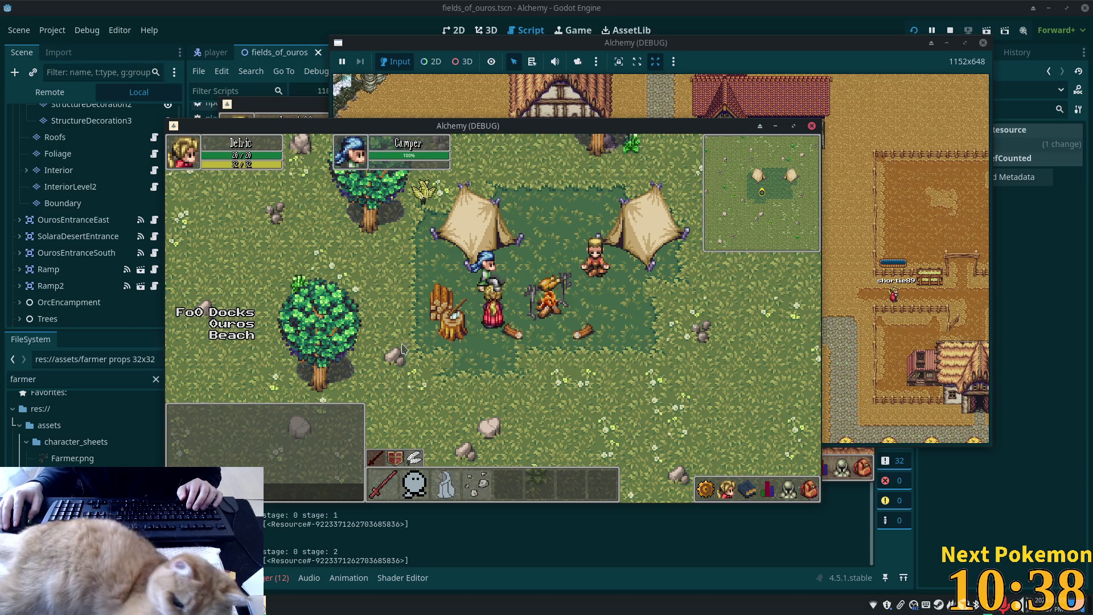
{"action": "left_click", "coordinate": [493, 272]}
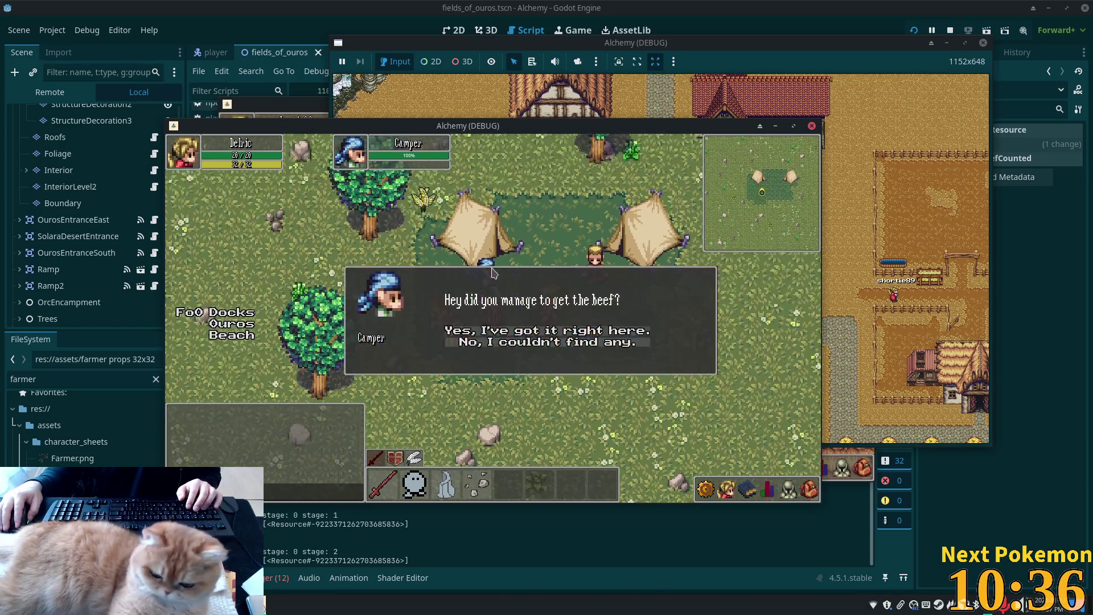
{"action": "left_click", "coordinate": [512, 330]}
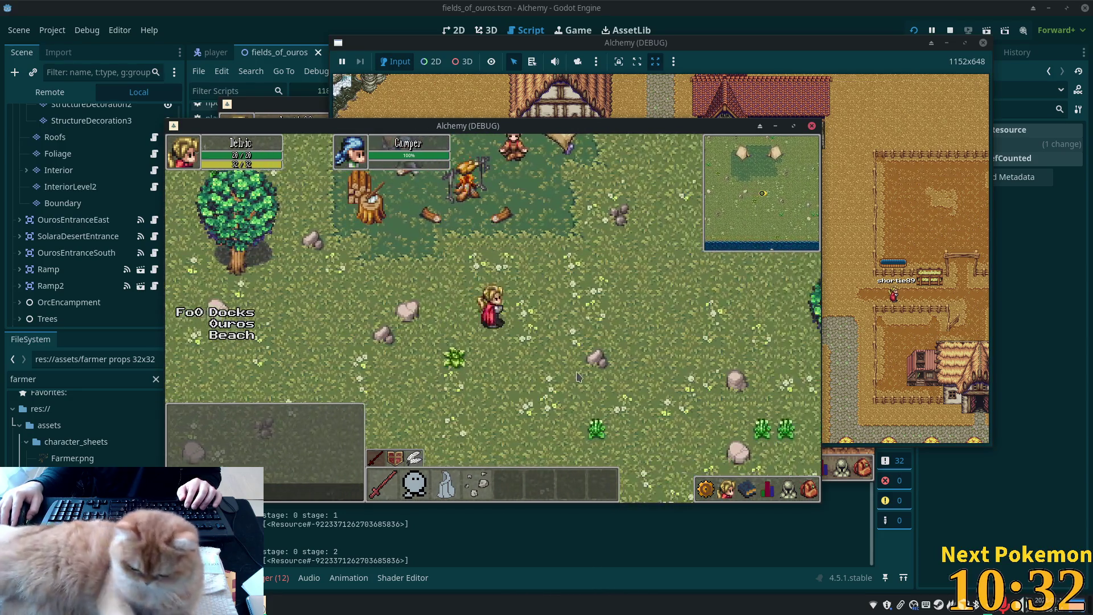
{"action": "left_click", "coordinate": [809, 489]}
{"action": "left_click", "coordinate": [476, 308]}
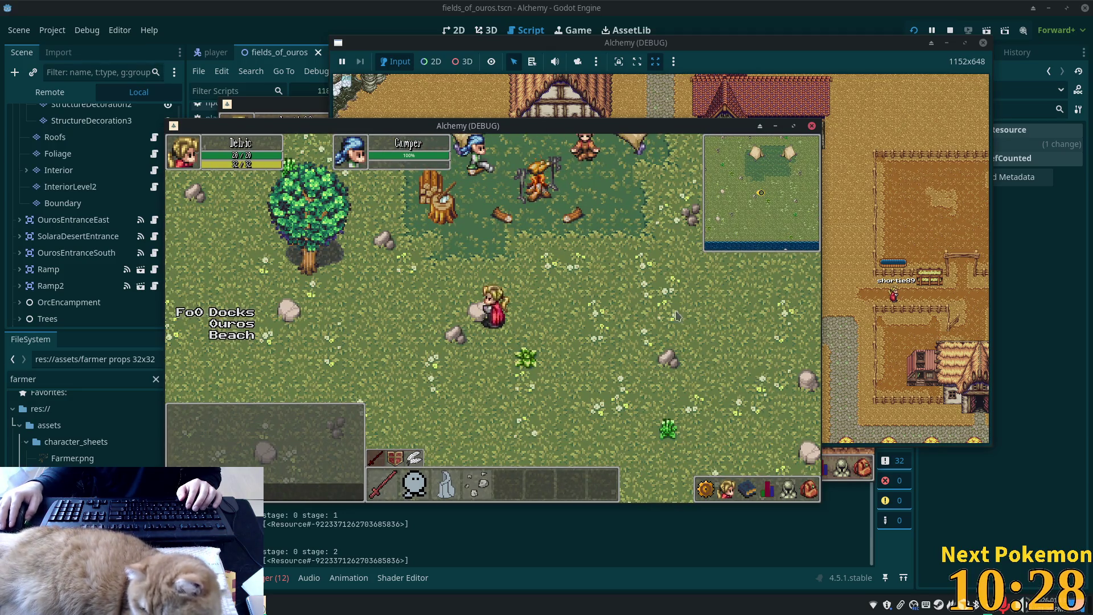
{"action": "left_click", "coordinate": [575, 294]}
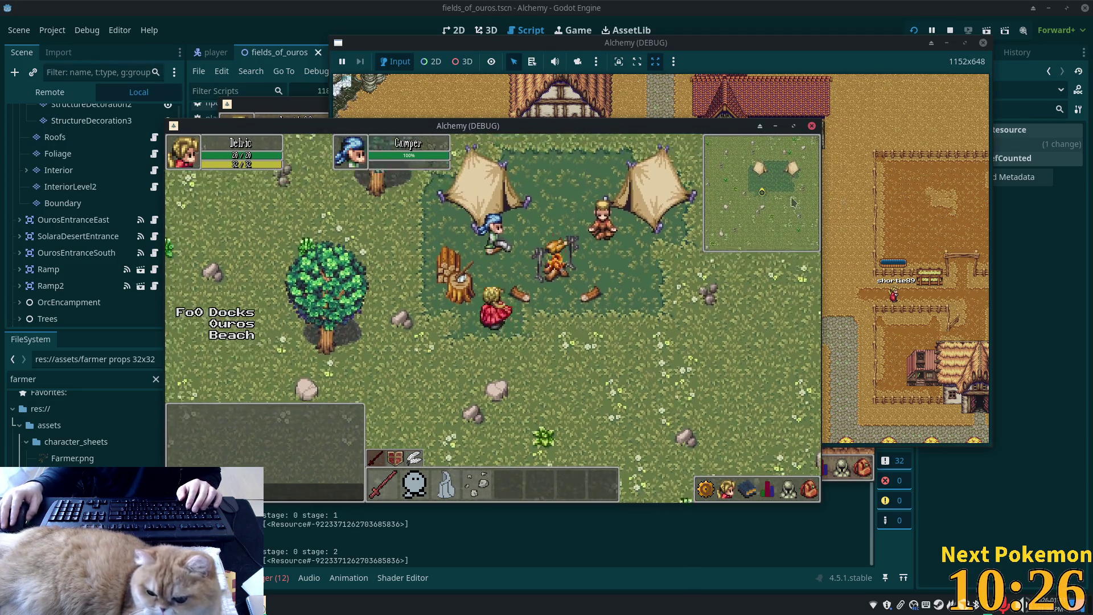
{"action": "left_click", "coordinate": [950, 30]}
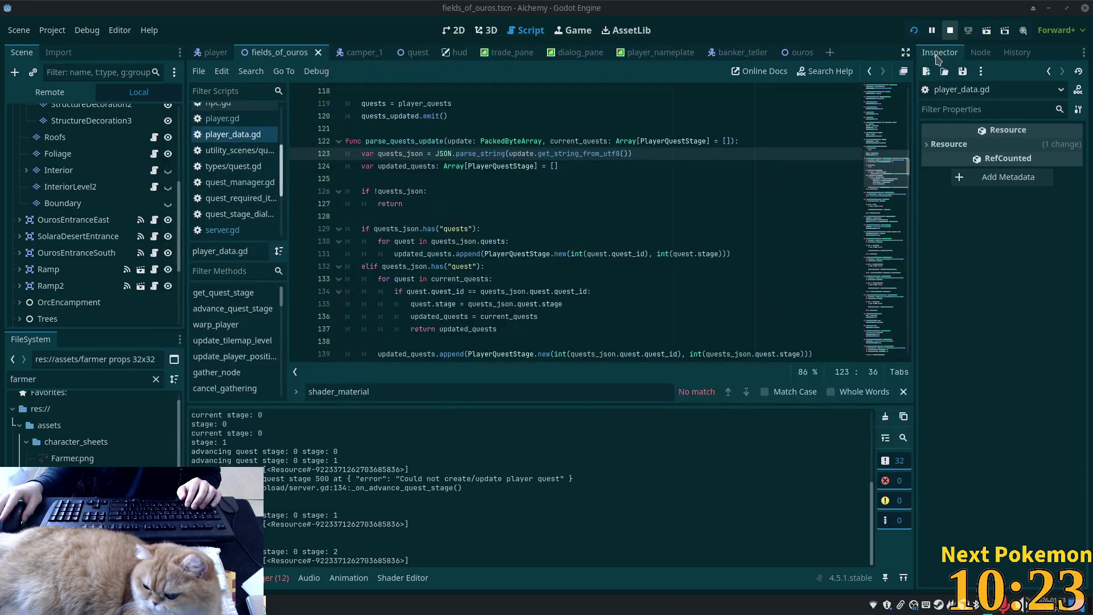
- Relaunch the game and walk to the Camper, who asks whether the beef was found
{"action": "left_click", "coordinate": [914, 31]}
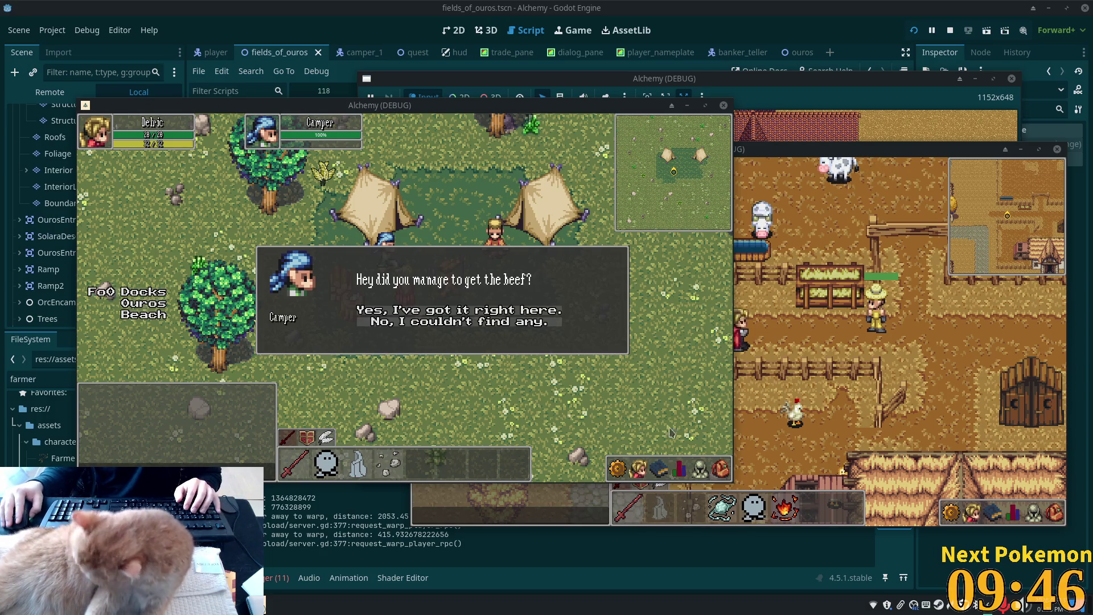
- Hand over the beef with "Yes, I've got it right here", close the reward dialog, and stop
{"action": "key", "text": "i"}
{"action": "key", "text": "i"}
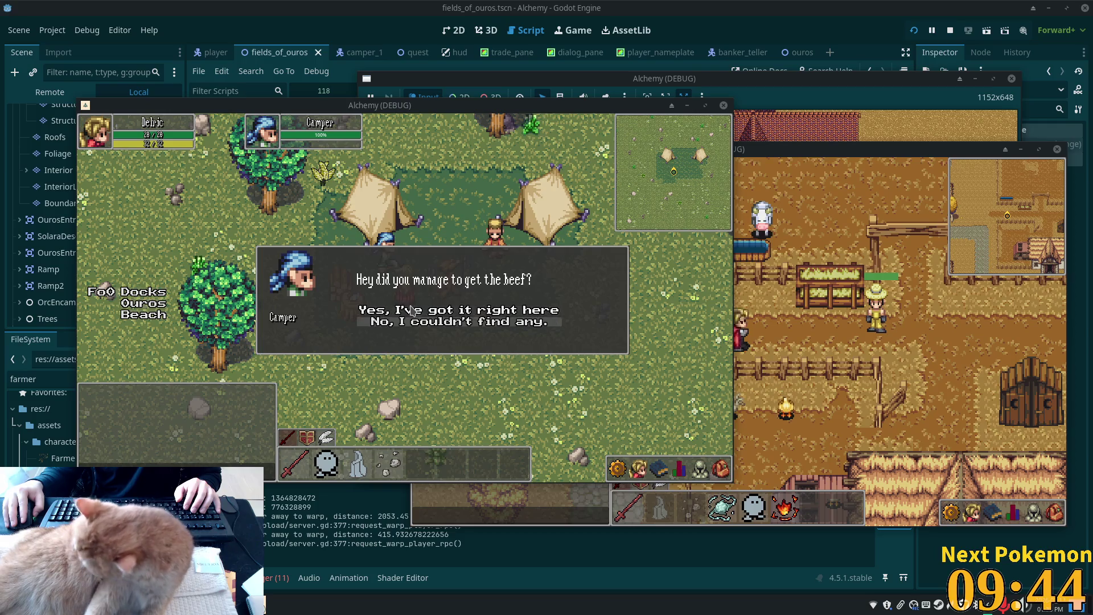
{"action": "left_click", "coordinate": [411, 311]}
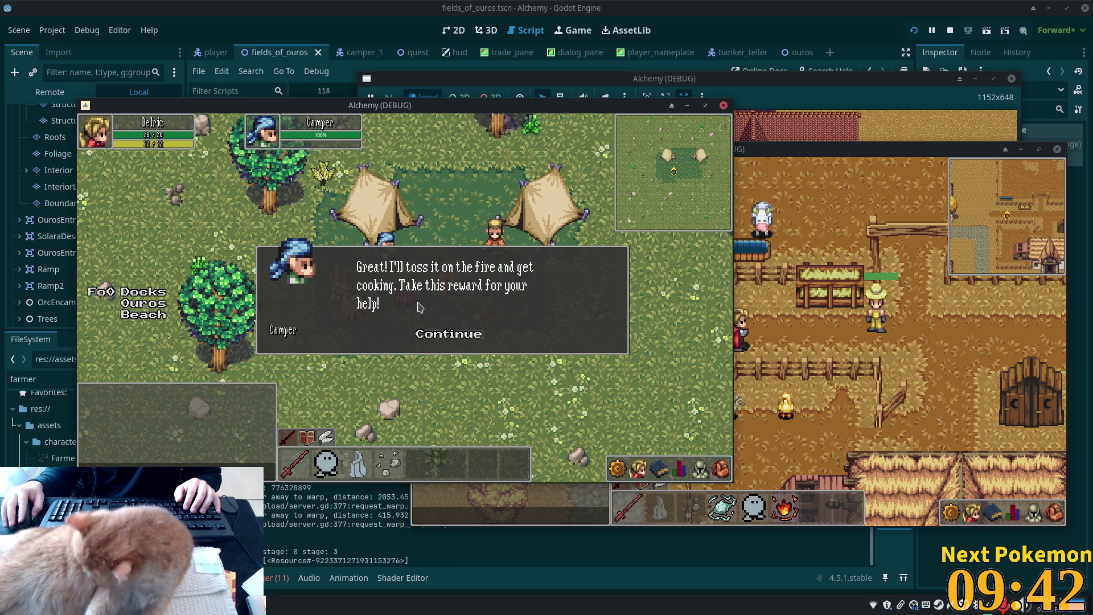
{"action": "left_click", "coordinate": [437, 336]}
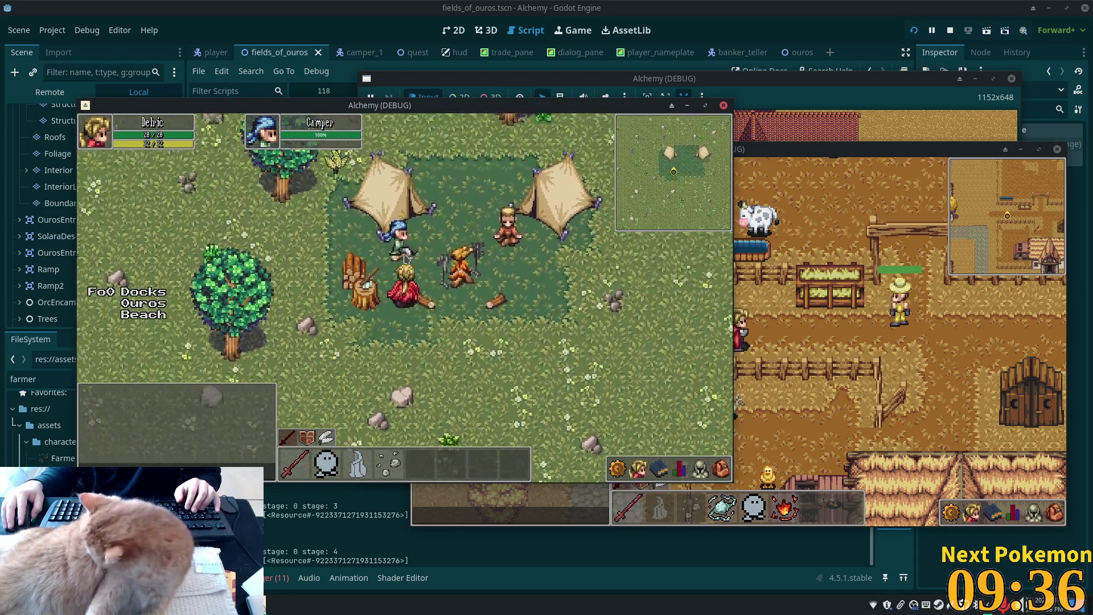
{"action": "left_click", "coordinate": [949, 30]}
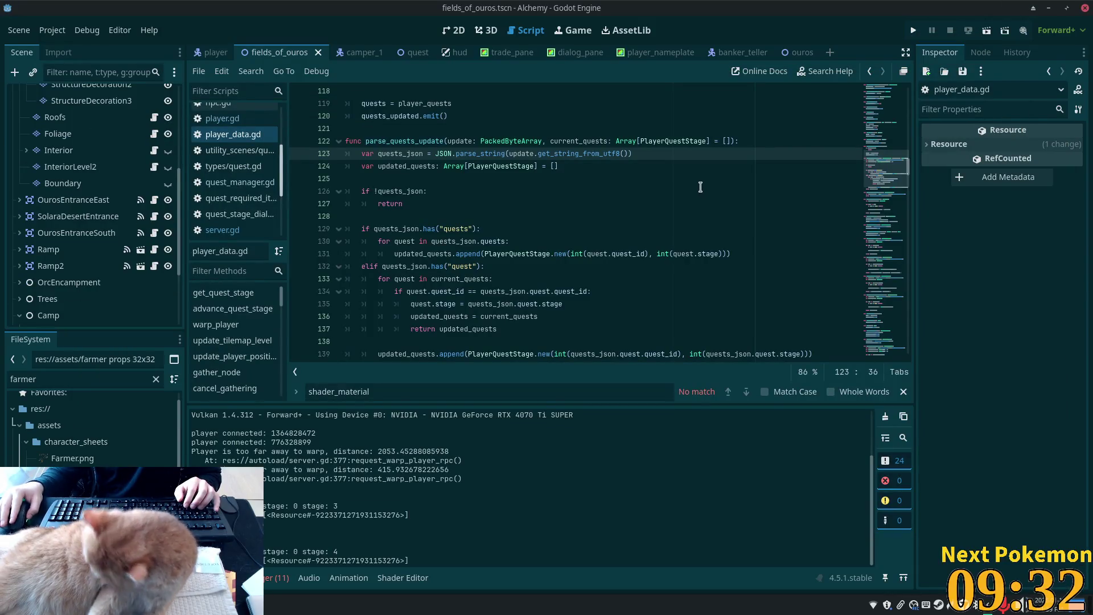
- Run the project again and log back in at the Fields of Ouros camp
{"action": "left_click", "coordinate": [913, 30]}
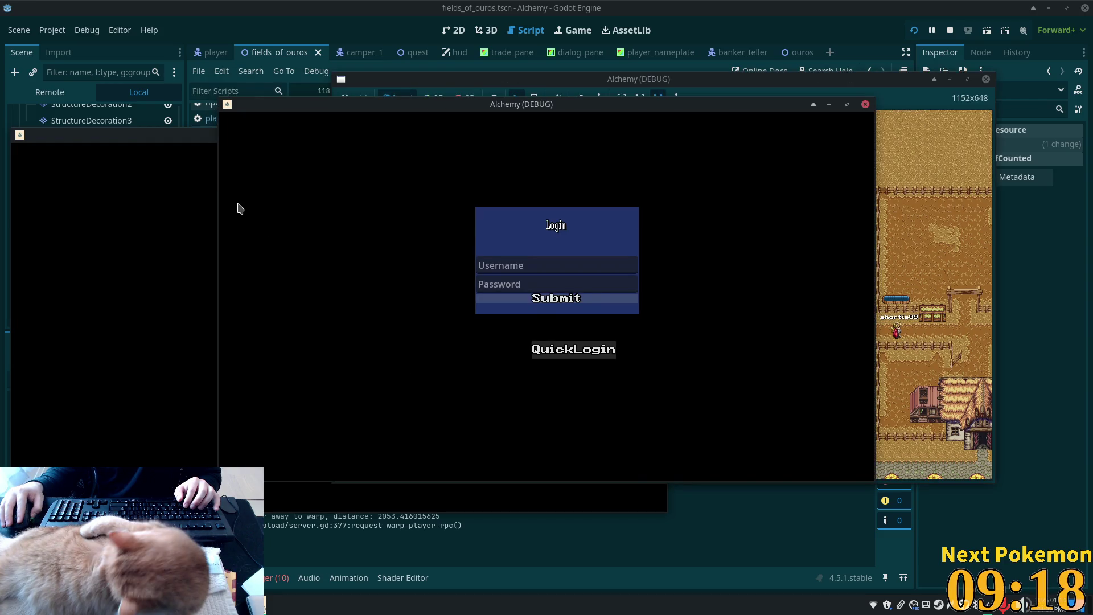
- Walk the player around the camp, stopping beside the Camper near the campfire
{"action": "key", "text": "i"}
{"action": "key", "text": "i"}
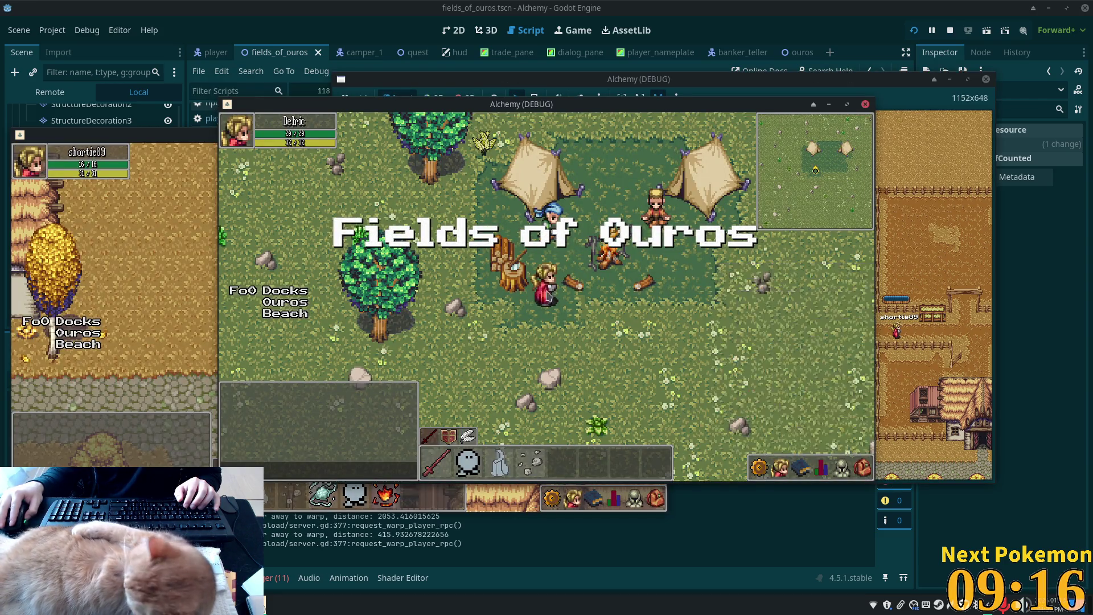
{"action": "key", "text": "Up"}
{"action": "left_click", "coordinate": [533, 257]}
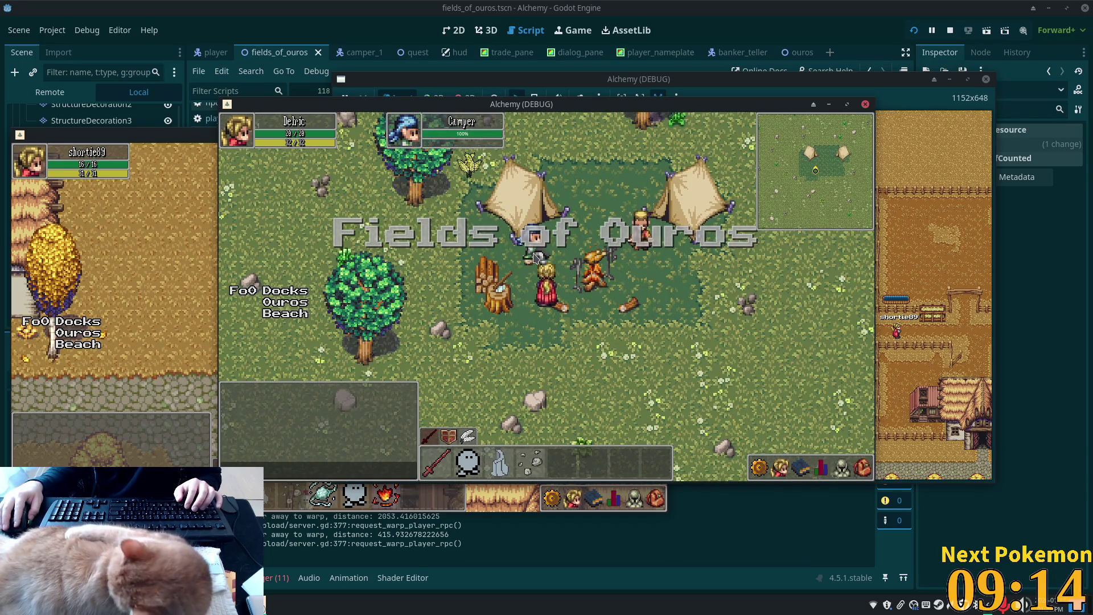
{"action": "key", "text": "Down"}
{"action": "key", "text": "Left"}
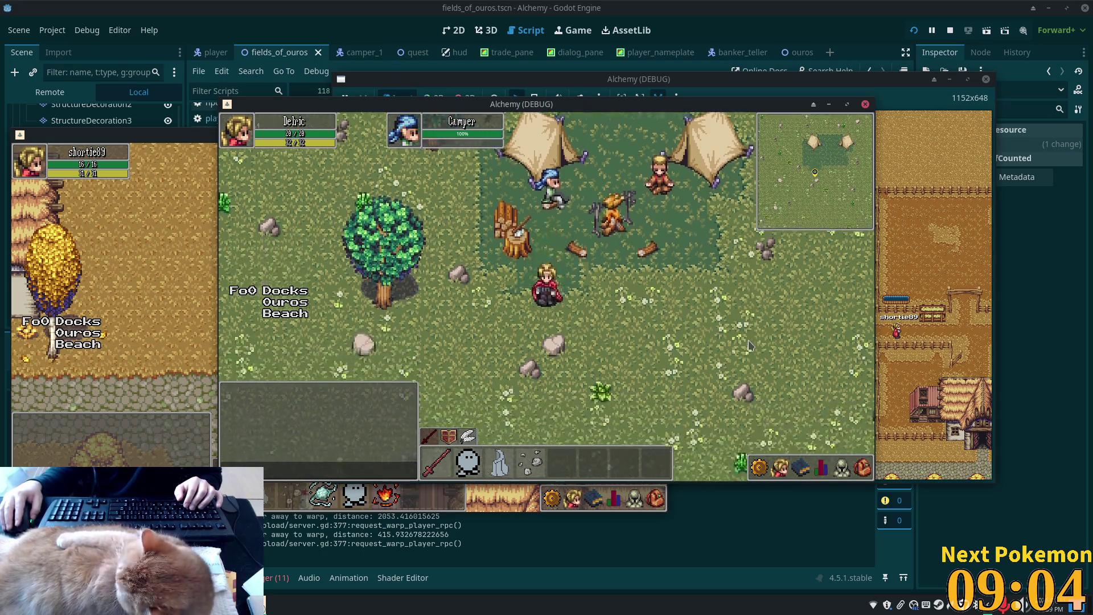
{"action": "left_click", "coordinate": [749, 346]}
{"action": "key", "text": "Up"}
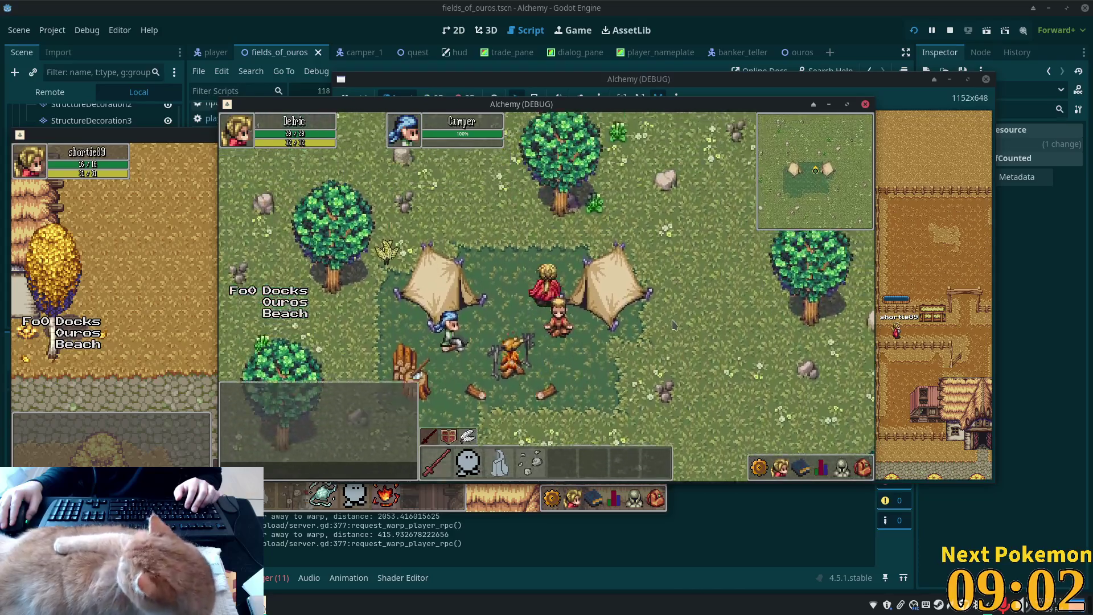
{"action": "key", "text": "Up"}
- Walk the player out of camp, left and up-left toward the ruins
{"action": "key", "text": "Down"}
{"action": "key", "text": "Right"}
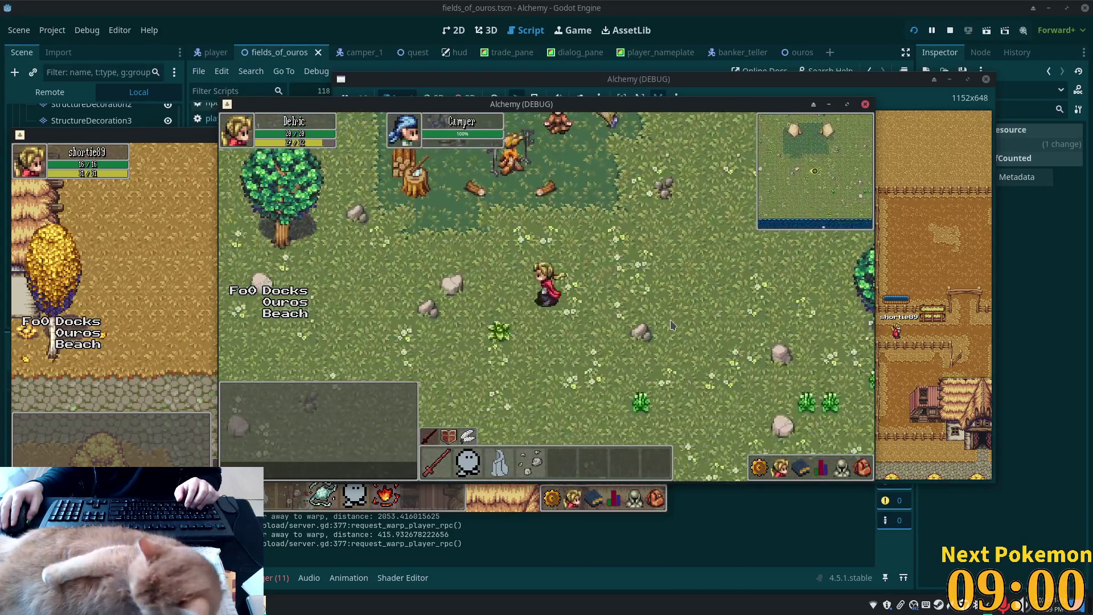
{"action": "key", "text": "Left"}
{"action": "key", "text": "Left"}
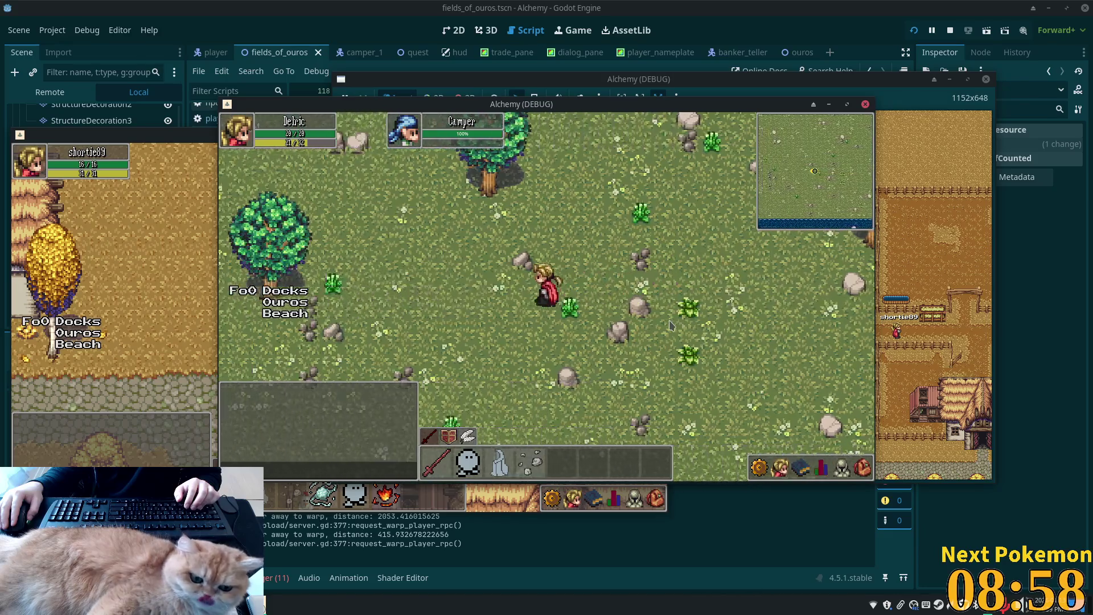
{"action": "key", "text": "Left"}
{"action": "key", "text": "Up"}
{"action": "key", "text": "Left"}
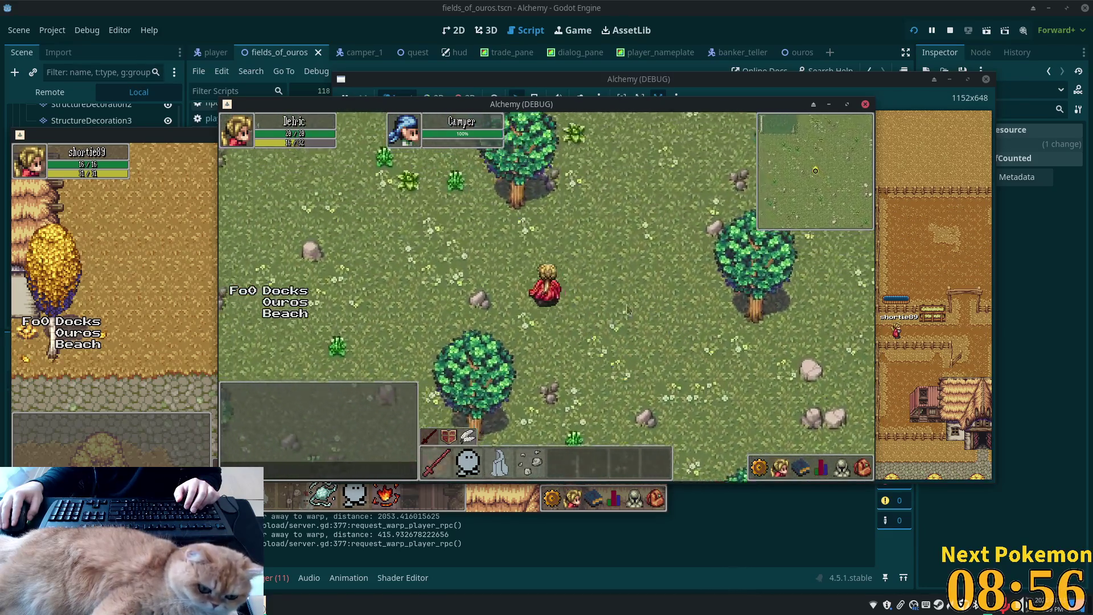
{"action": "key", "text": "Up"}
{"action": "key", "text": "Left"}
- Move up to the Orc Grunt by the rock and attack it until it's defeated
{"action": "key", "text": "Right"}
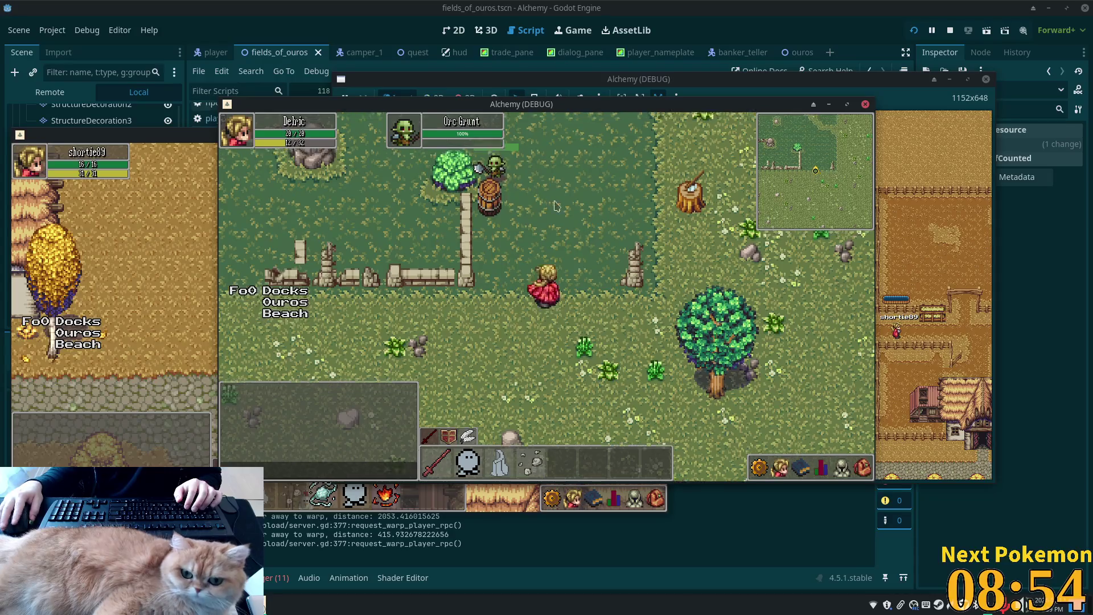
{"action": "key", "text": "Up"}
{"action": "key", "text": "Right"}
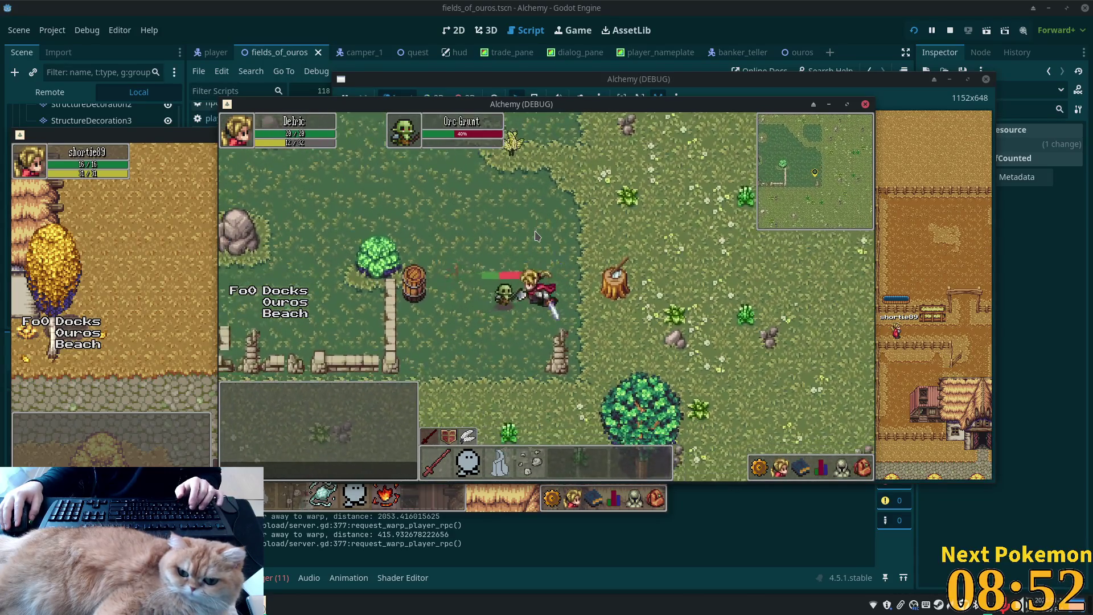
{"action": "key", "text": "Left"}
{"action": "key", "text": "Up"}
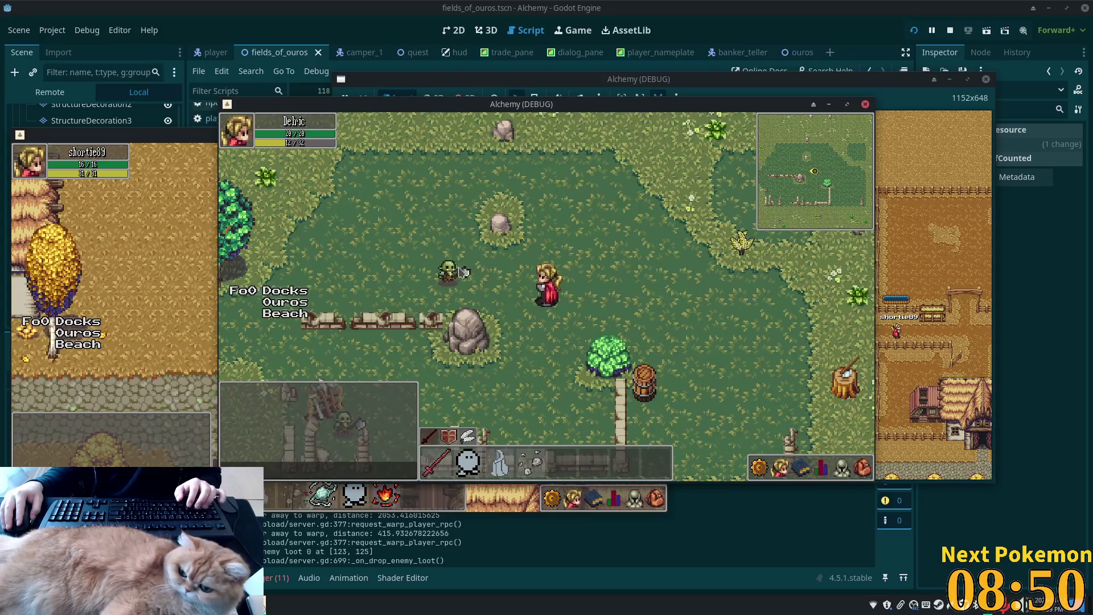
{"action": "left_click", "coordinate": [463, 273]}
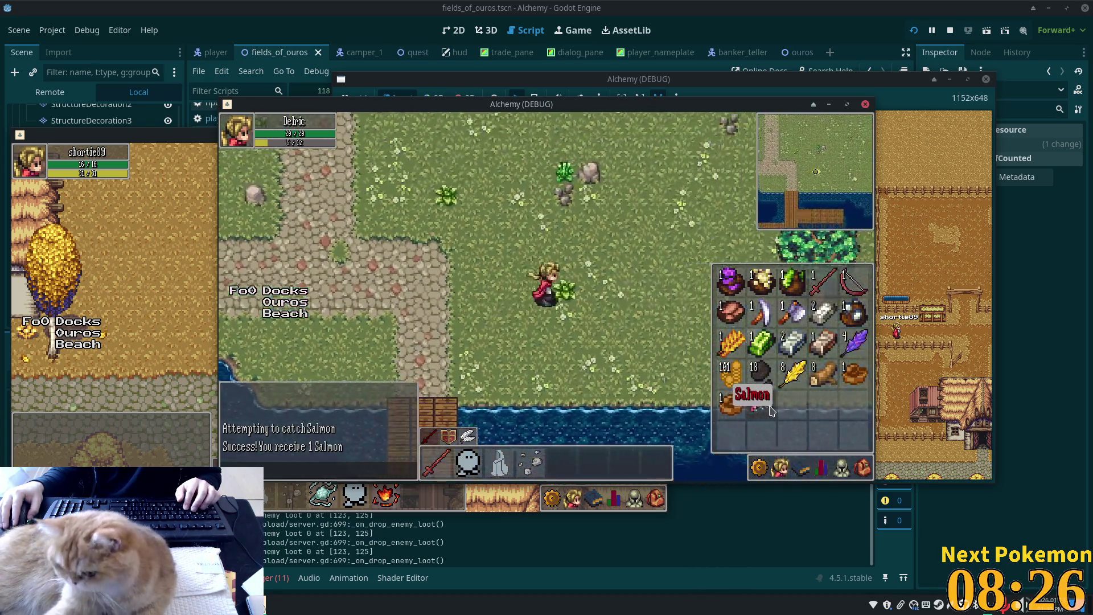
- Walk the character right and up into the tent camp and cook the Salmon at the campfire
{"action": "key", "text": "d"}
{"action": "key", "text": "w"}
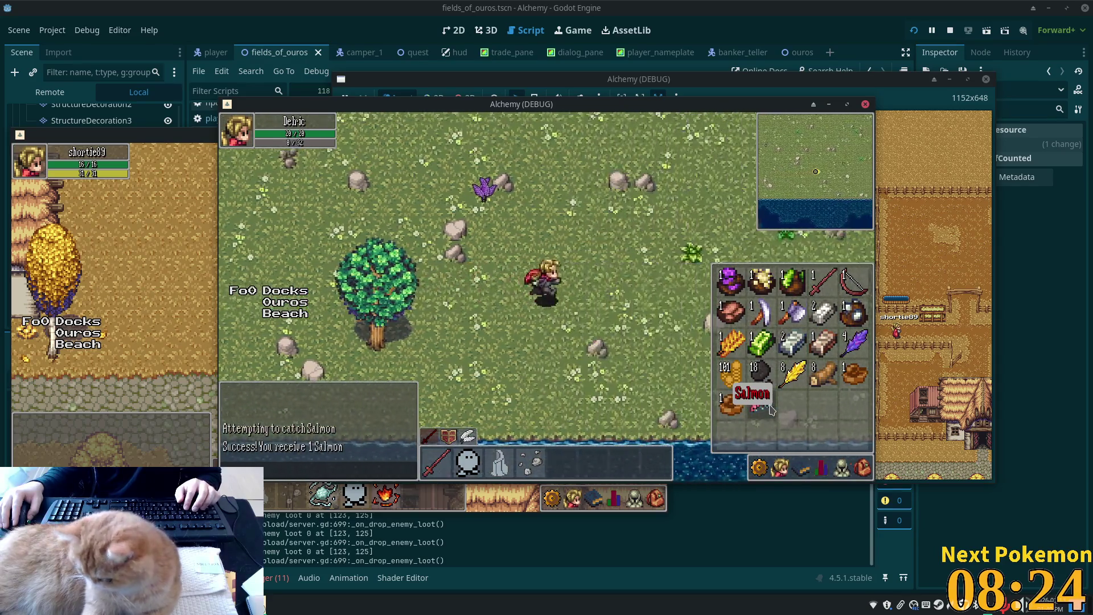
{"action": "key", "text": "d"}
{"action": "key", "text": "w"}
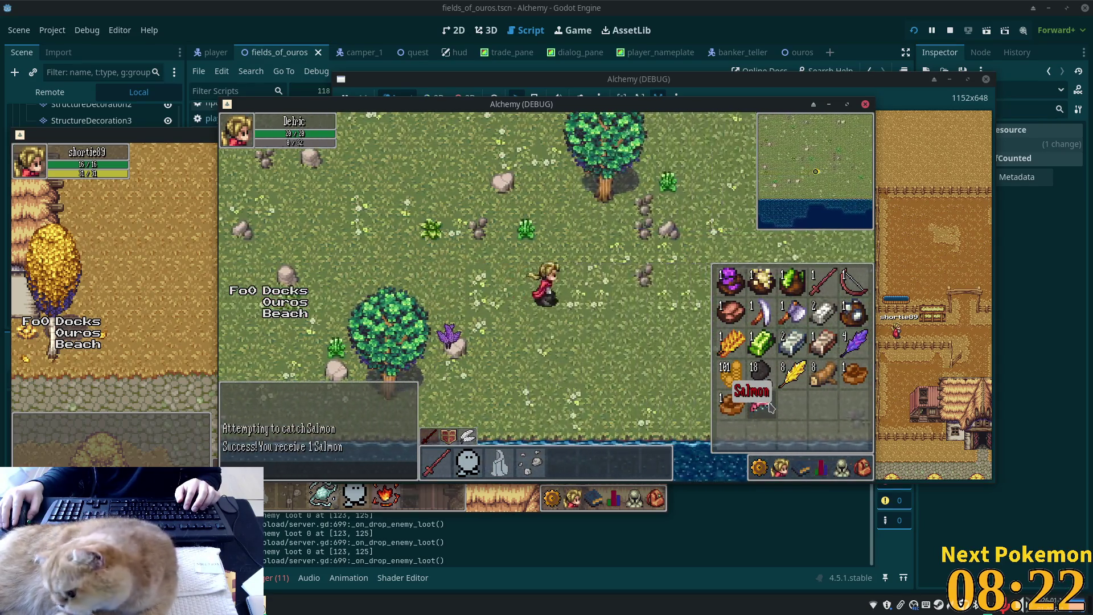
{"action": "key", "text": "d"}
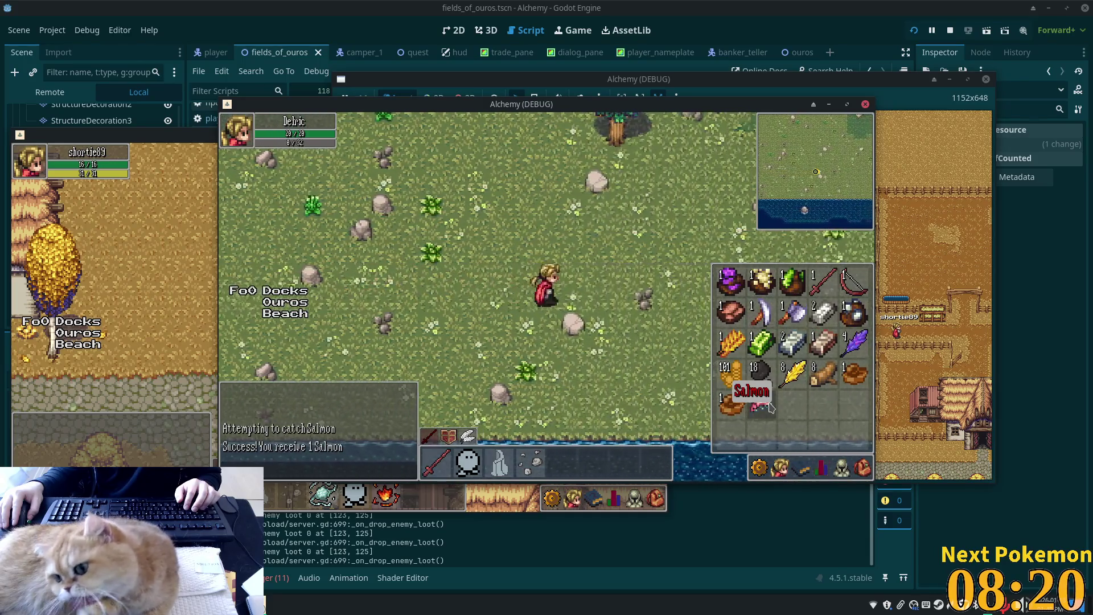
{"action": "key", "text": "d"}
{"action": "key", "text": "w"}
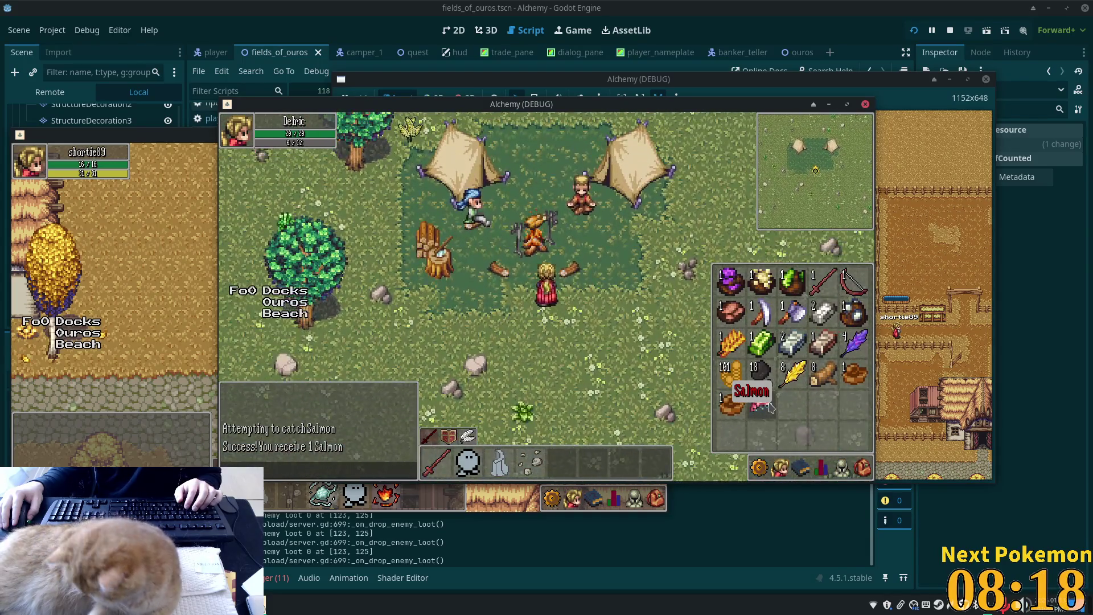
{"action": "key", "text": "a"}
{"action": "key", "text": "w"}
{"action": "key", "text": "i"}
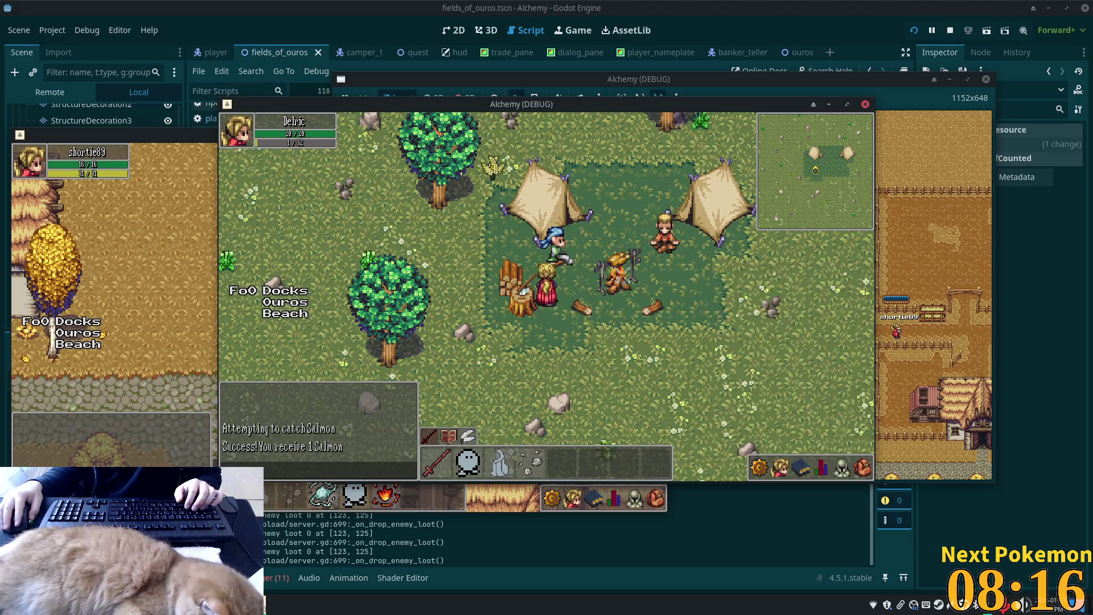
{"action": "left_click", "coordinate": [627, 276]}
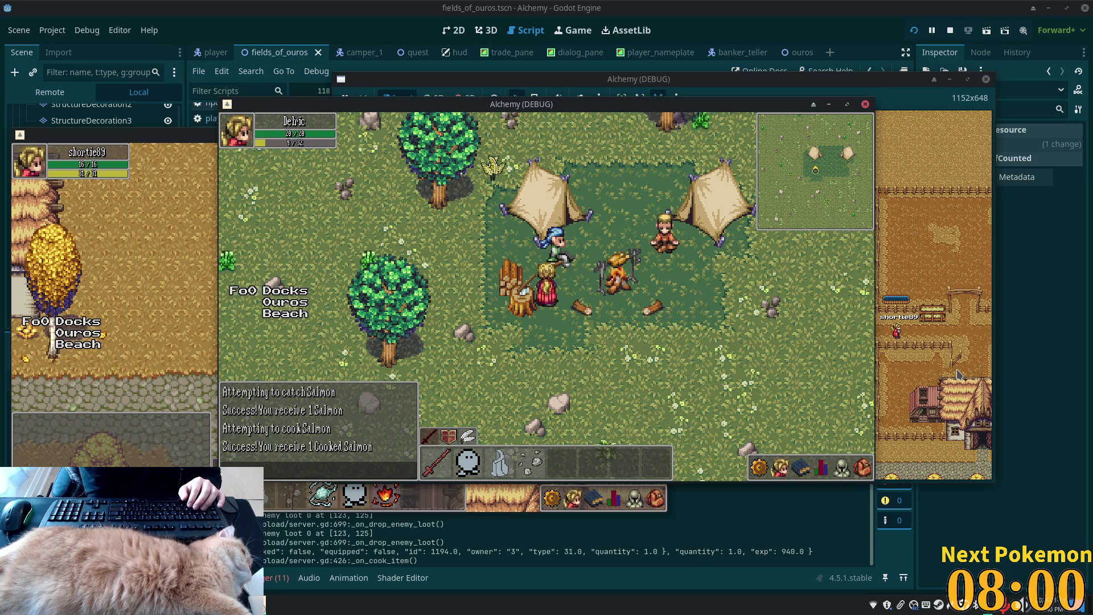
- Open the inventory from the bag icon and use the Cooked Salmon
{"action": "left_click", "coordinate": [861, 469]}
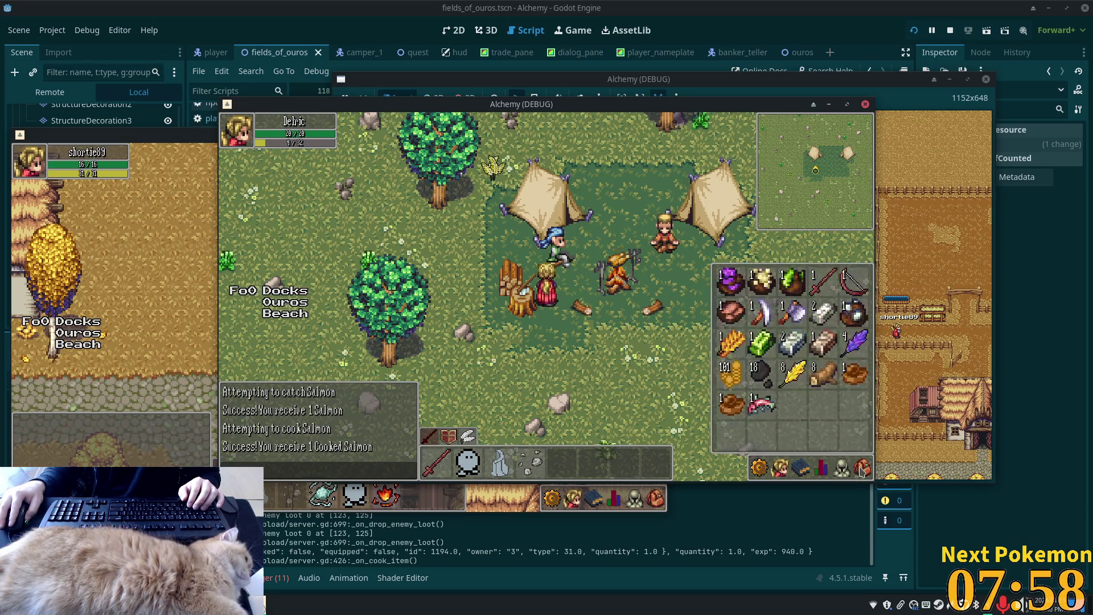
{"action": "left_click", "coordinate": [761, 405]}
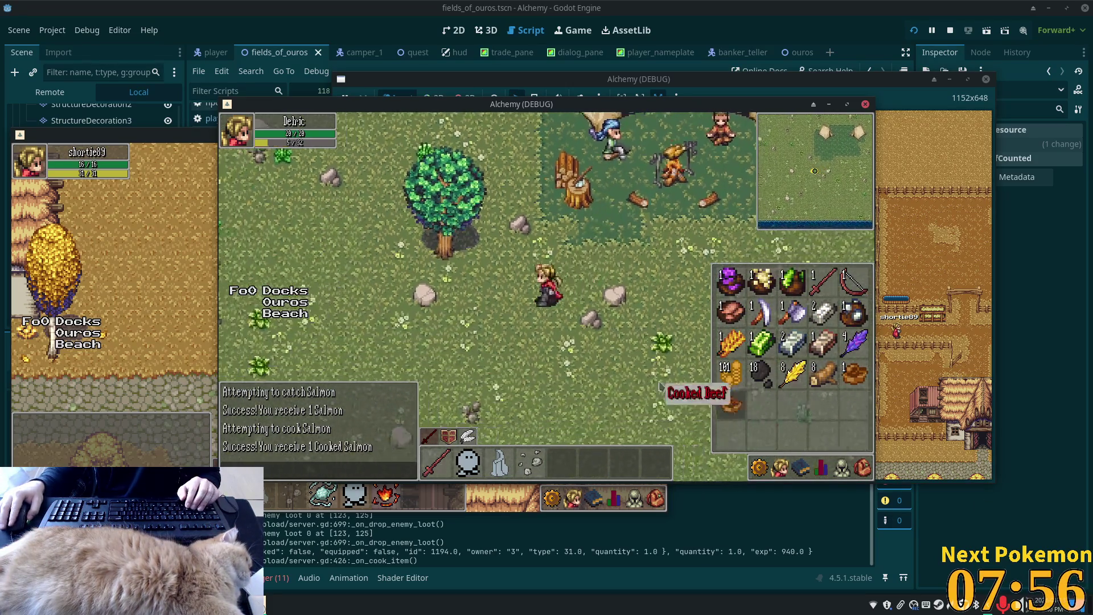
- Close the inventory and walk left across the field, up the cobblestone road to the steps
{"action": "key", "text": "i"}
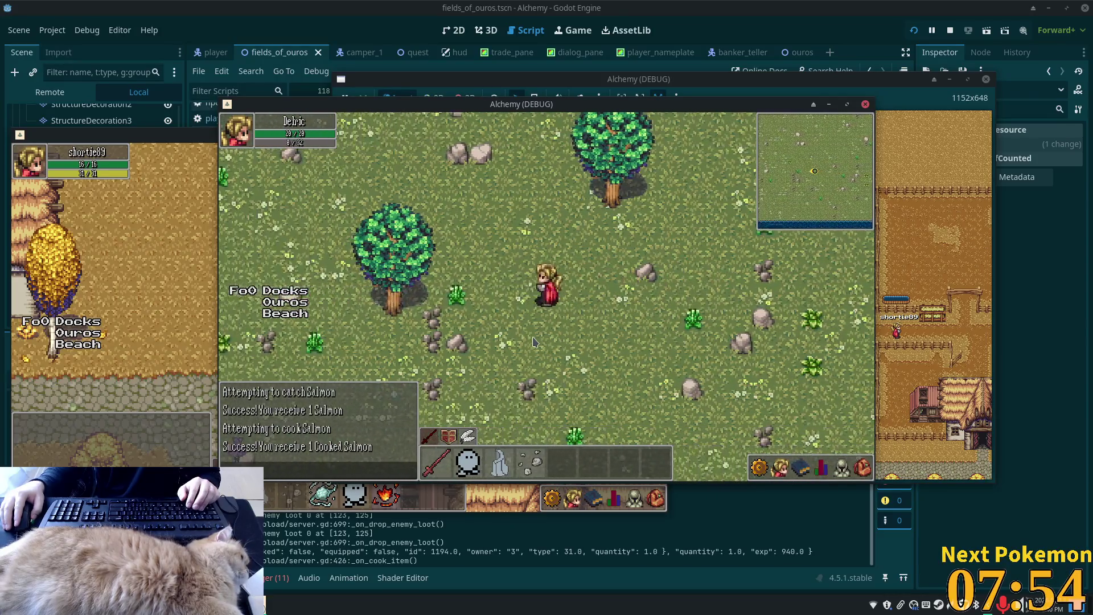
{"action": "key", "text": "a"}
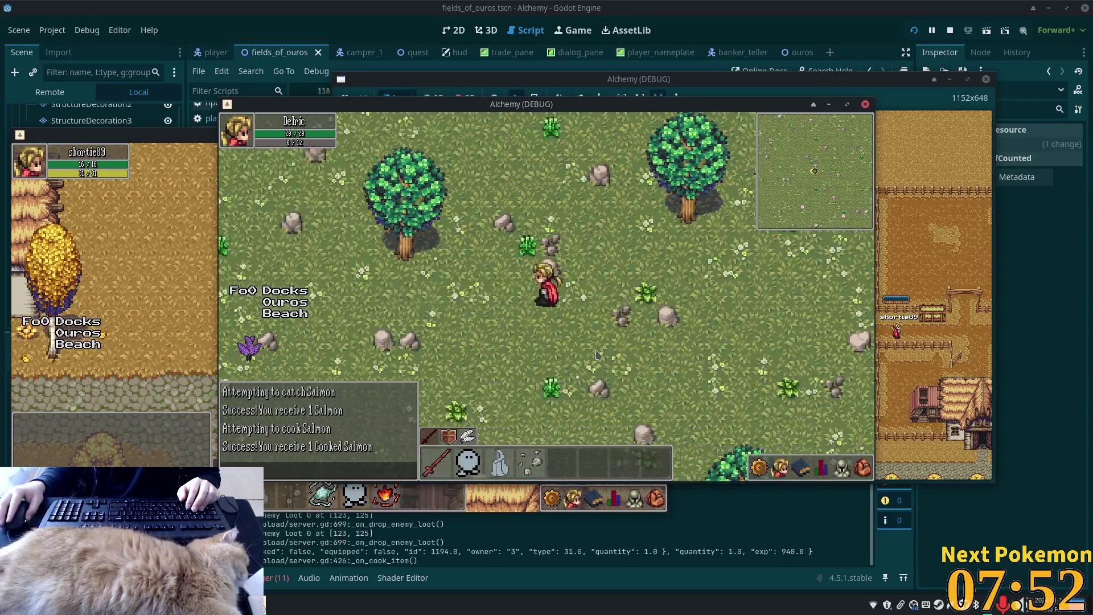
{"action": "key", "text": "a"}
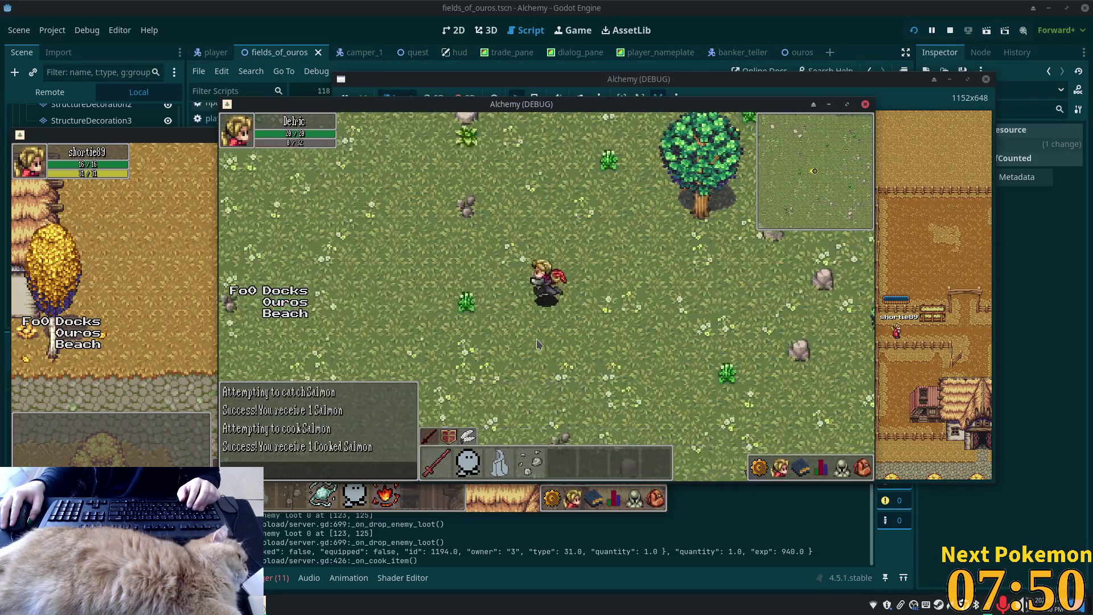
{"action": "key", "text": "w"}
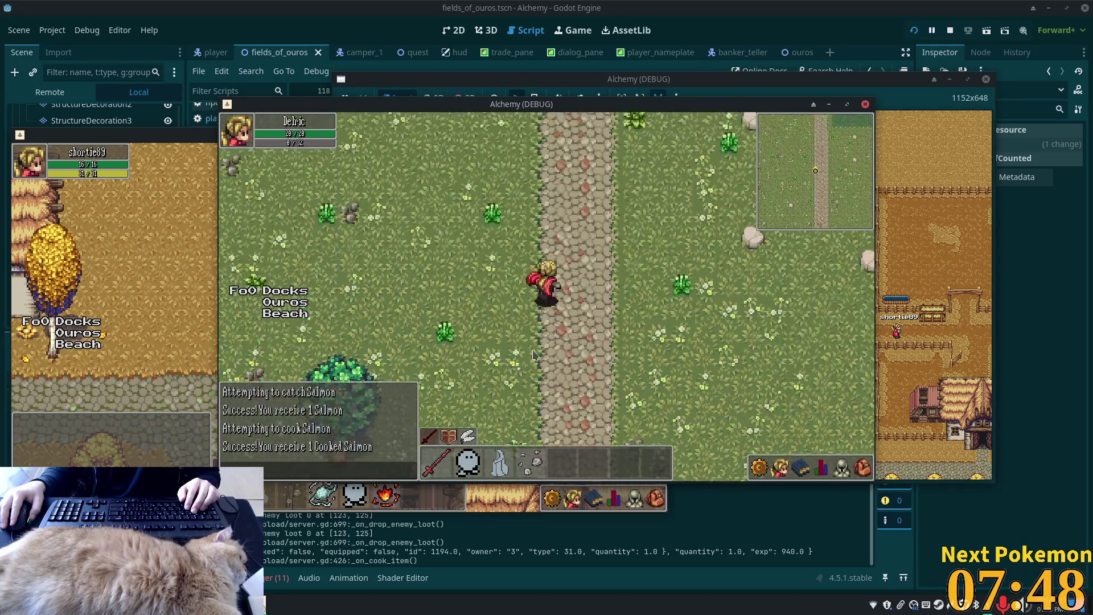
{"action": "key", "text": "w"}
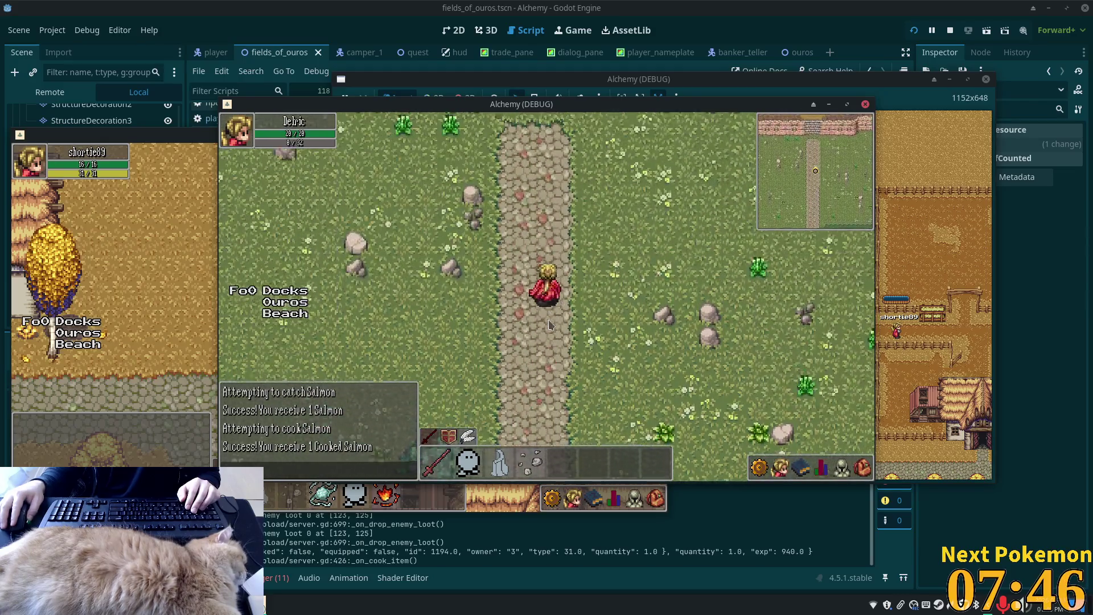
{"action": "key", "text": "w"}
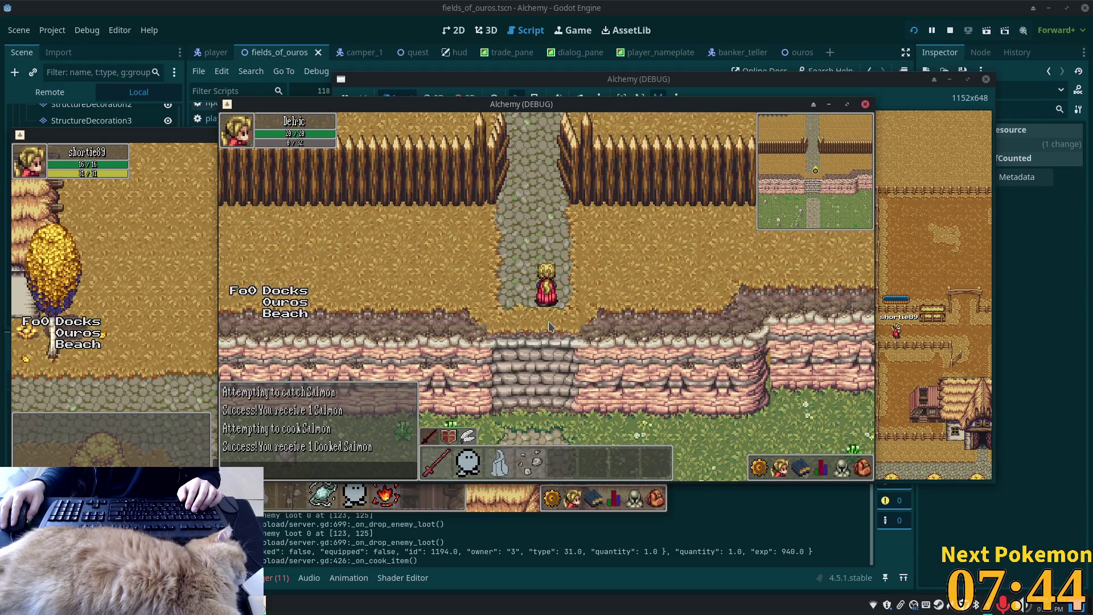
- Walk down the steps and road to the shore, then along the dock onto the lower pier
{"action": "key", "text": "s"}
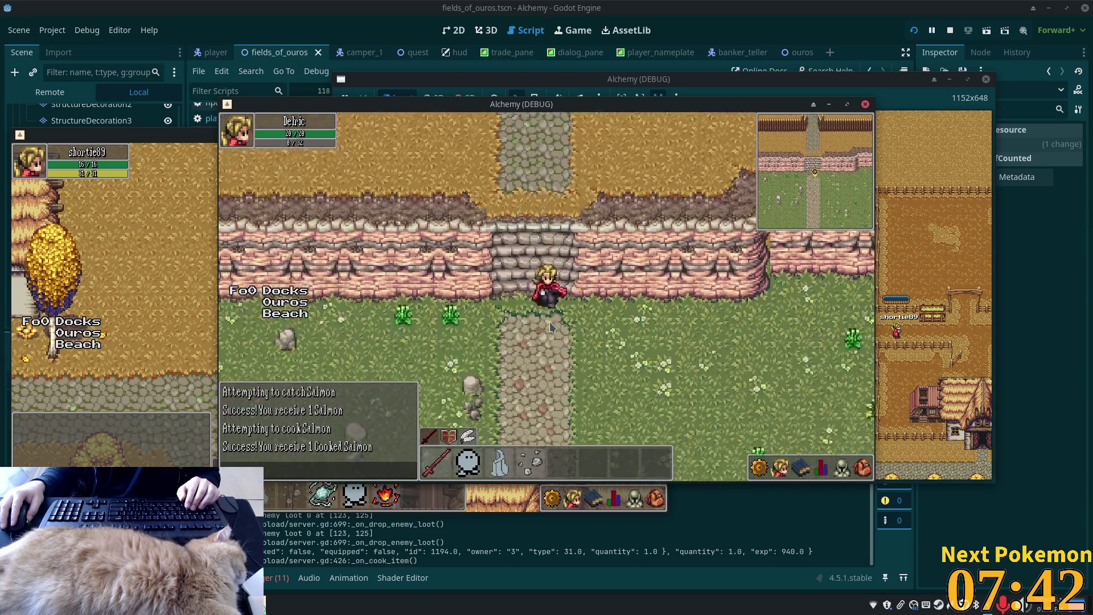
{"action": "key", "text": "s"}
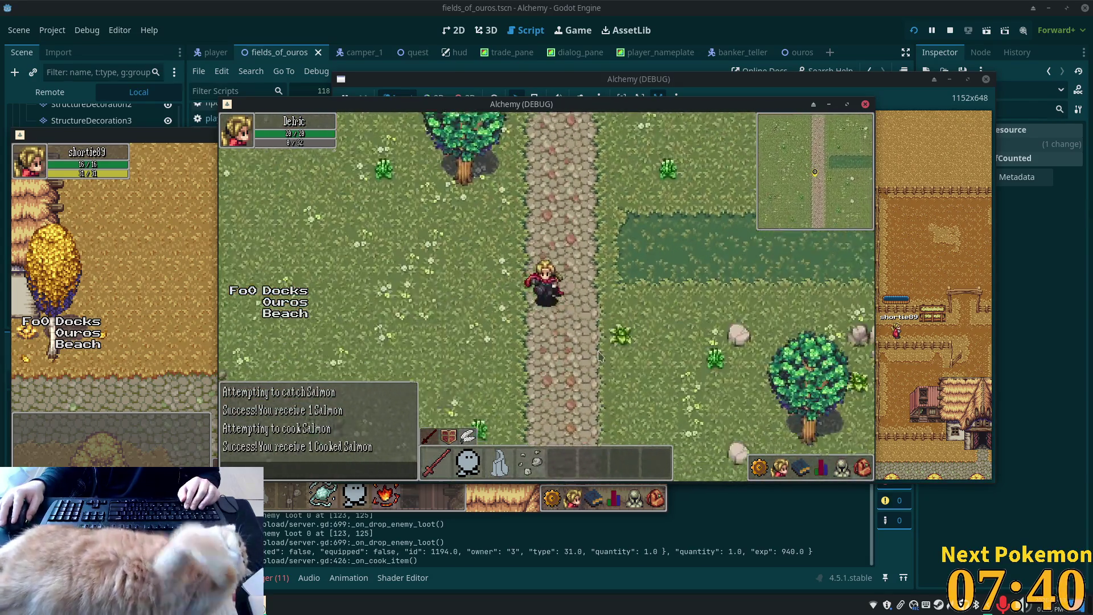
{"action": "key", "text": "s"}
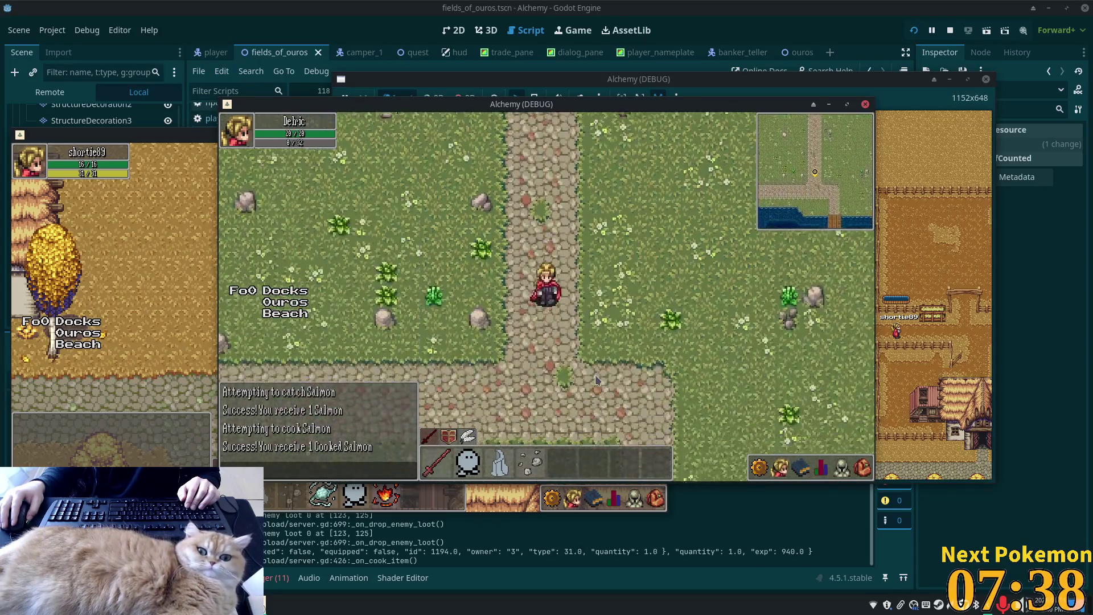
{"action": "key", "text": "d"}
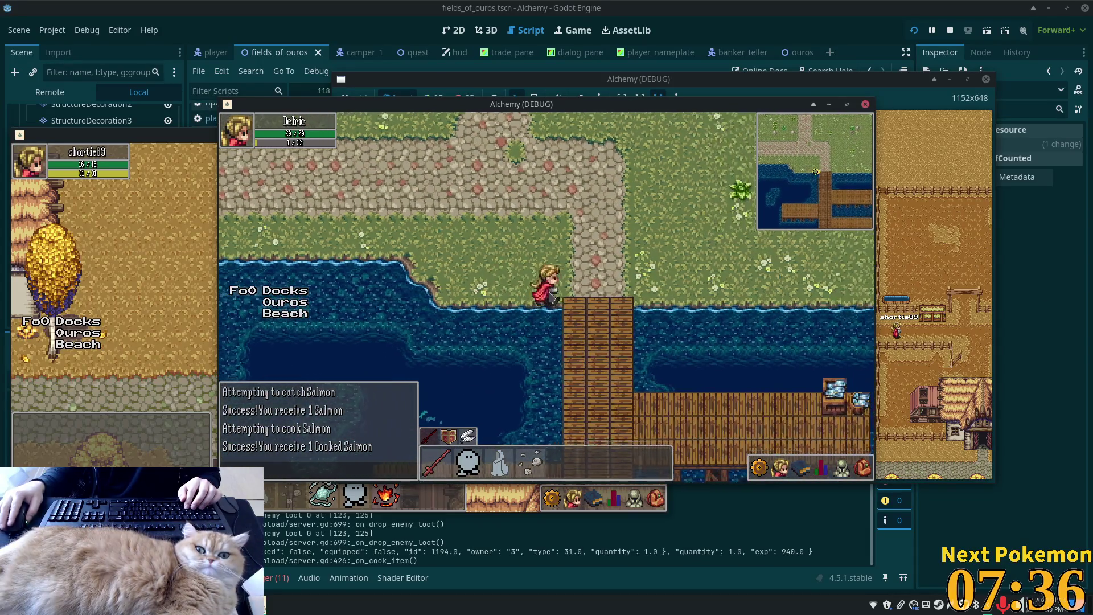
{"action": "key", "text": "s"}
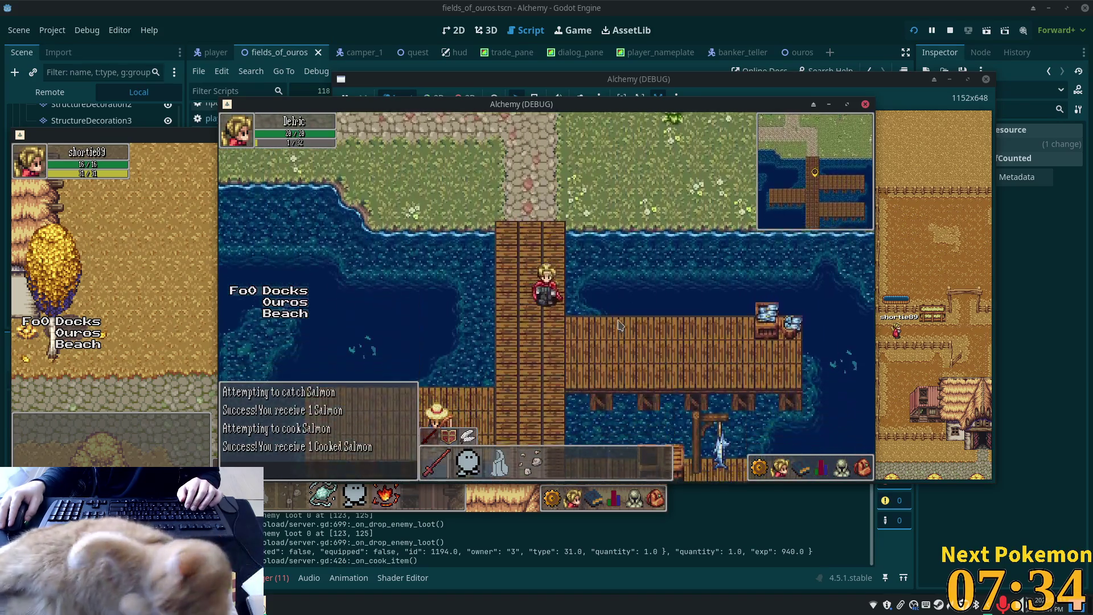
{"action": "key", "text": "d"}
{"action": "key", "text": "s"}
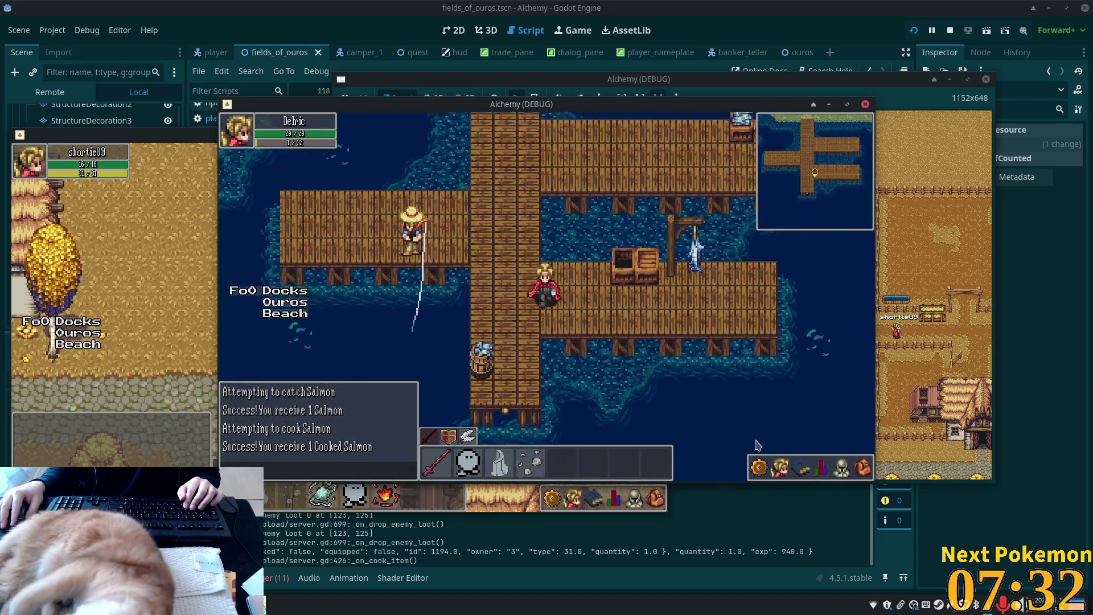
- Flip through friends, settings, skills and equipment panels back to the inventory, then cast for Salmon
{"action": "left_click", "coordinate": [842, 468]}
{"action": "left_click", "coordinate": [759, 468]}
{"action": "left_click", "coordinate": [803, 468]}
{"action": "left_click", "coordinate": [802, 468]}
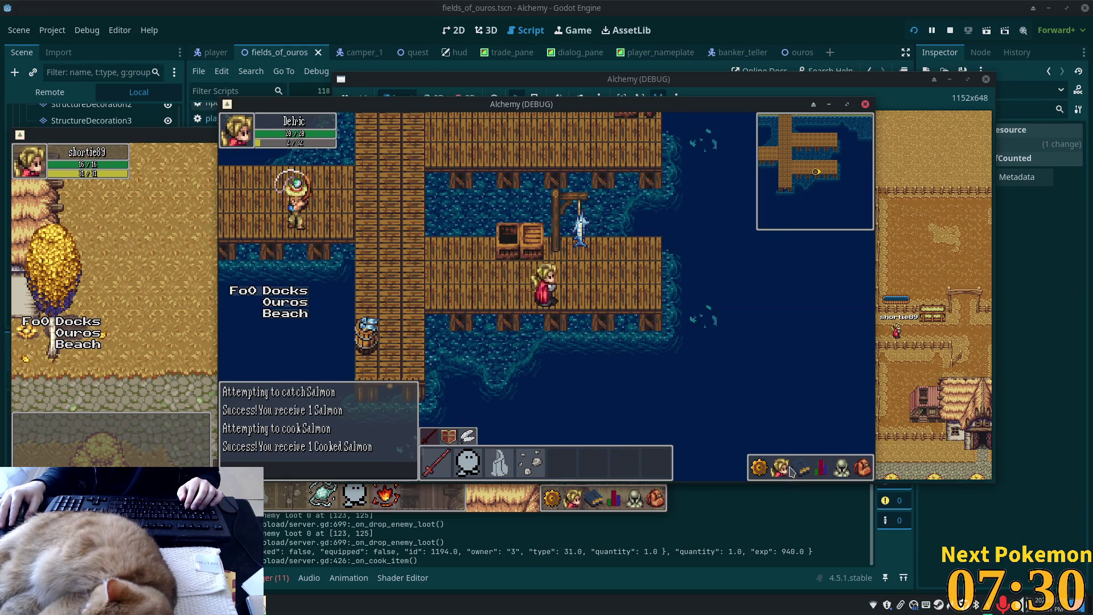
{"action": "left_click", "coordinate": [759, 468]}
{"action": "left_click", "coordinate": [780, 468]}
{"action": "left_click", "coordinate": [862, 468]}
{"action": "key", "text": "d"}
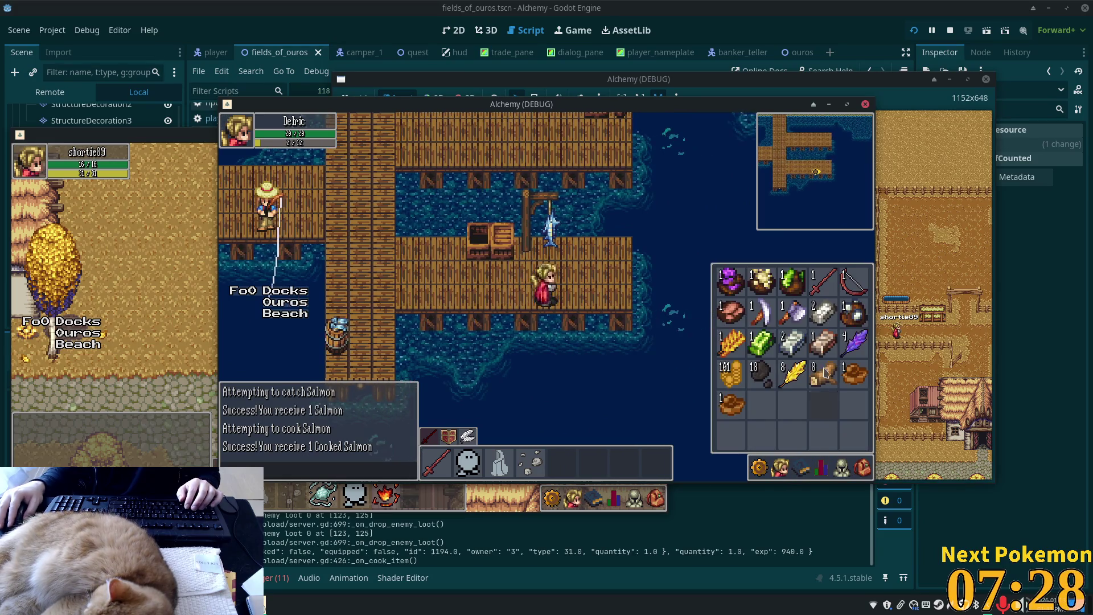
{"action": "left_click", "coordinate": [629, 332]}
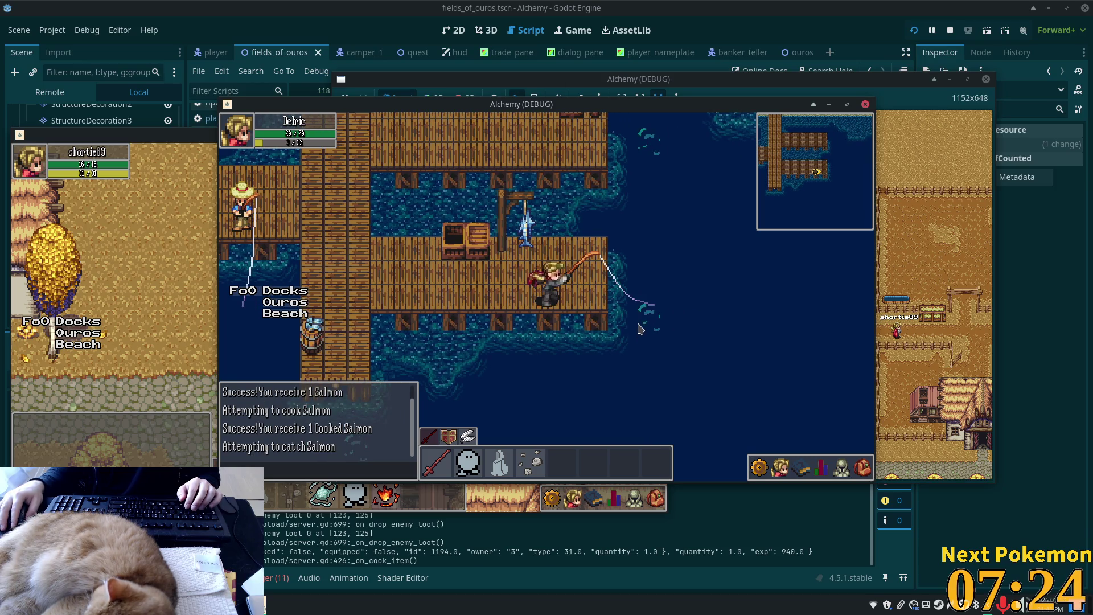
- Cast the fishing line at the water ripples repeatedly until another Salmon is caught
{"action": "left_click", "coordinate": [636, 330]}
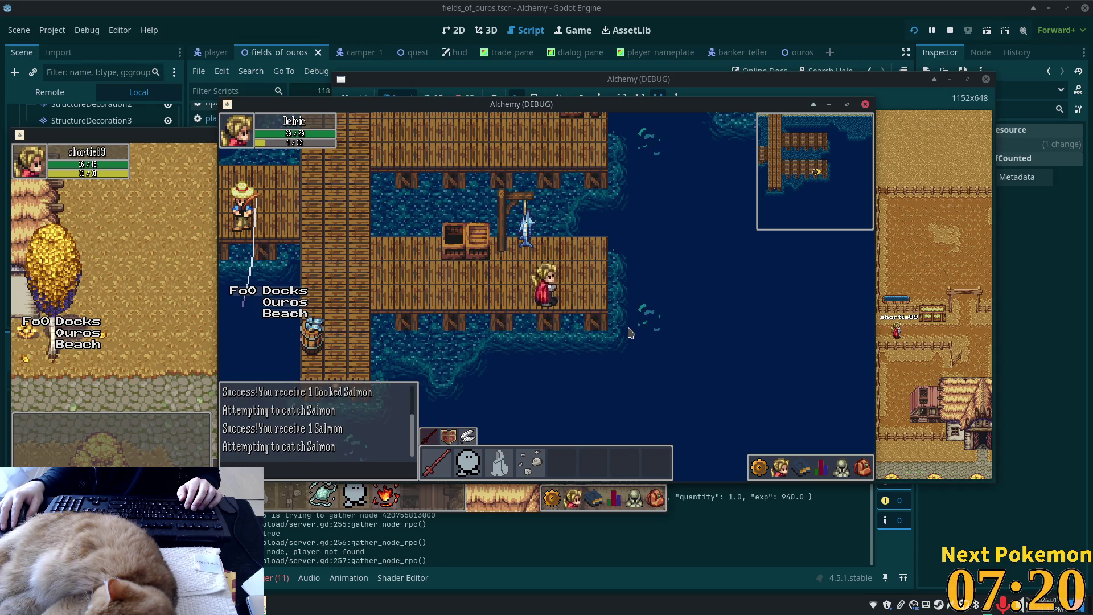
{"action": "left_click", "coordinate": [651, 320]}
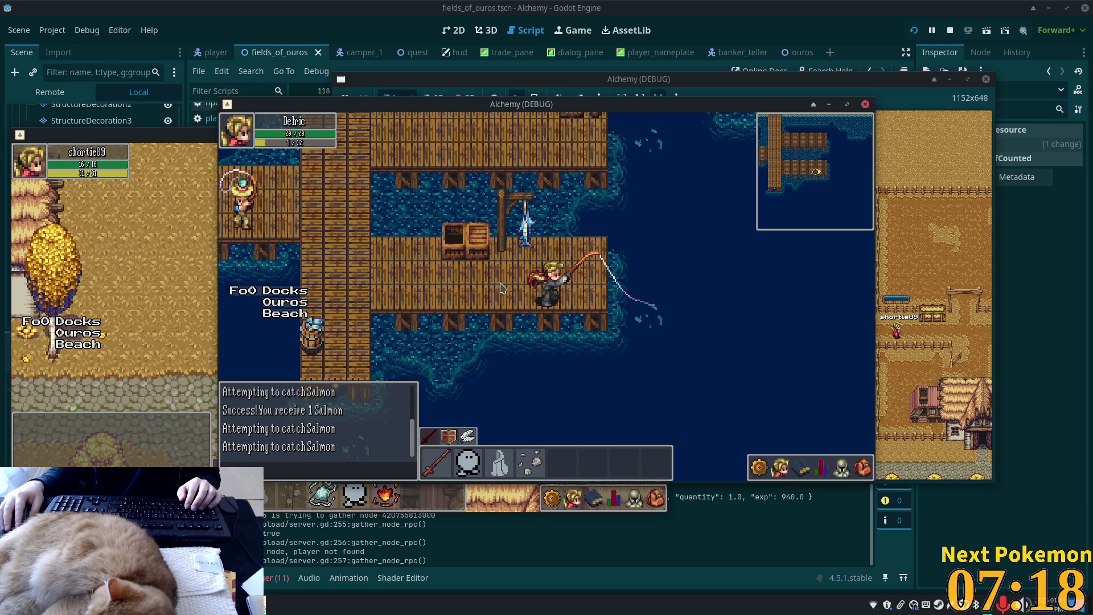
{"action": "left_click", "coordinate": [646, 316]}
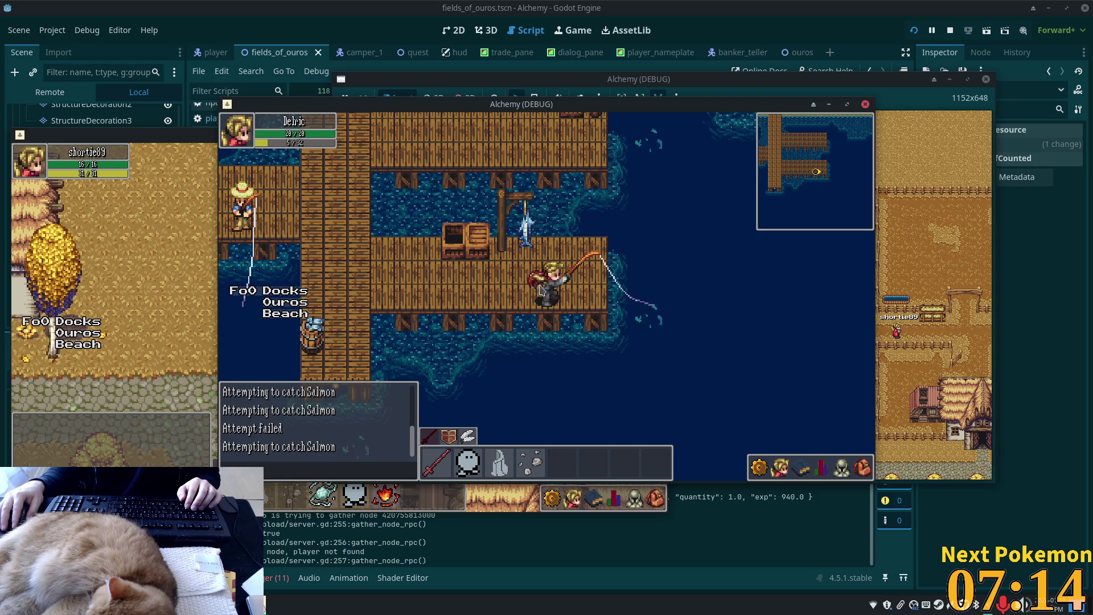
{"action": "left_click", "coordinate": [645, 324]}
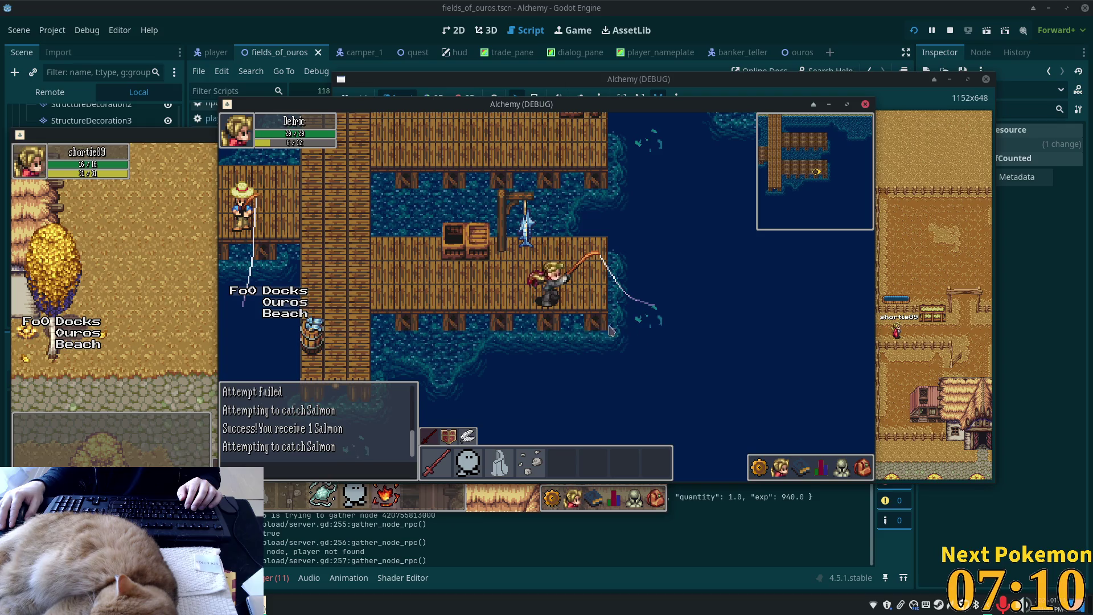
- Walk back up the pier onto the grass, checking the inventory and equipped gear
{"action": "key", "text": "a"}
{"action": "key", "text": "w"}
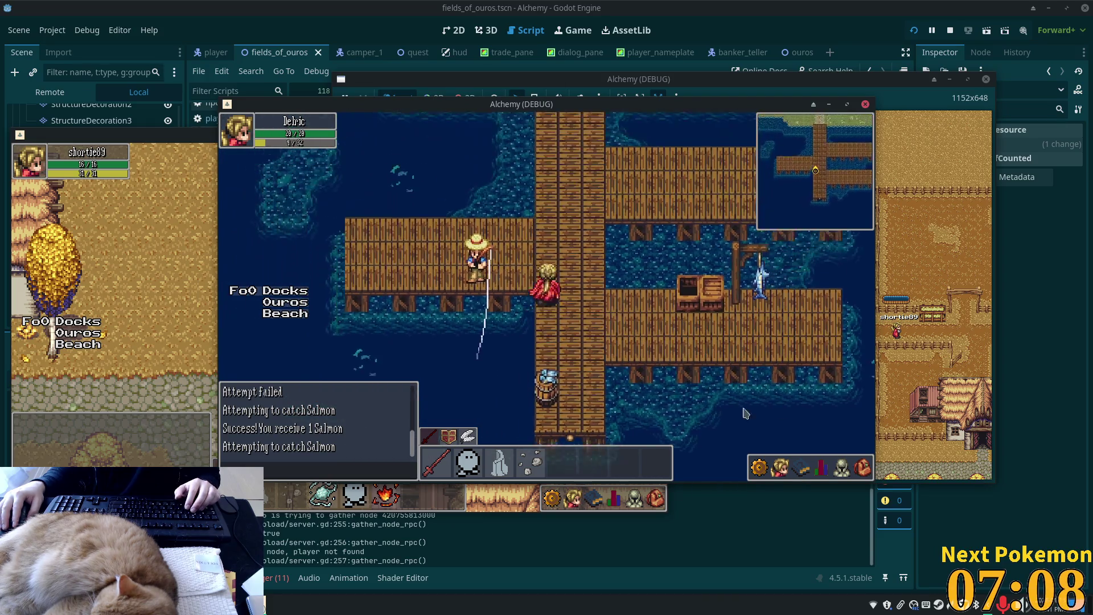
{"action": "left_click", "coordinate": [862, 468]}
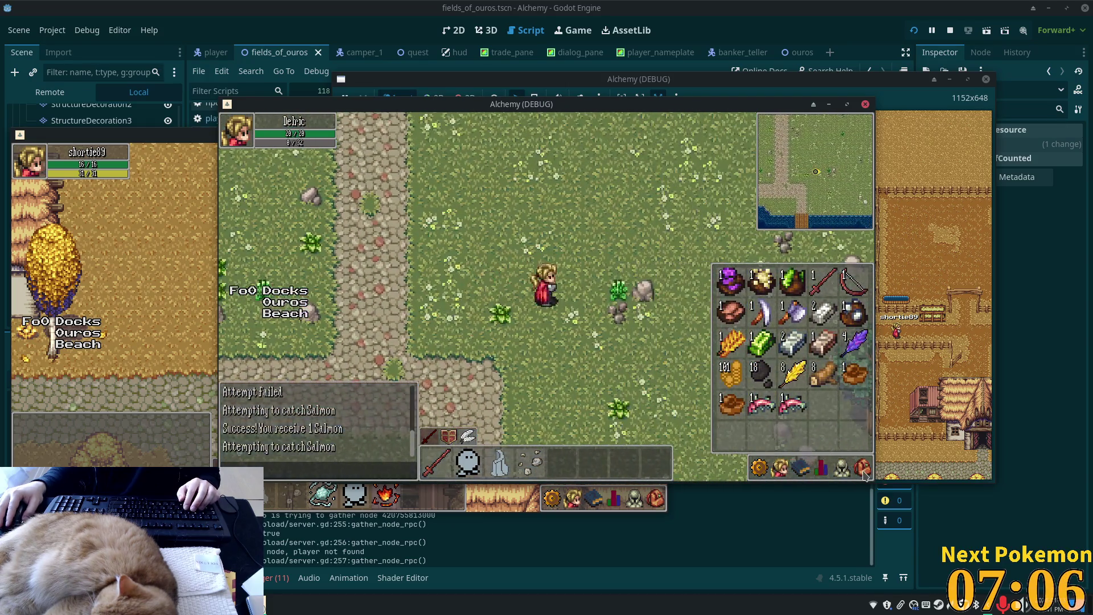
{"action": "key", "text": "d"}
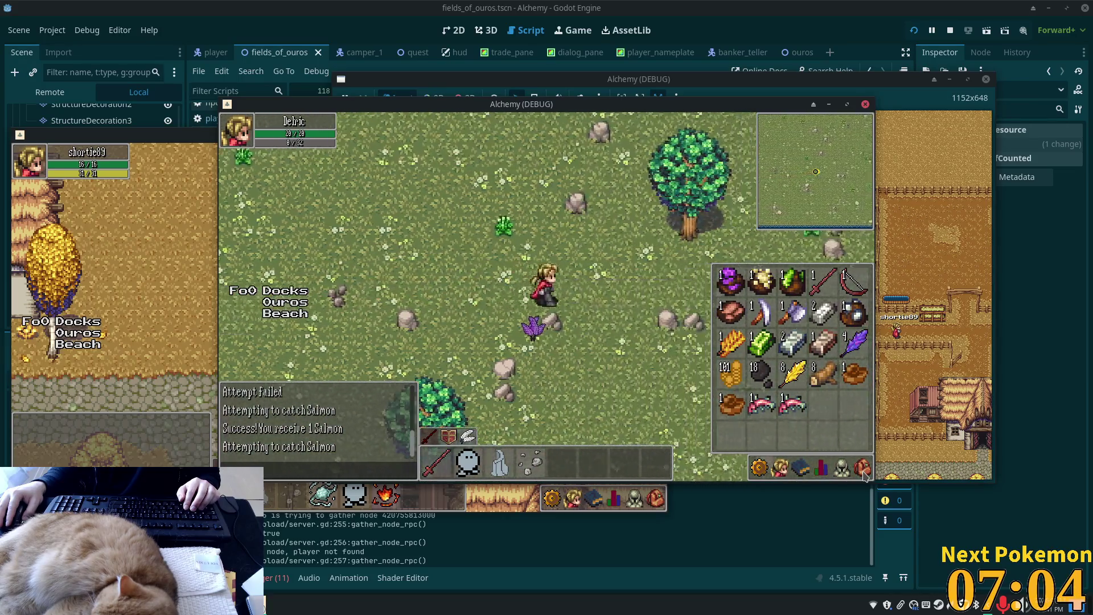
{"action": "key", "text": "d"}
{"action": "left_click", "coordinate": [844, 469]}
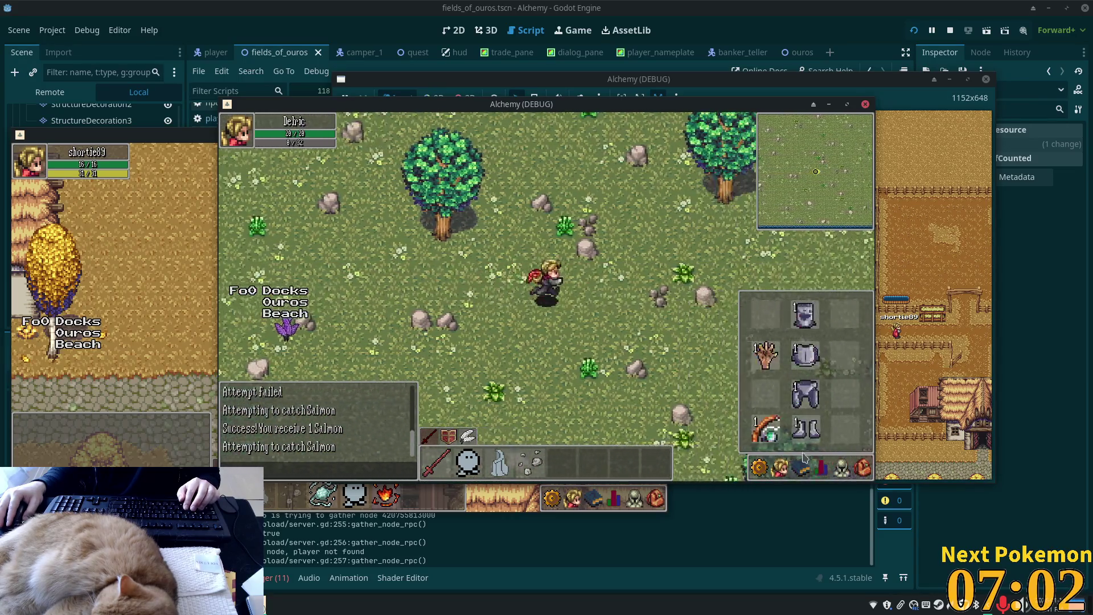
- Walk east and north-east across the field up to the tent camp
{"action": "key", "text": "d"}
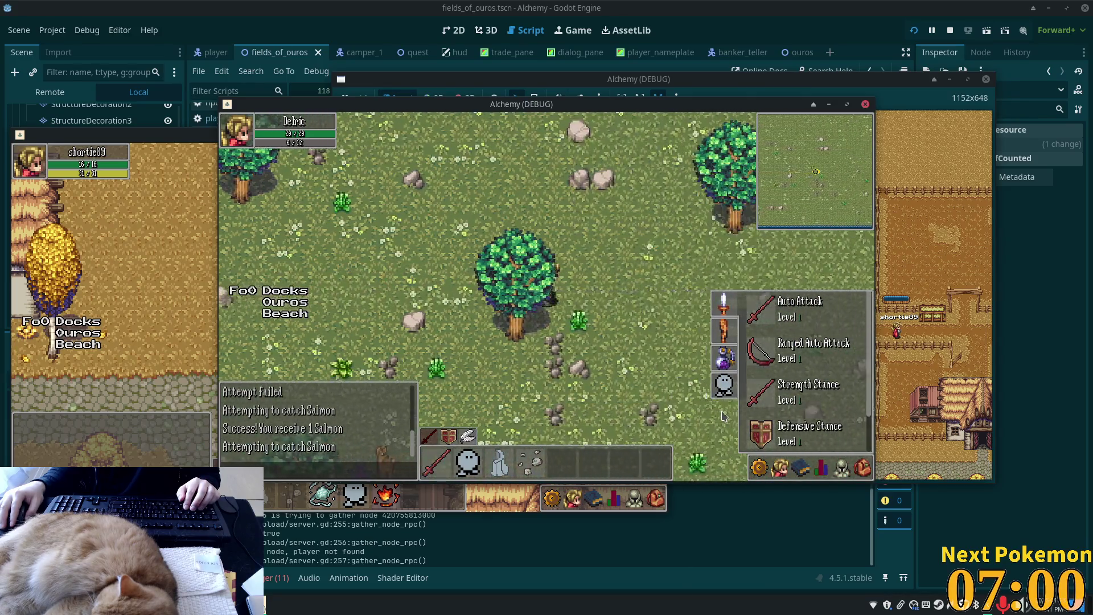
{"action": "key", "text": "d"}
{"action": "key", "text": "w"}
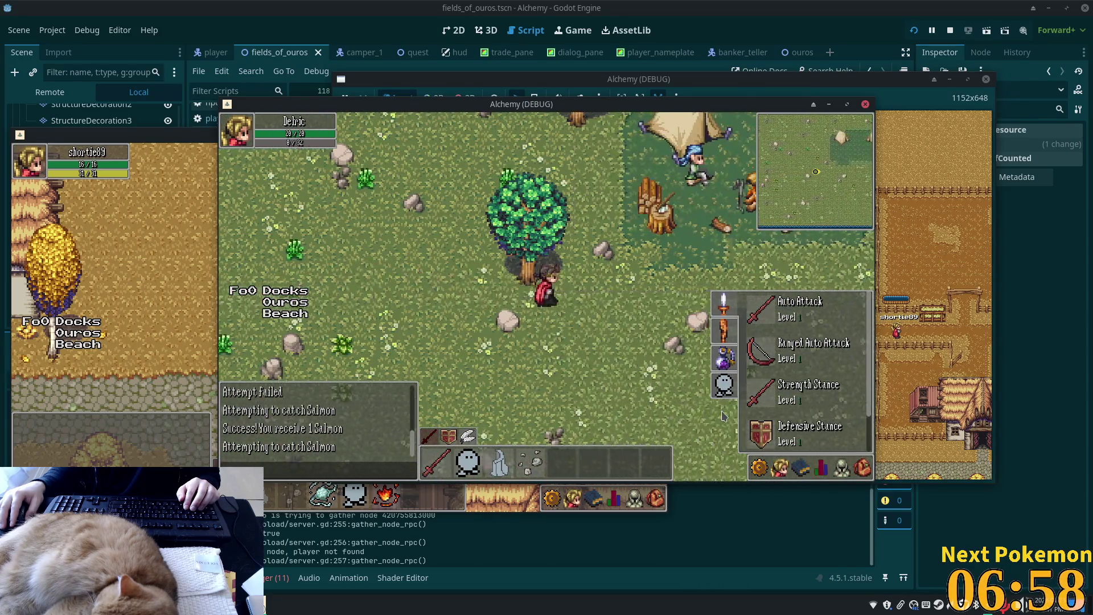
{"action": "key", "text": "Escape"}
{"action": "key", "text": "d"}
{"action": "key", "text": "w"}
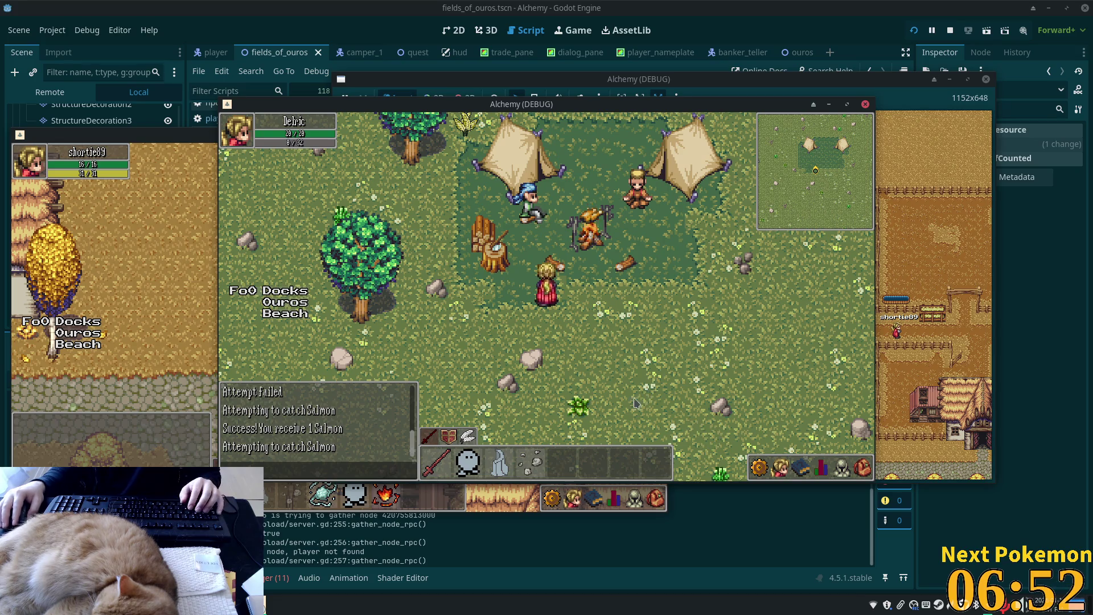
- Walk south and west from the camp to the shore and down onto the dock
{"action": "key", "text": "s"}
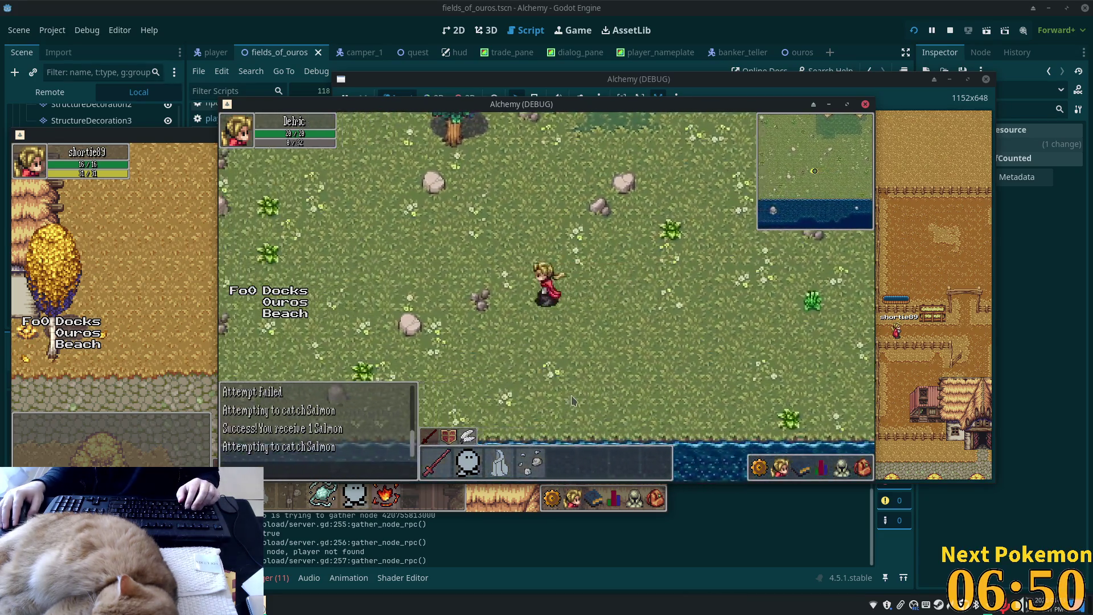
{"action": "key", "text": "a"}
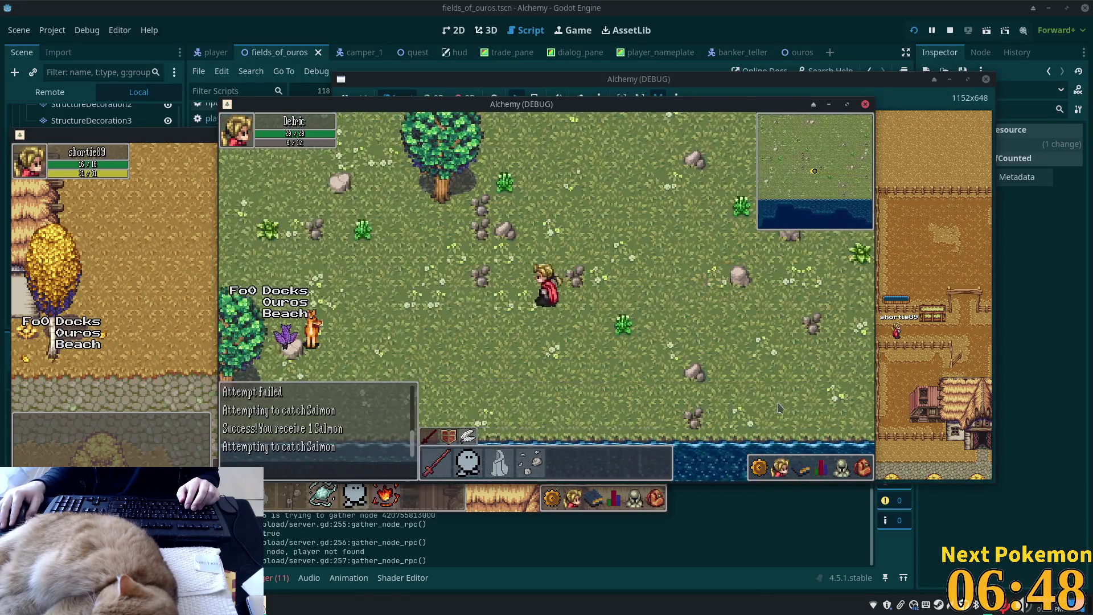
{"action": "key", "text": "a"}
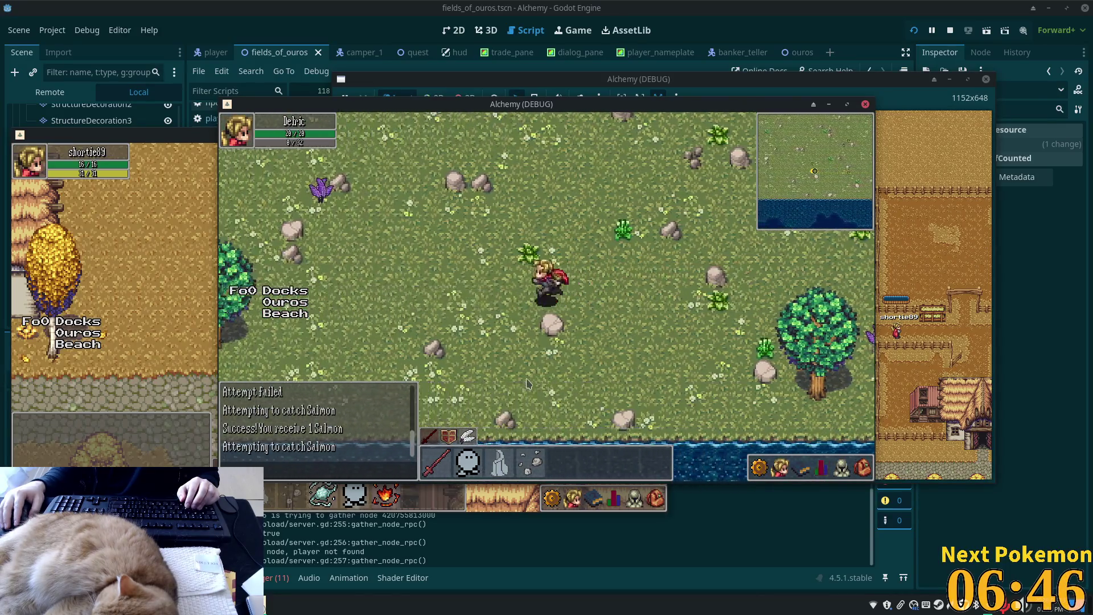
{"action": "key", "text": "s"}
{"action": "key", "text": "a"}
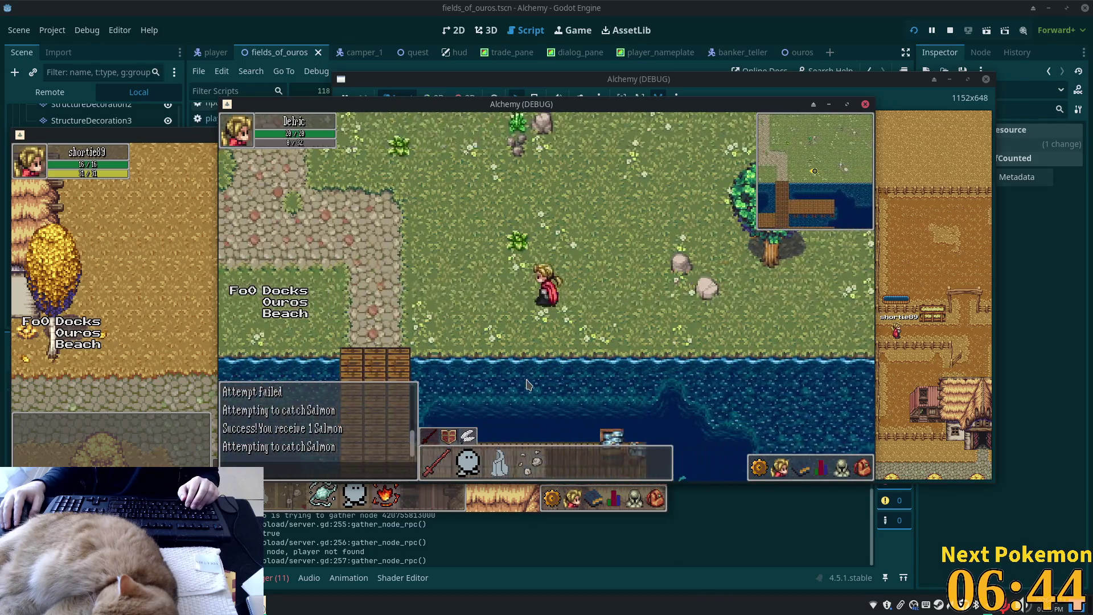
{"action": "key", "text": "a"}
{"action": "key", "text": "s"}
{"action": "key", "text": "s"}
- Walk off the pier and north up the cobblestone path into Ouros town
{"action": "key", "text": "d"}
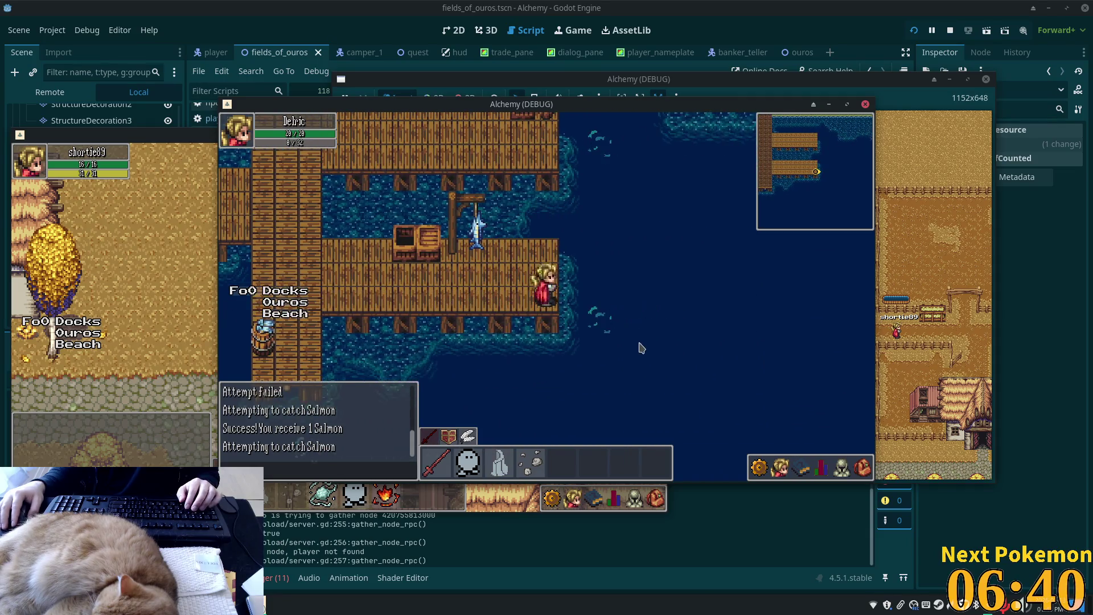
{"action": "key", "text": "a"}
{"action": "key", "text": "w"}
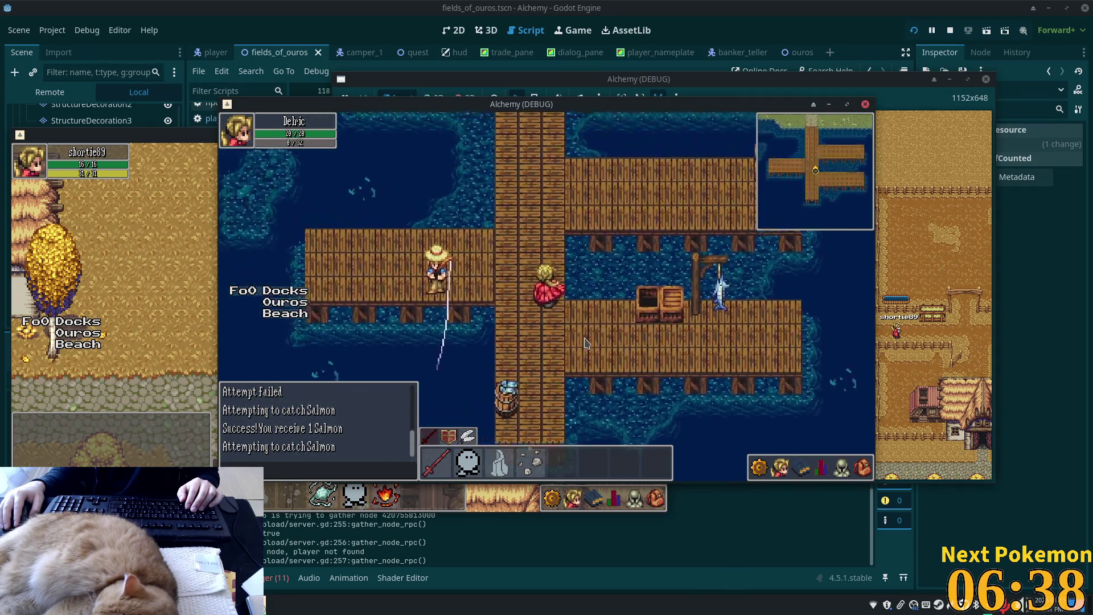
{"action": "key", "text": "w"}
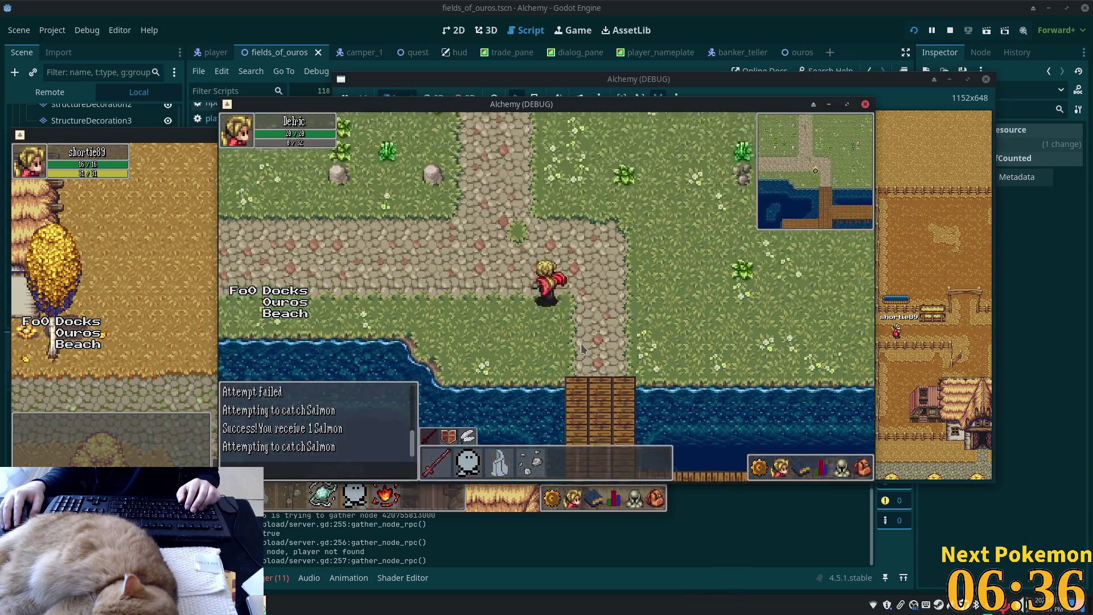
{"action": "key", "text": "w"}
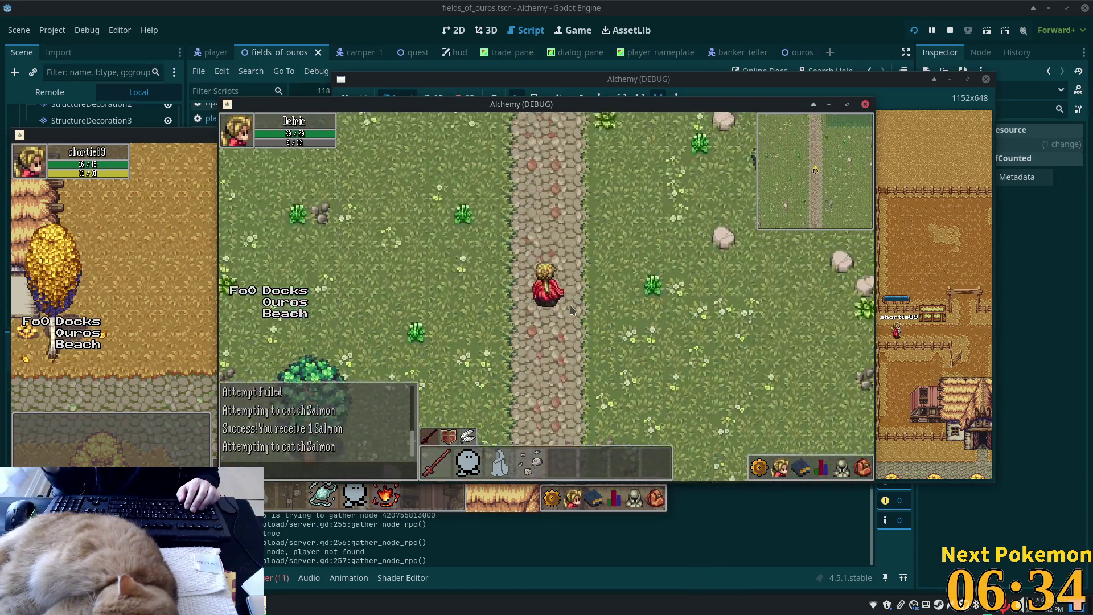
{"action": "key", "text": "w"}
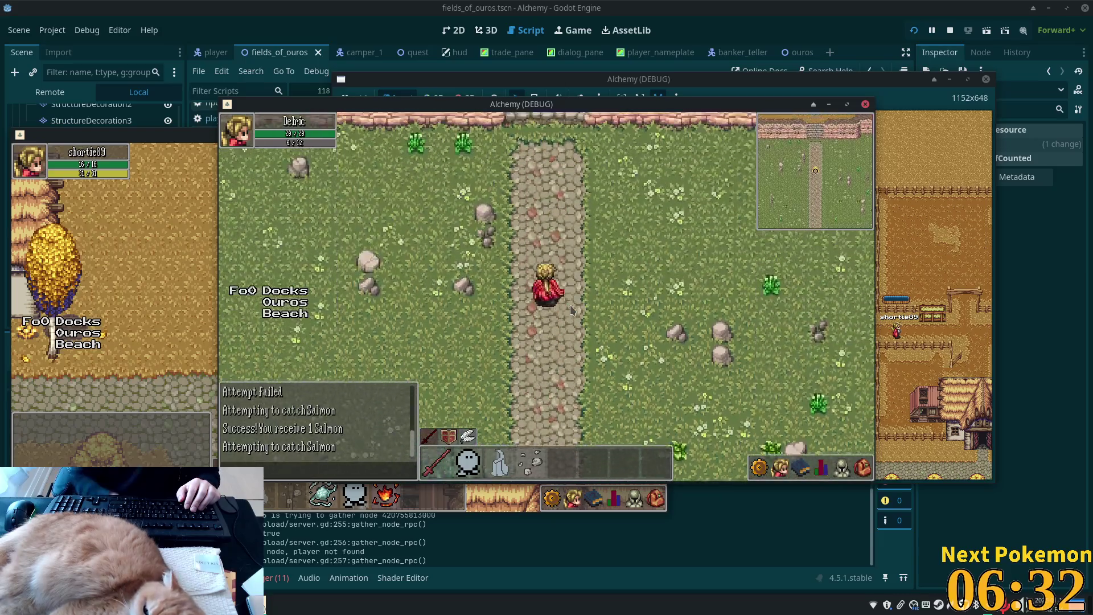
{"action": "key", "text": "w"}
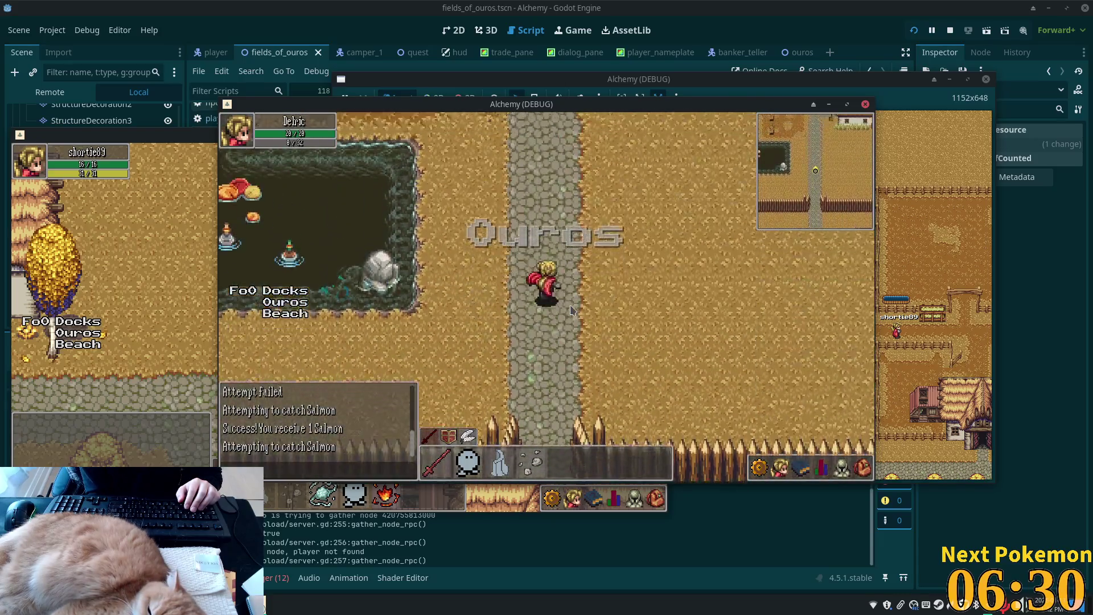
{"action": "key", "text": "w"}
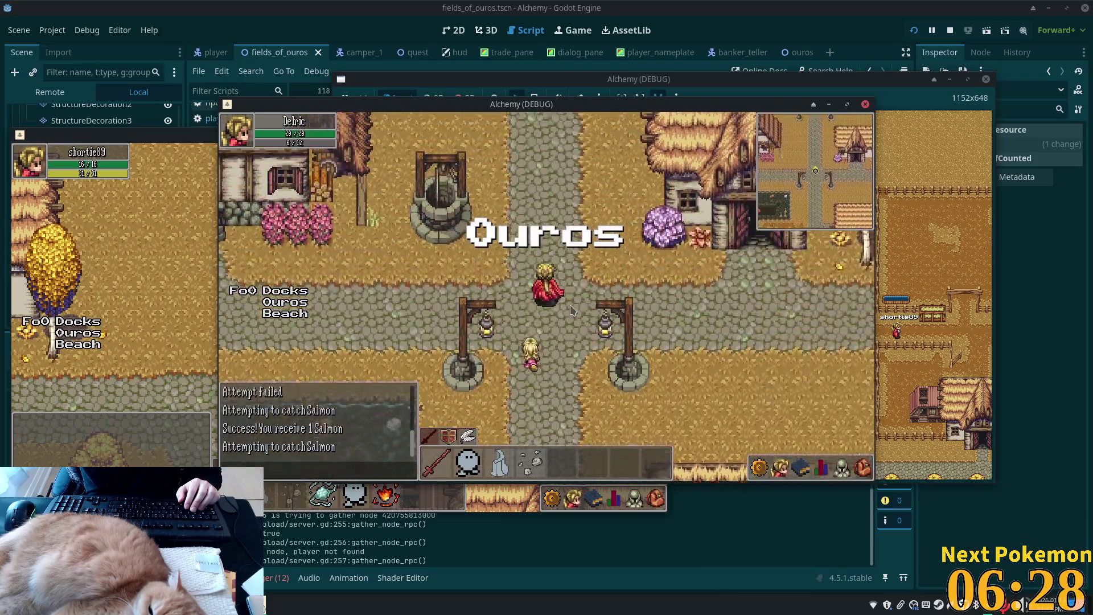
- Head west through town, jump to the general store area via the minimap, then step east
{"action": "key", "text": "w"}
{"action": "key", "text": "a"}
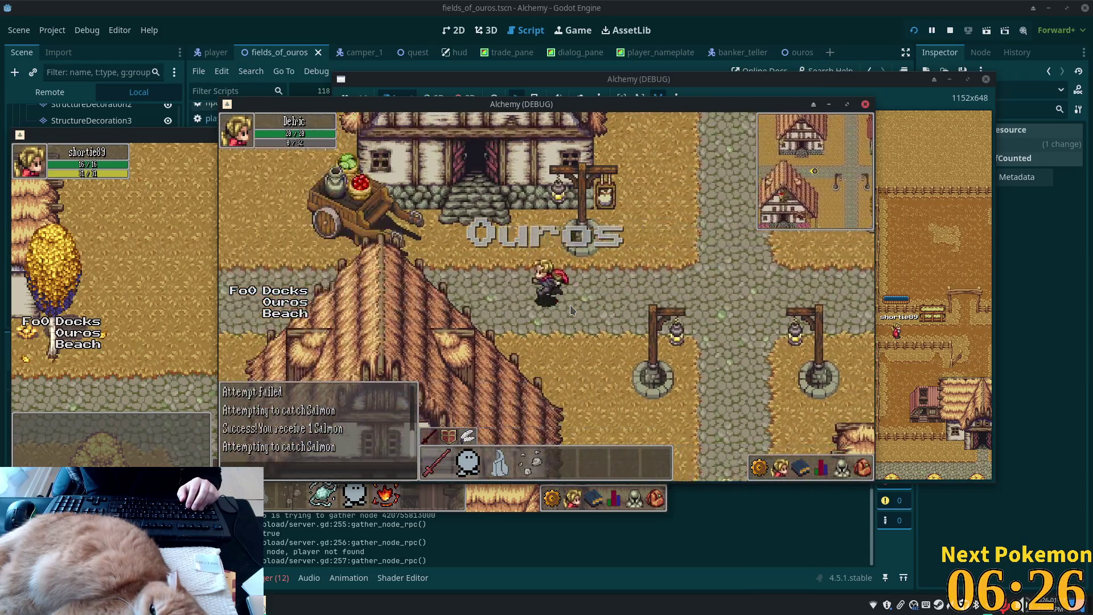
{"action": "key", "text": "a"}
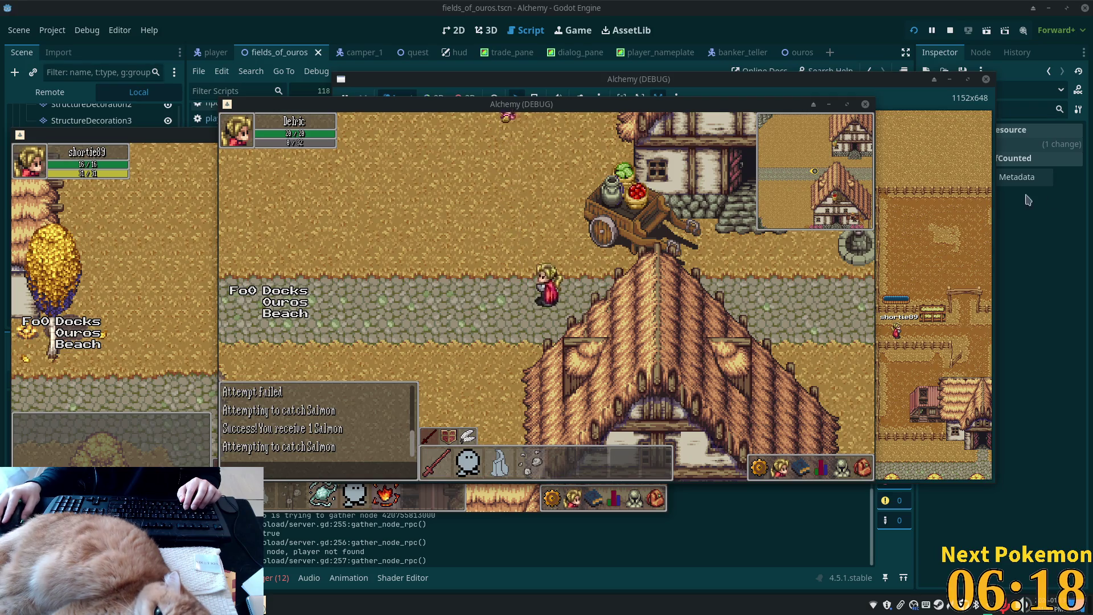
{"action": "left_click", "coordinate": [781, 211]}
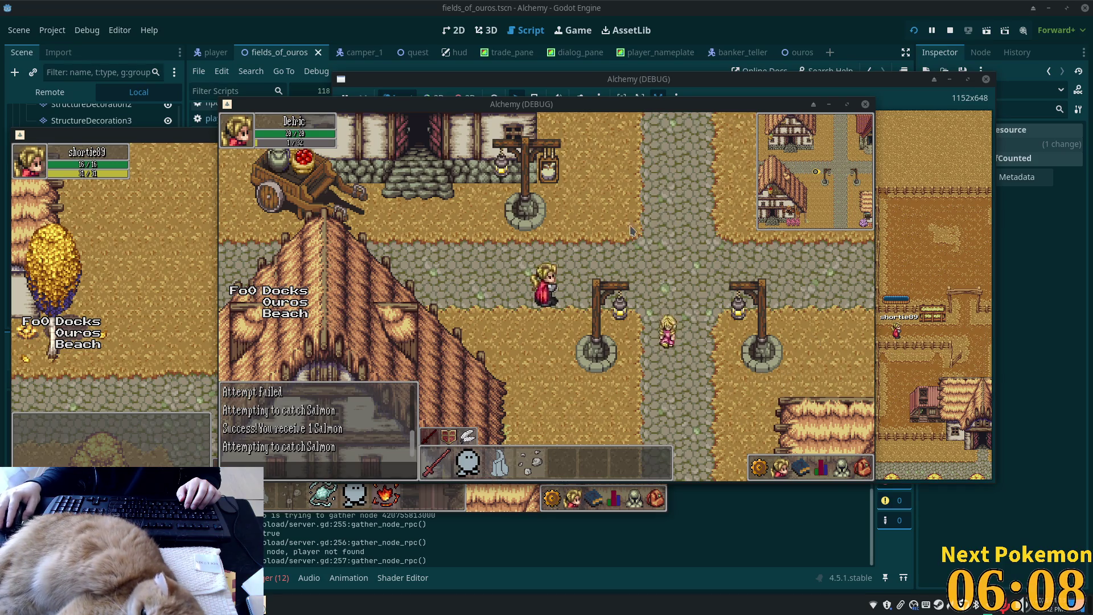
{"action": "left_click", "coordinate": [694, 293]}
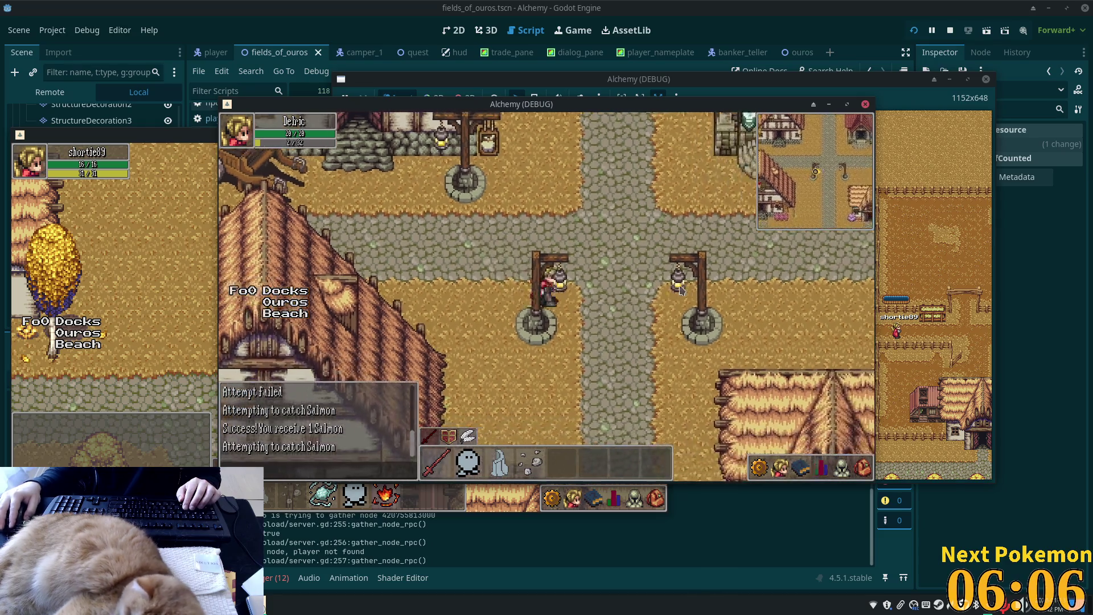
- Walk south into the Fields of Ouros, defeat an Orc Grunt, and open the inventory to check loot
{"action": "key", "text": "s"}
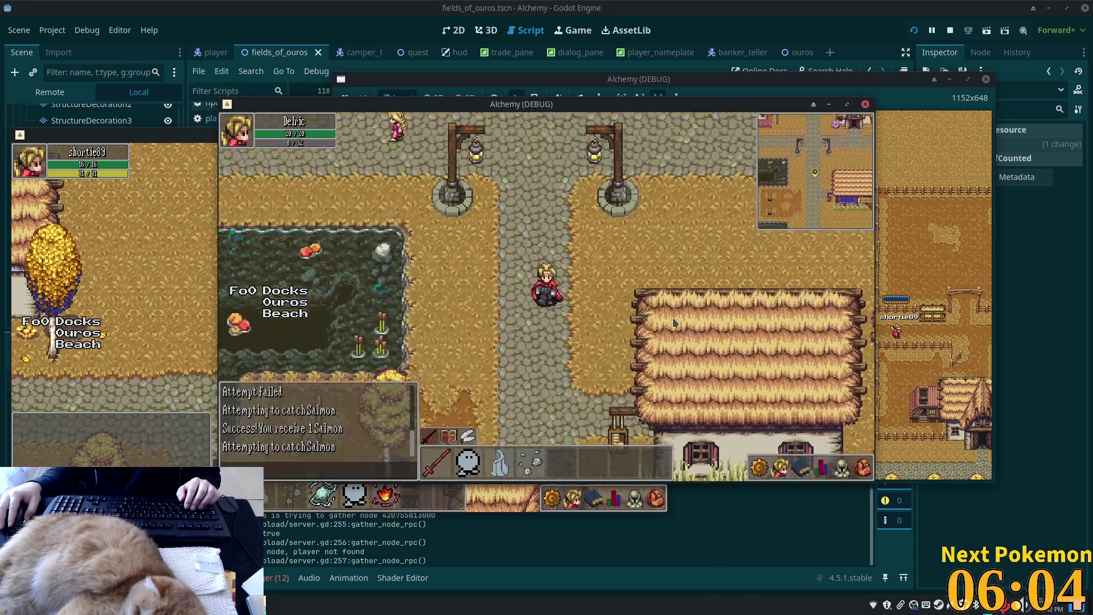
{"action": "key", "text": "s"}
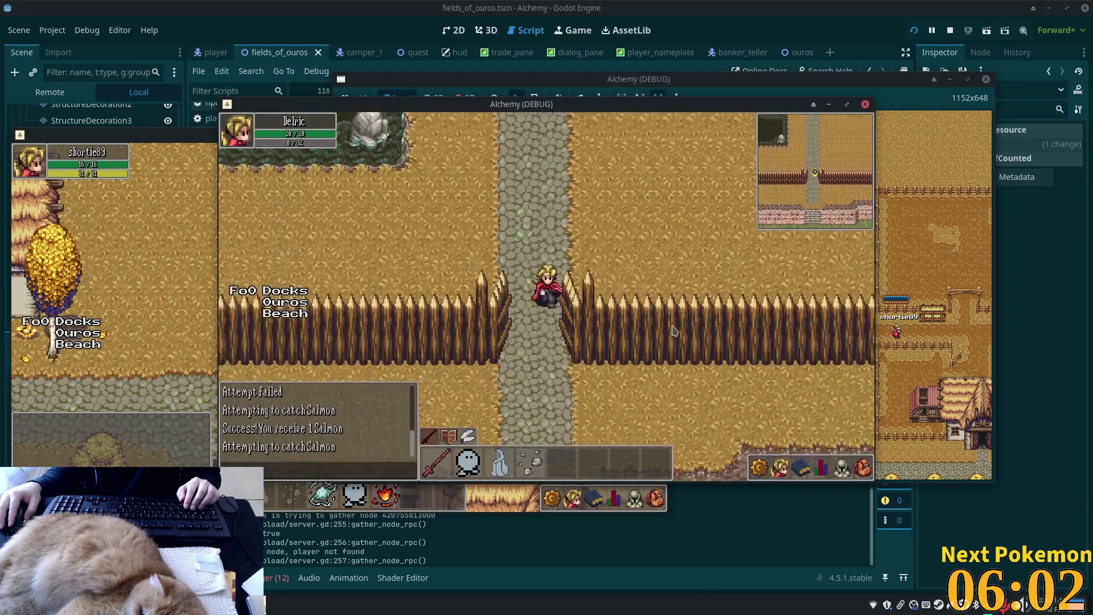
{"action": "key", "text": "s"}
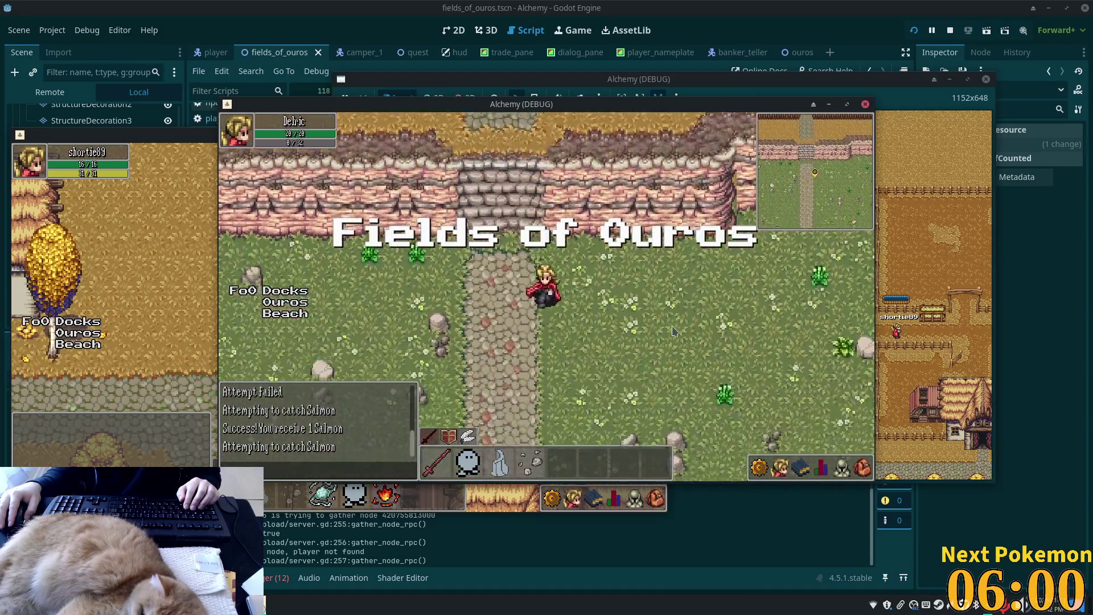
{"action": "key", "text": "d"}
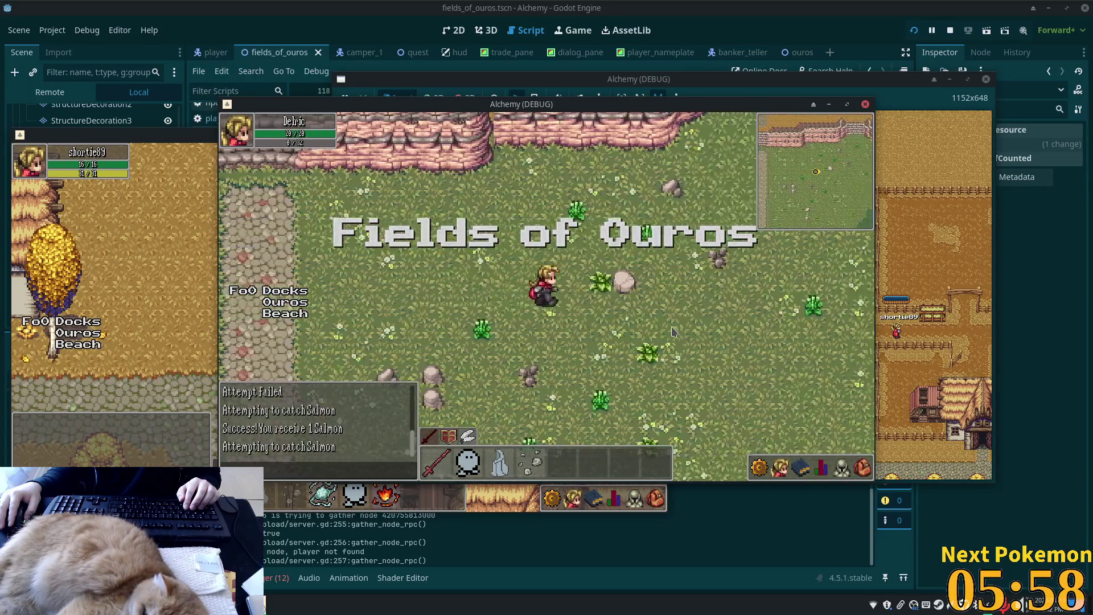
{"action": "key", "text": "d"}
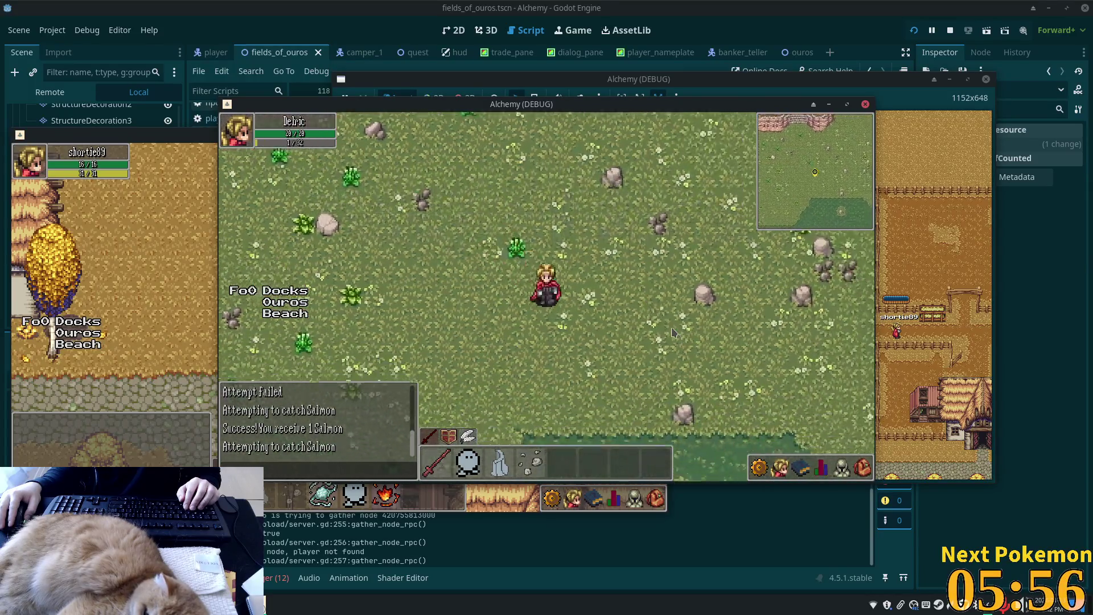
{"action": "key", "text": "s"}
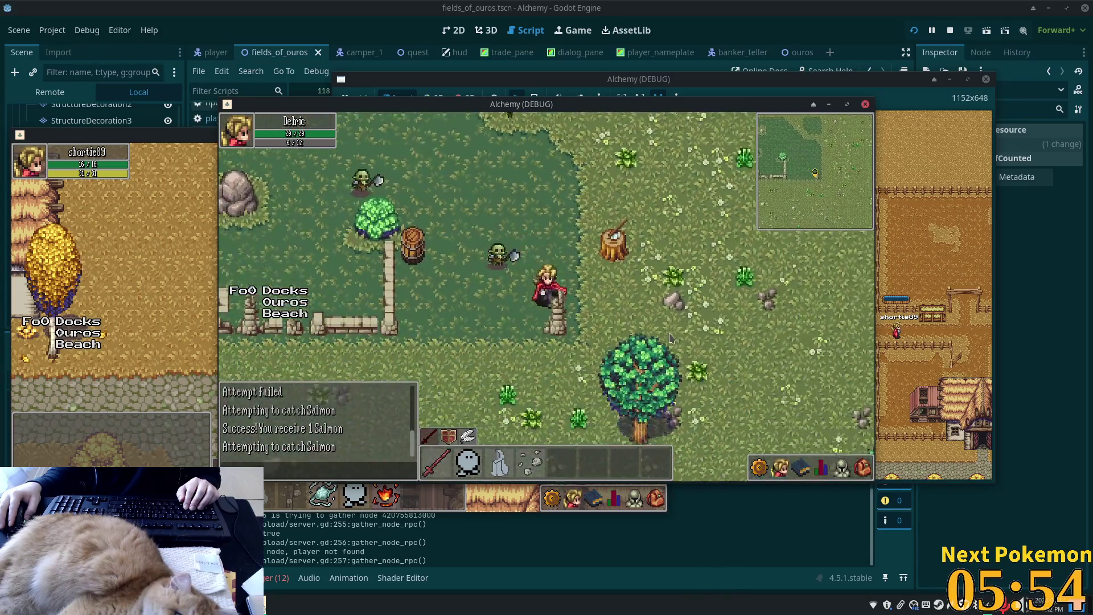
{"action": "key", "text": "w"}
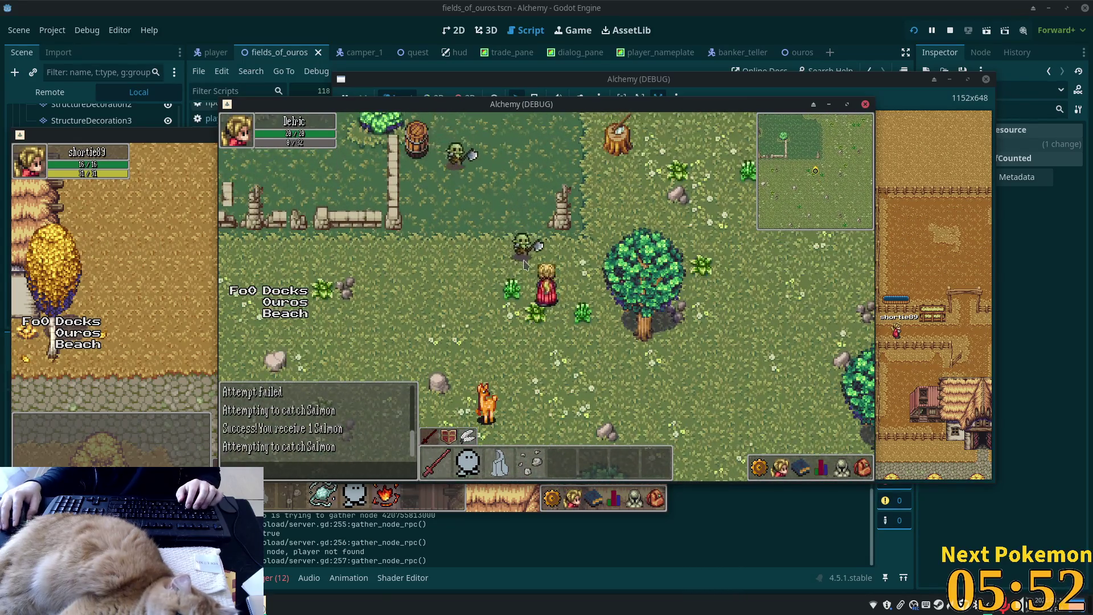
{"action": "key", "text": "s"}
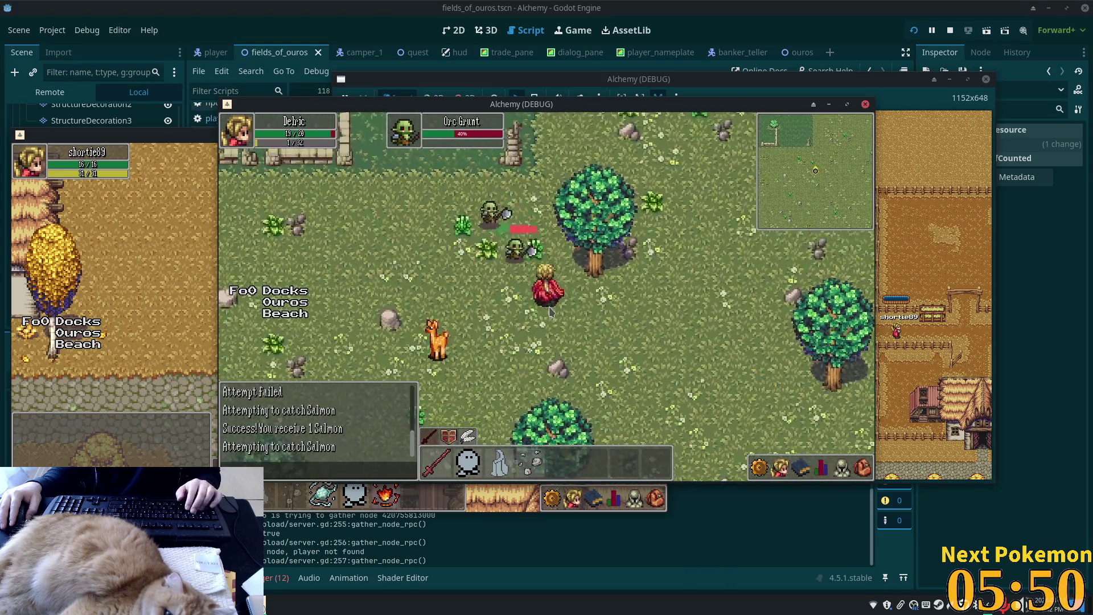
{"action": "left_click", "coordinate": [862, 468]}
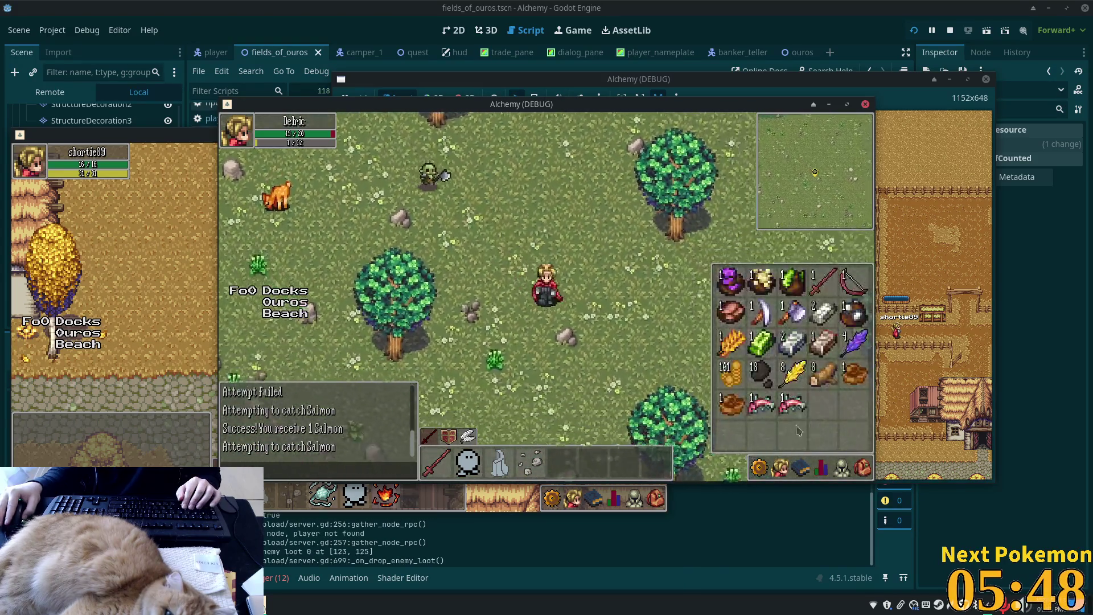
- Close the inventory and step north to stand in front of the Camper
{"action": "key", "text": "Escape"}
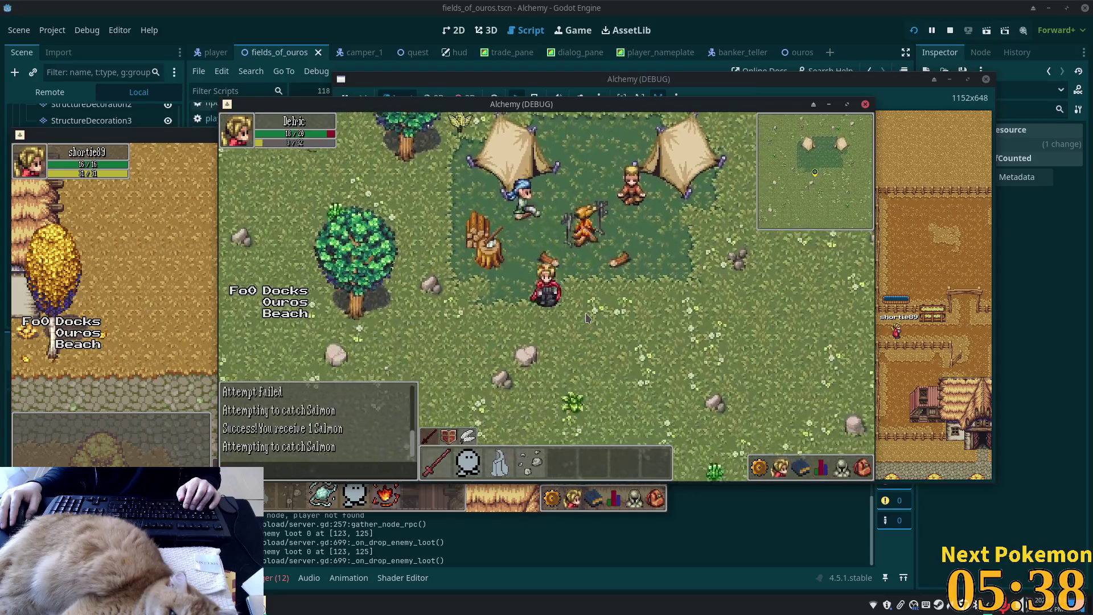
{"action": "key", "text": "w"}
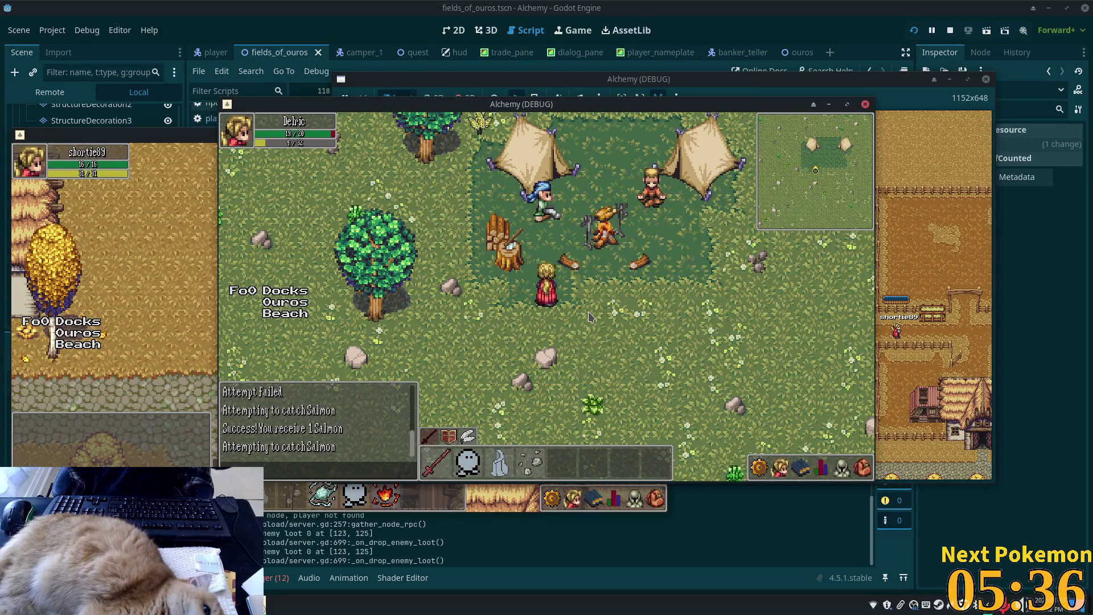